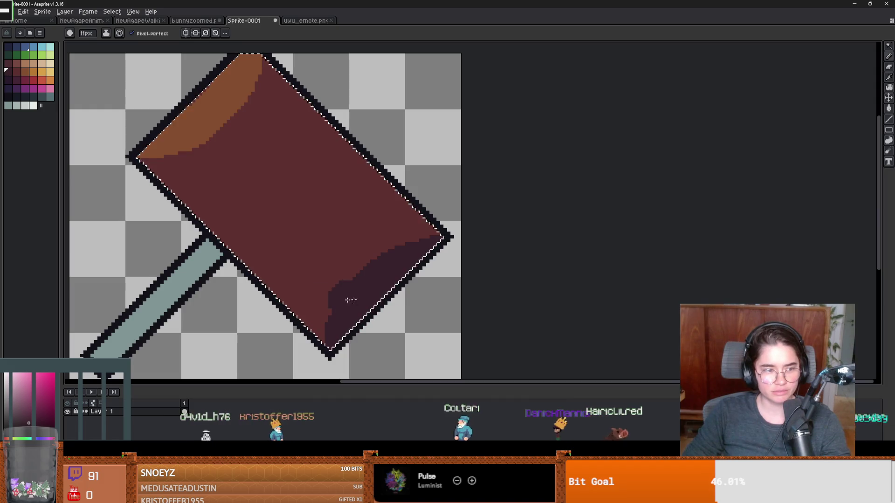
- Paint a trial dark shadow stroke into the red face, undo it, and clear the selection
left_click_drag(365, 289, 343, 283)
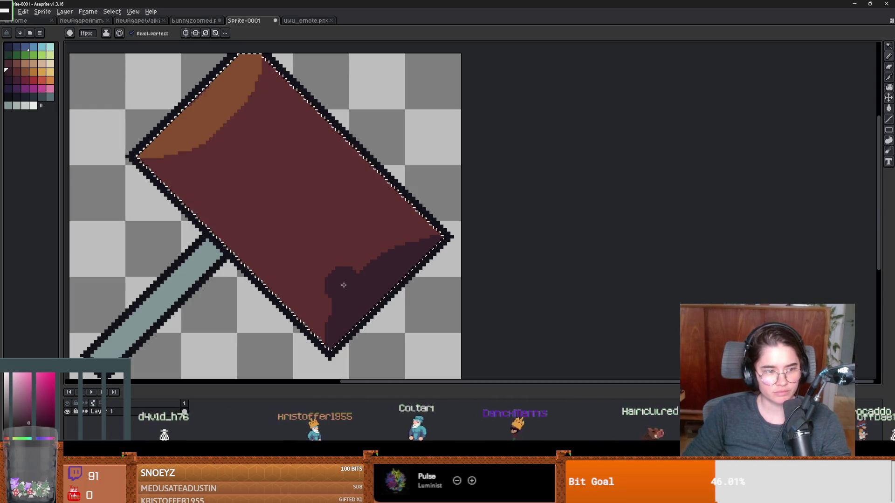
key("ctrl+z")
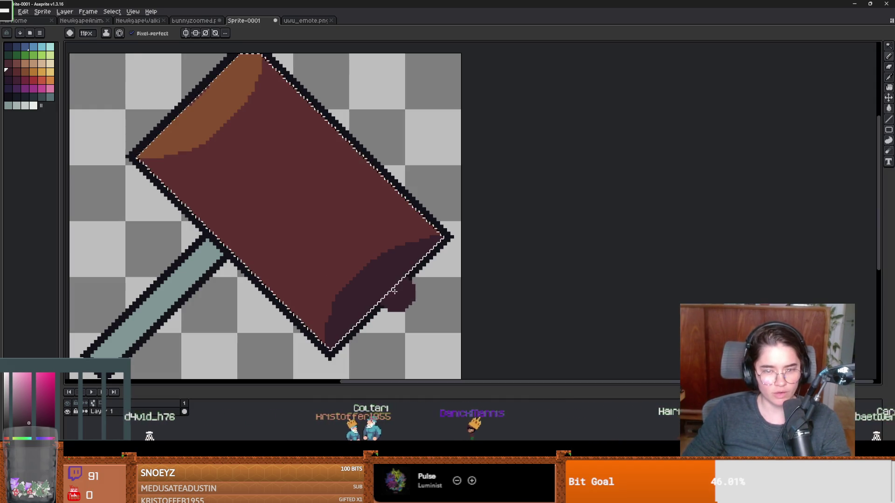
key("w")
key("ctrl+d")
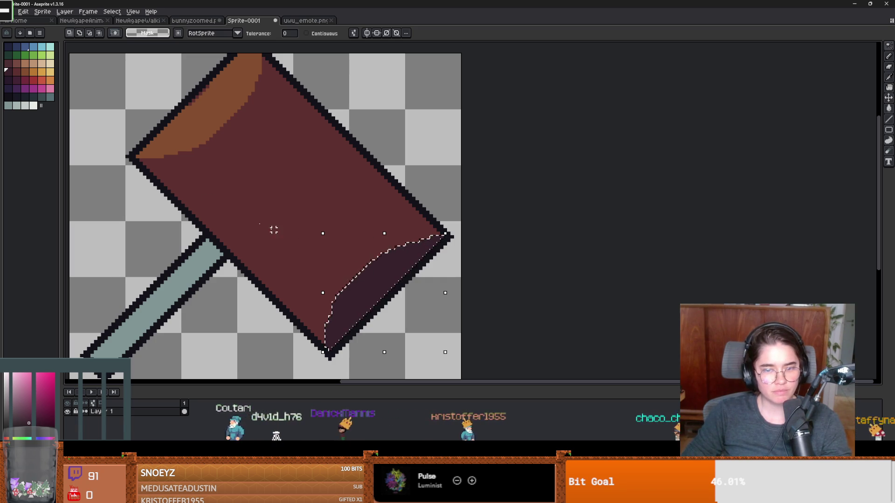
- Magic-wand the orange highlight area and pick up its orange colour
scroll(247, 231, "up", 3)
left_click(221, 217)
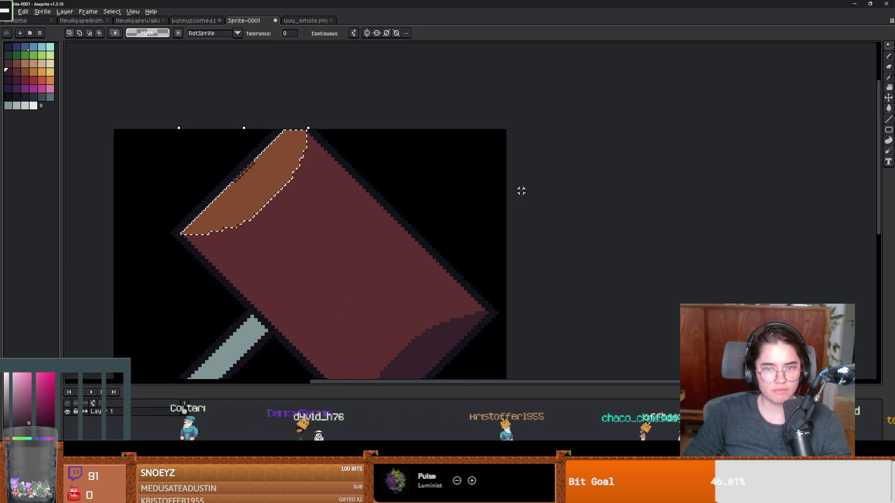
scroll(205, 177, "up", 1)
left_click(227, 166, "alt")
scroll(272, 203, "up", 3)
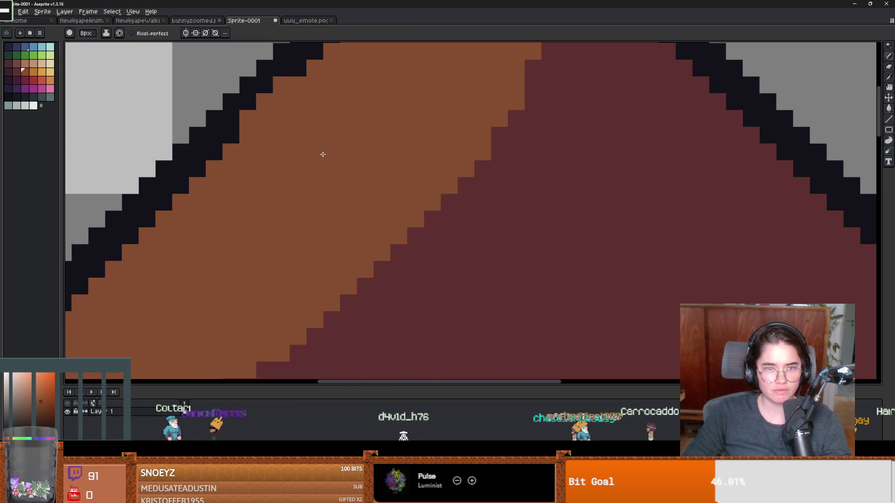
- Dab the orange highlight colour onto the hammer's top-left corner
scroll(352, 245, "down", 3)
scroll(351, 245, "down", 1)
scroll(206, 184, "up", 1)
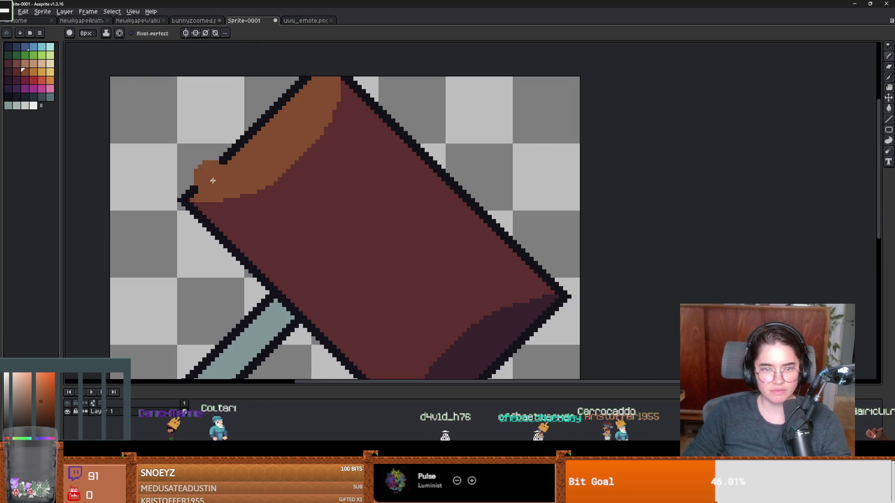
left_click(216, 188, "alt")
left_click(220, 222)
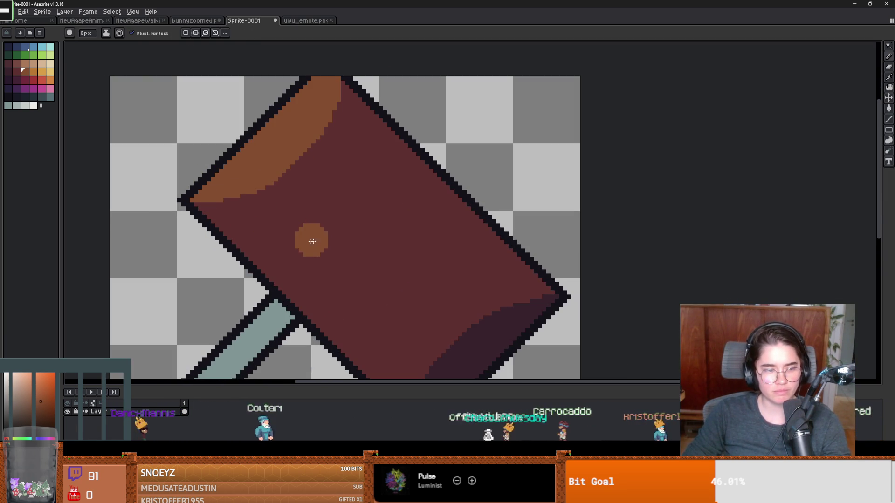
- Select the red hammer face and try a dark red dab on the orange corner, then undo it
key("w")
left_click(348, 244)
left_click(16, 71)
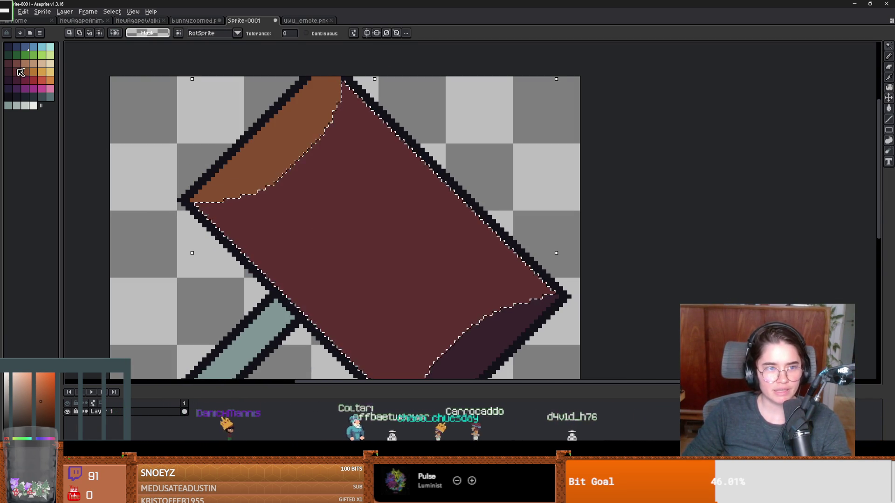
key("b")
left_click(208, 199)
key("ctrl+z")
- Paint a dark shading line along the orange highlight edge in the darkest colour
left_click(25, 71)
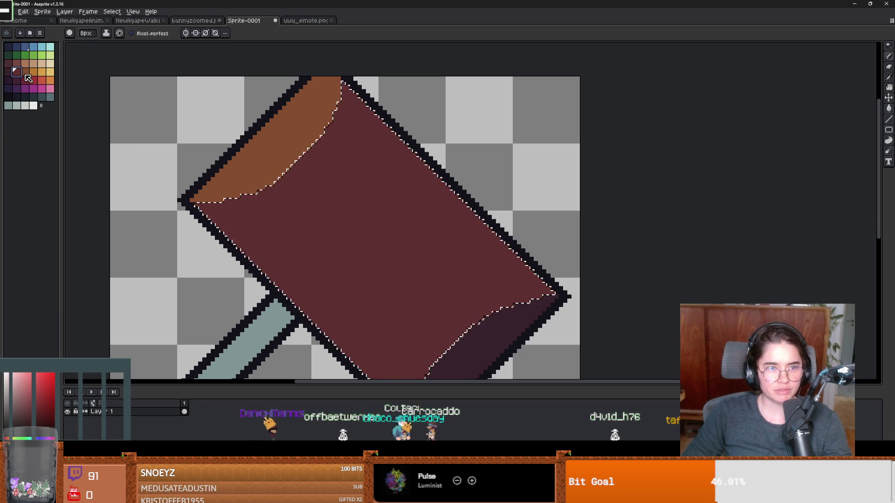
left_click(10, 73)
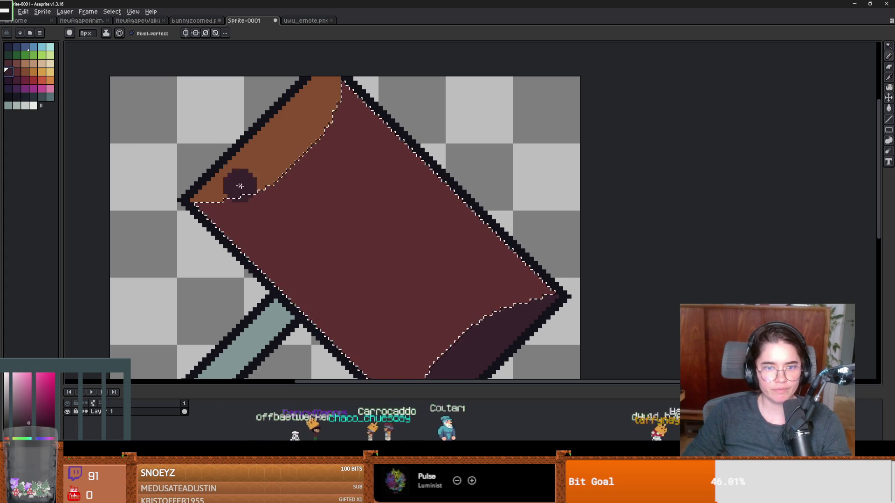
left_click_drag(195, 192, 276, 171)
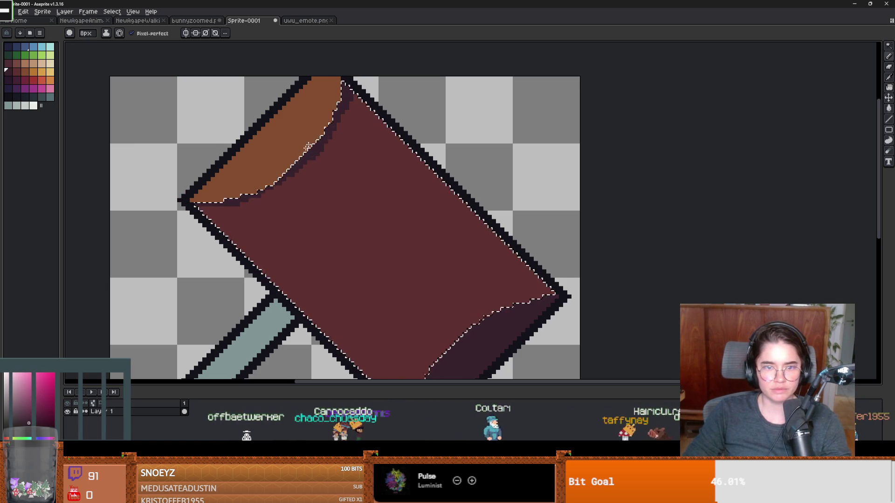
scroll(366, 224, "down", 2)
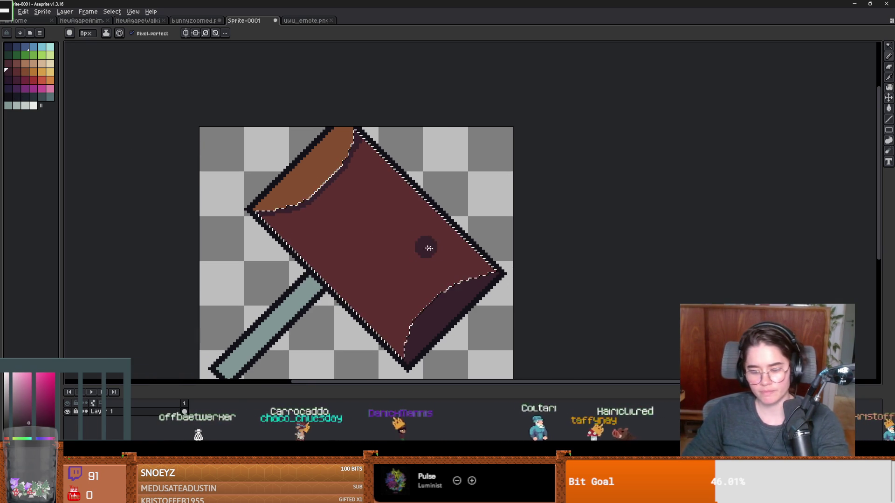
key("m")
key("Return")
scroll(482, 308, "up", 1)
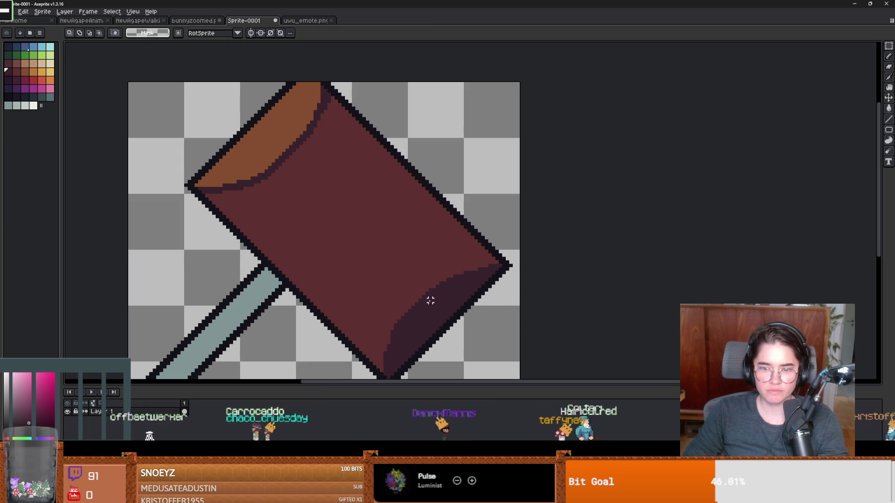
- Reselect the red face, paint a dark line along the lower shadow edge, and deselect
key("w")
left_click(415, 269)
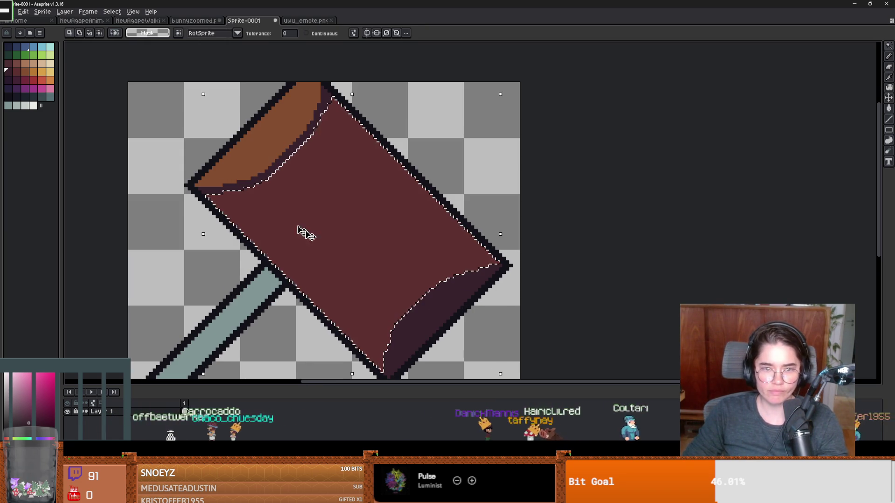
left_click(7, 96)
key("b")
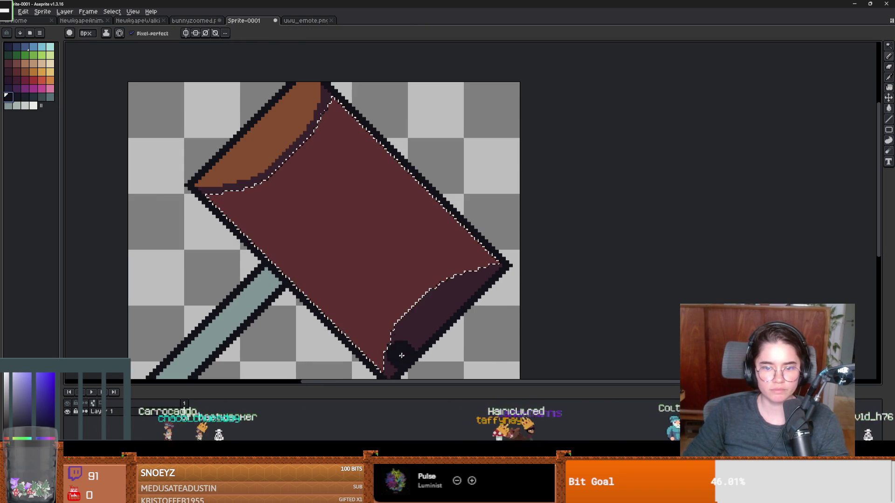
mouse_move(383, 369)
left_mouse_down()
mouse_move(408, 317)
mouse_move(460, 280)
mouse_move(515, 270)
left_mouse_up()
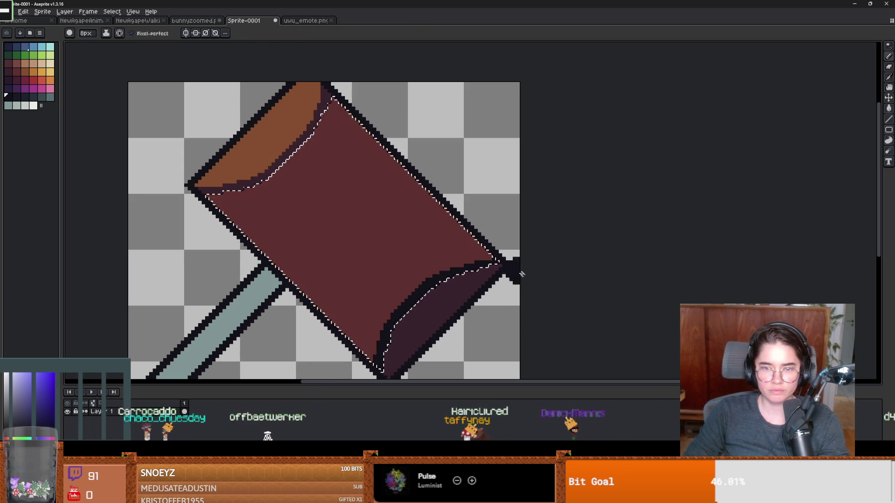
scroll(520, 296, "down", 1)
key("m")
key("ctrl+d")
- Pan and zoom the canvas to bring the hammer handle into view
scroll(586, 280, "down", 1)
scroll(480, 274, "up", 1)
scroll(481, 280, "down", 2)
scroll(453, 296, "up", 2)
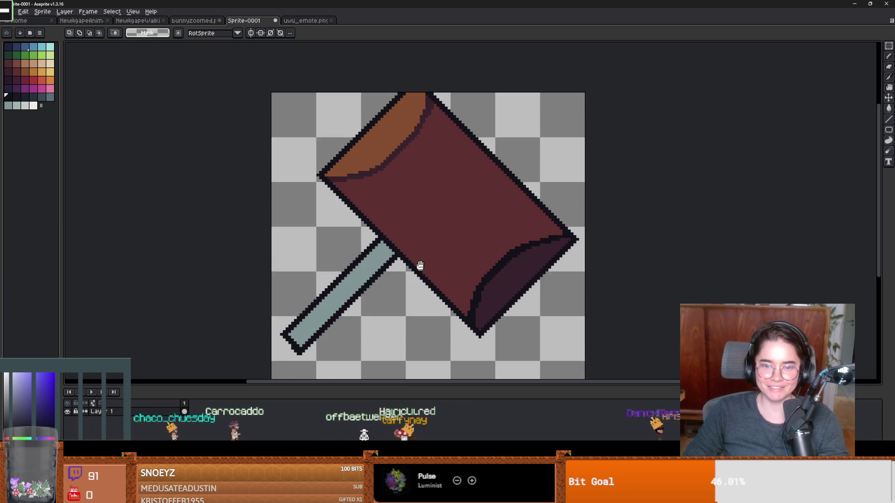
left_click_drag(343, 350, 345, 303)
scroll(345, 304, "up", 1)
key("i")
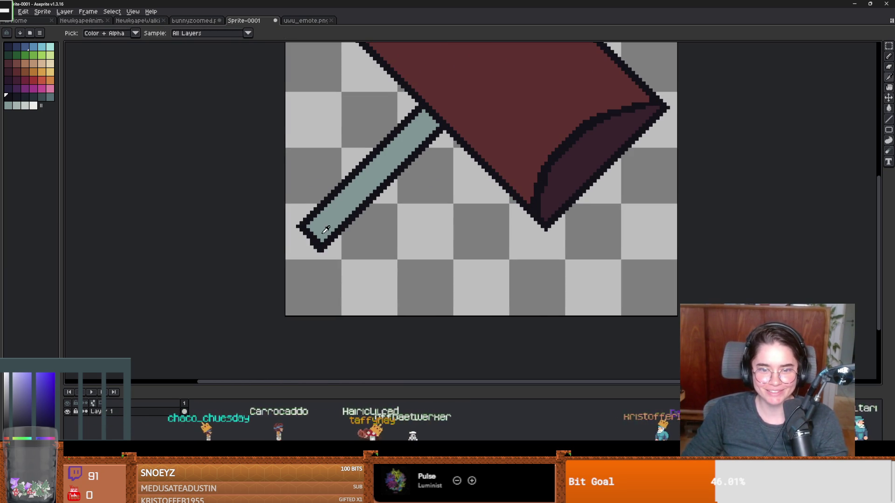
key("m")
scroll(393, 226, "down", 4)
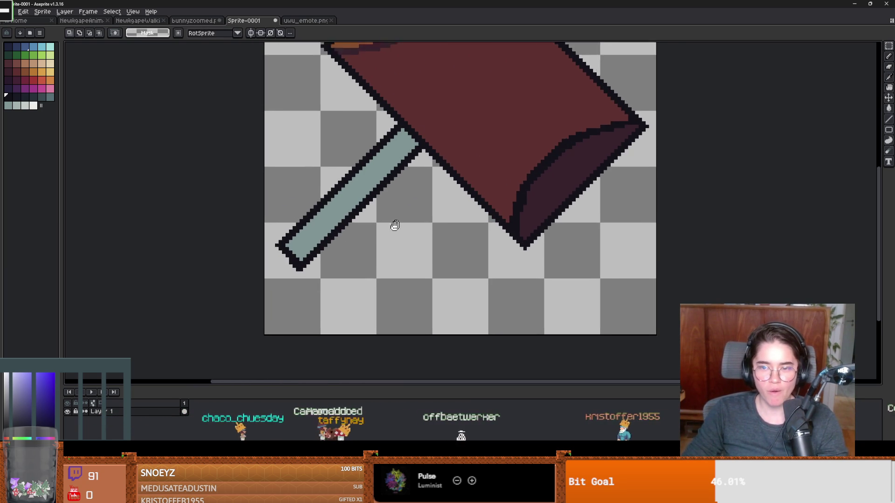
scroll(398, 213, "up", 1)
scroll(399, 214, "up", 1)
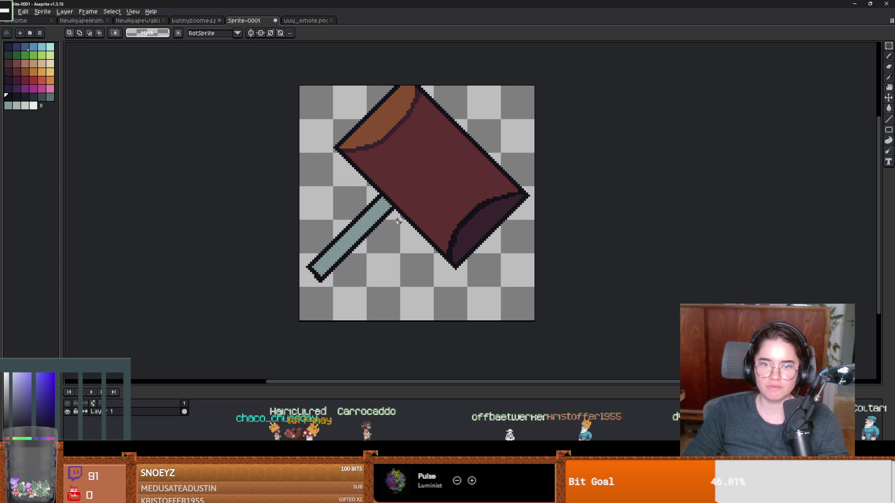
- Move the hammer sprite a little lower on the canvas
key("v")
left_click_drag(435, 198, 439, 223)
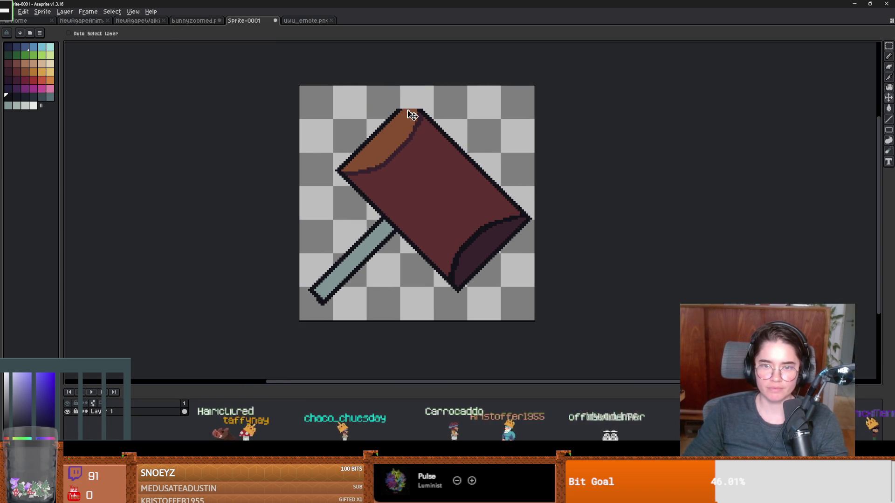
scroll(413, 115, "up", 3)
key("b")
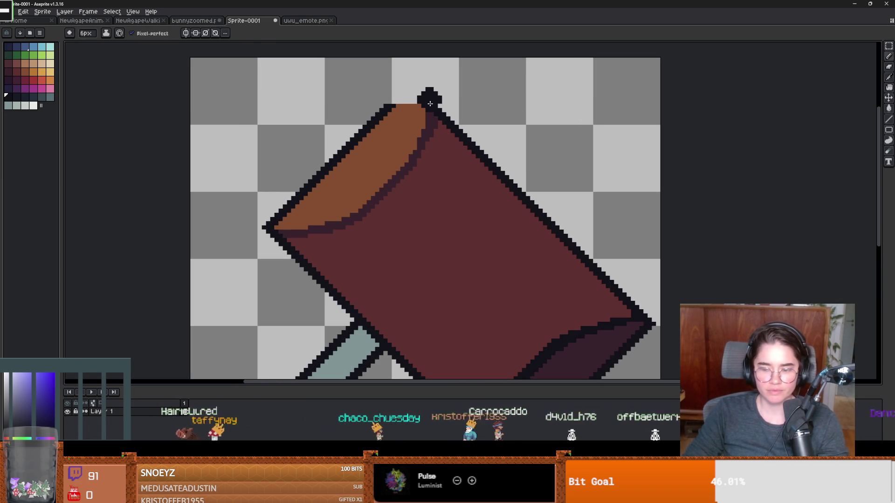
key("i")
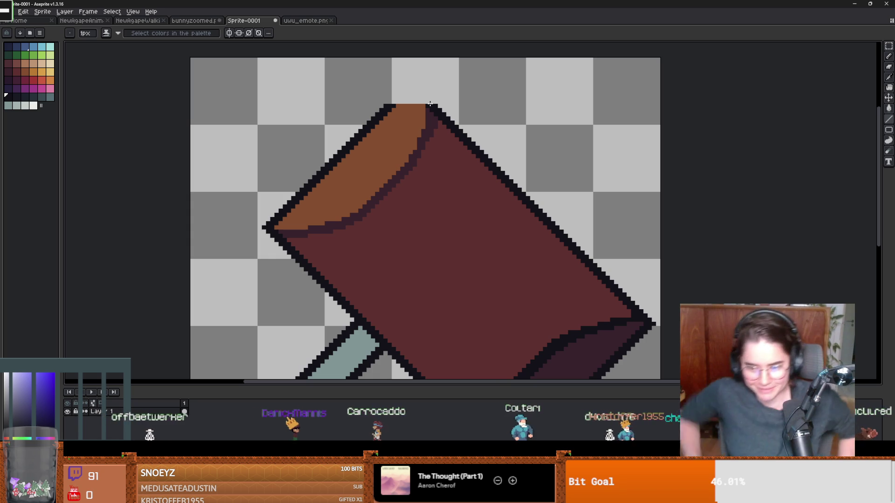
key("super")
type("logitech G HUB")
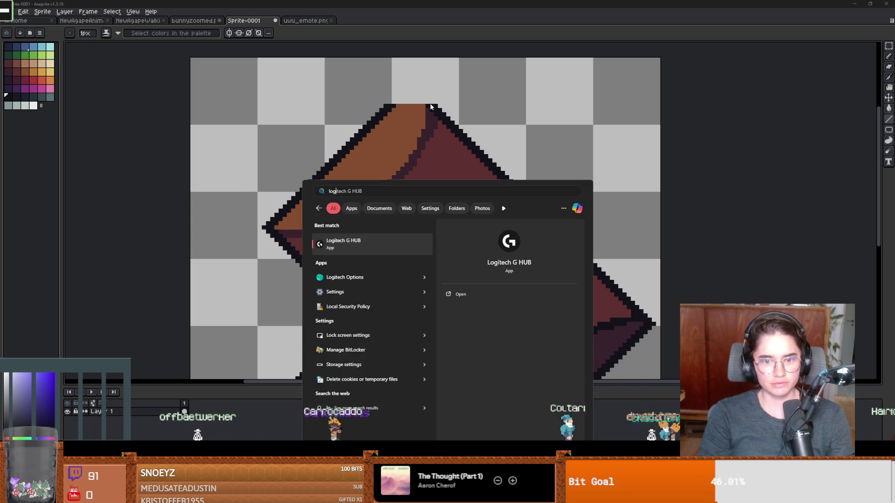
key("Return")
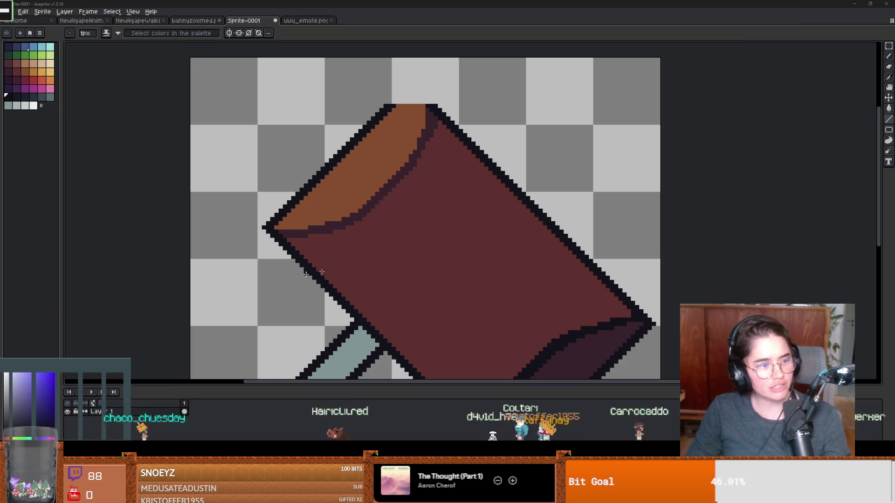
- Pan and zoom in on the hammer head's left tip
scroll(306, 274, "up", 1)
left_click_drag(400, 289, 281, 214)
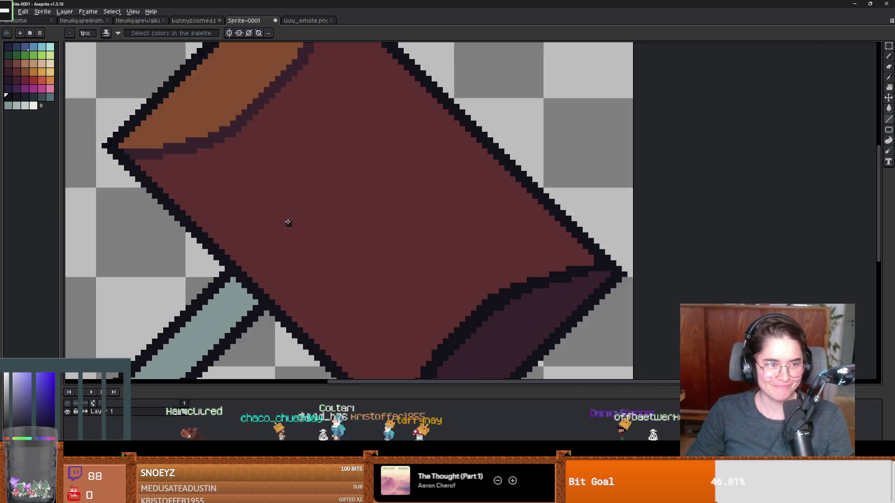
scroll(284, 233, "down", 1)
scroll(264, 236, "up", 1)
scroll(251, 230, "down", 2)
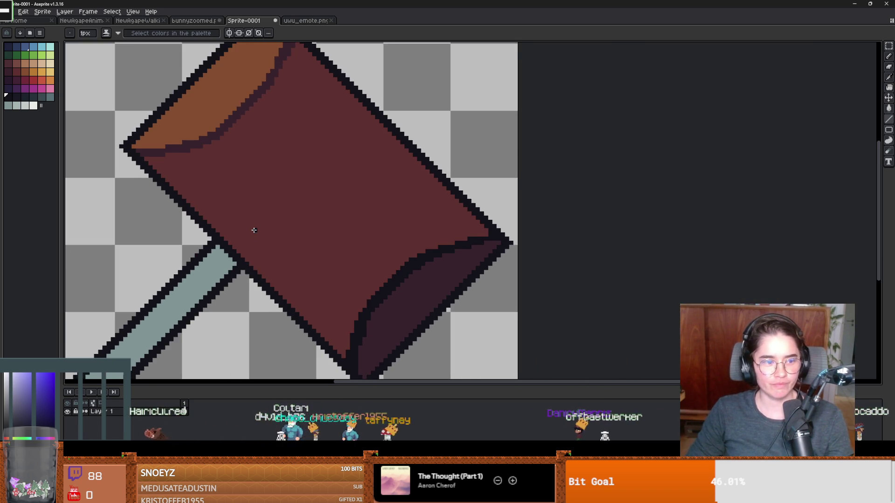
scroll(272, 246, "up", 1)
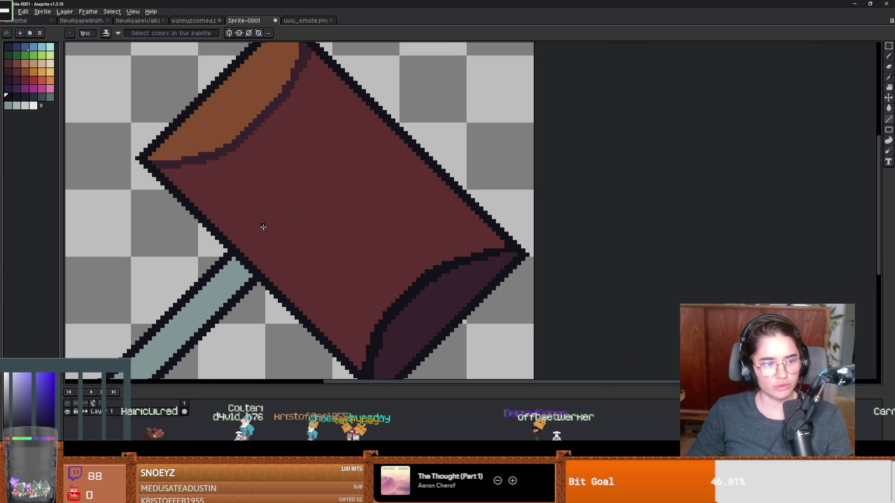
scroll(294, 234, "down", 1)
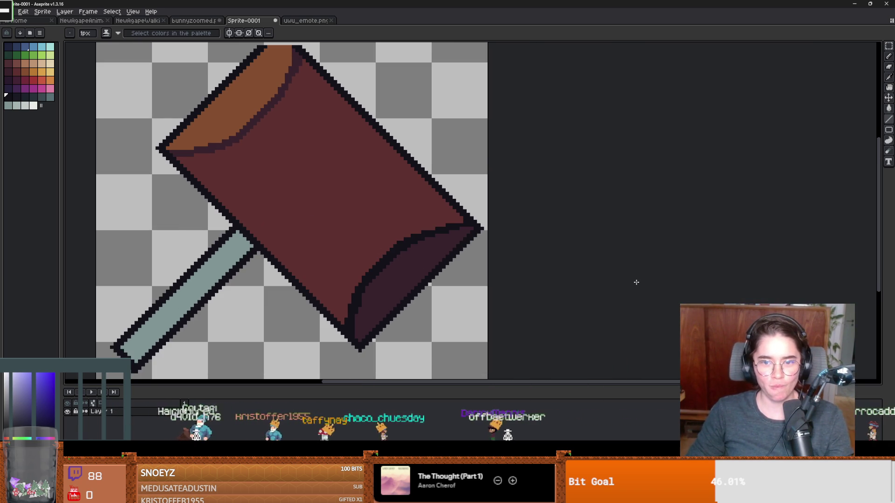
scroll(480, 333, "down", 1)
scroll(368, 225, "up", 1)
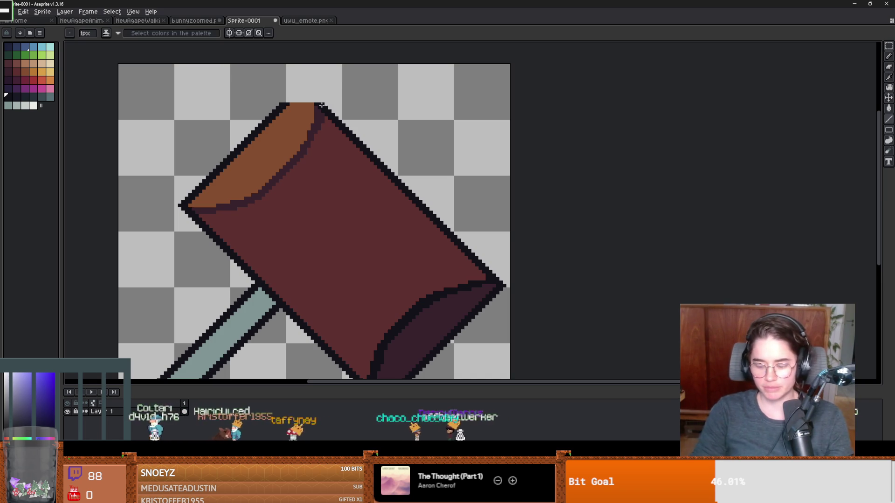
scroll(319, 106, "up", 1)
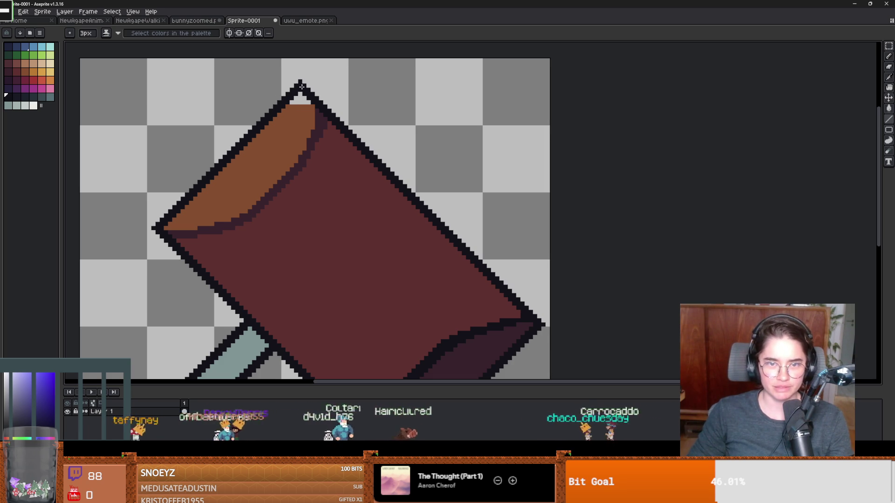
scroll(301, 87, "down", 1)
scroll(301, 89, "up", 1)
- Fix the tip's pixels with a 1px pencil and fill, sampling orange-brown and dark maroon
left_click(302, 99)
key("b")
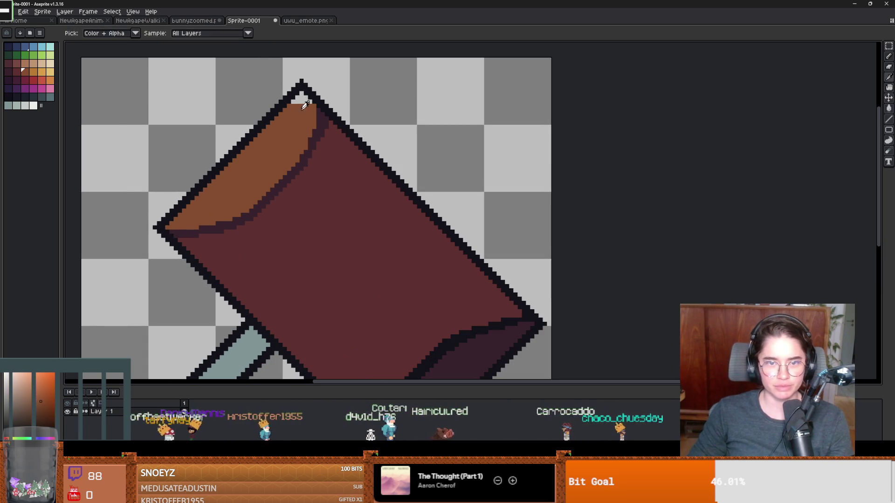
key("minus")
key("minus")
key("minus")
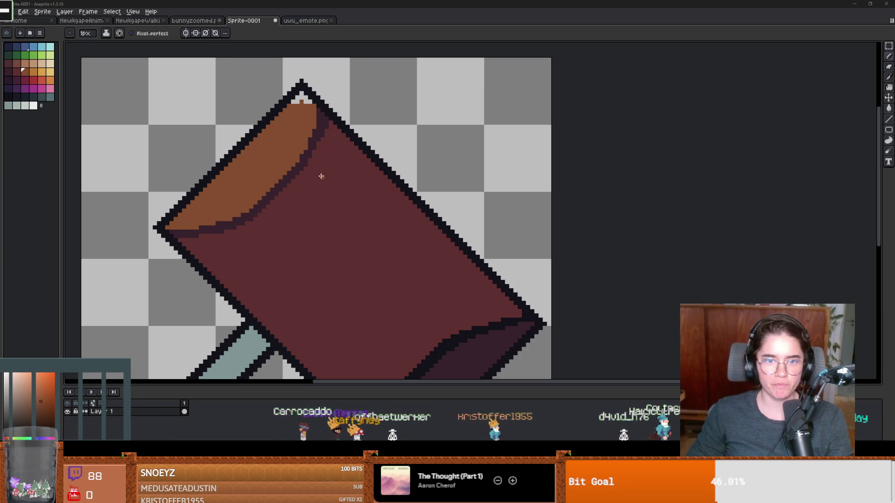
key("g")
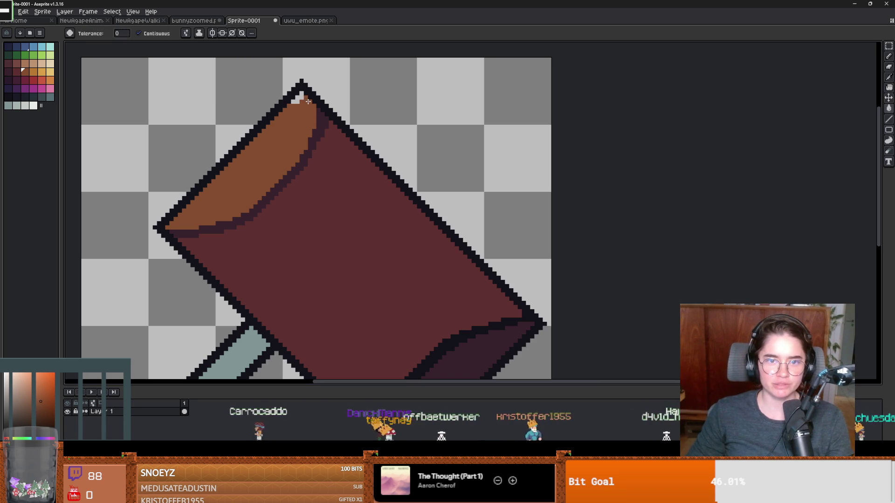
scroll(316, 176, "down", 2)
scroll(307, 144, "up", 3)
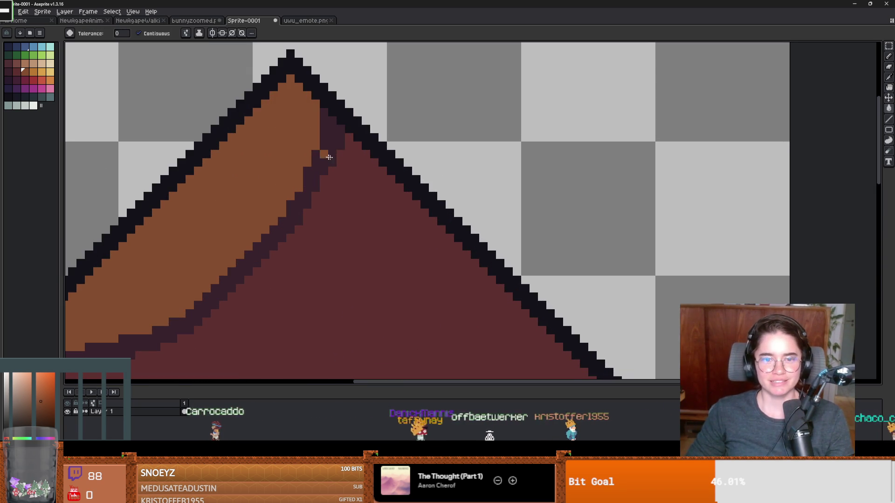
left_click(335, 133, "alt")
left_click(309, 114, "alt")
key("b")
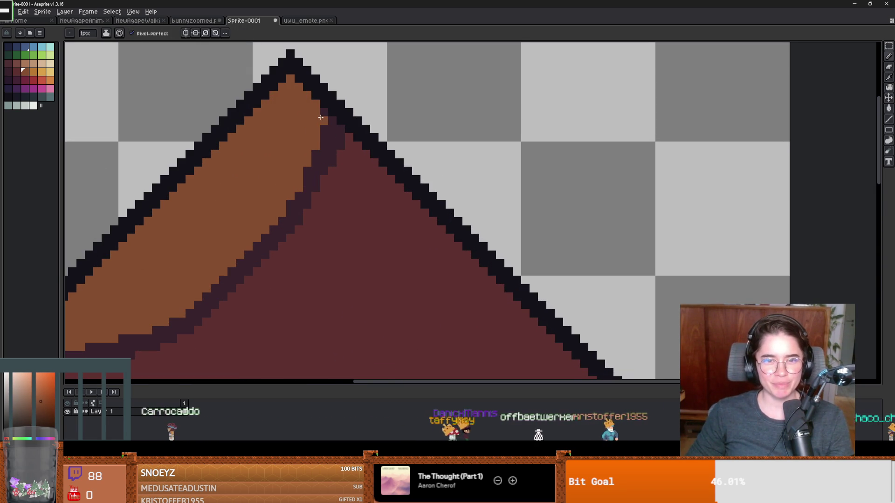
scroll(319, 120, "down", 2)
scroll(380, 205, "up", 3)
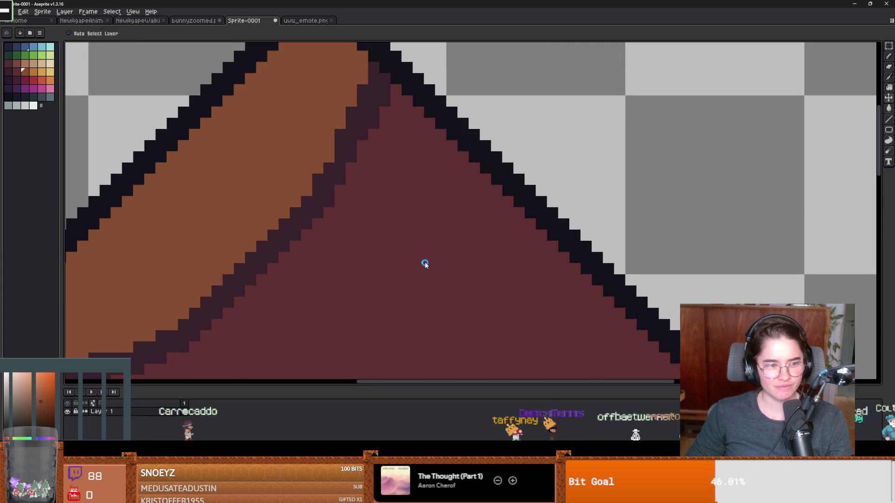
- Start saving the sprite with Ctrl+S, then cancel without writing the file
key("ctrl+s")
key("Escape")
scroll(609, 360, "down", 2)
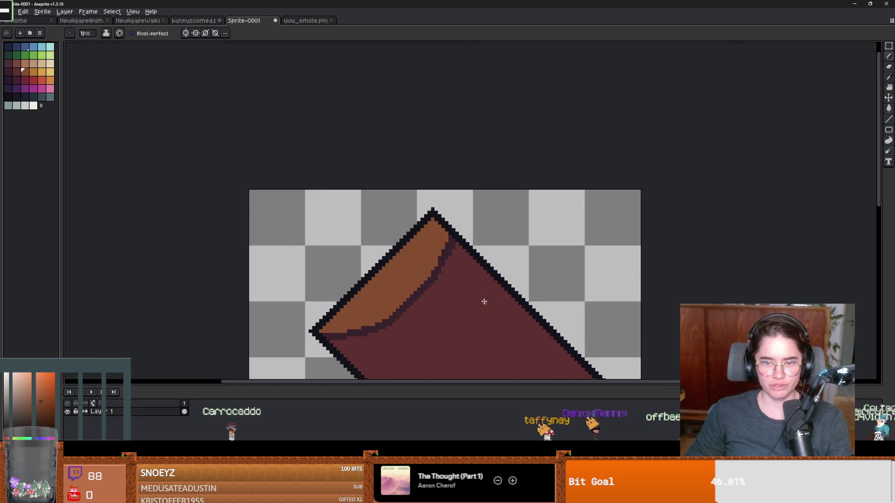
scroll(483, 300, "up", 4)
scroll(461, 244, "down", 2)
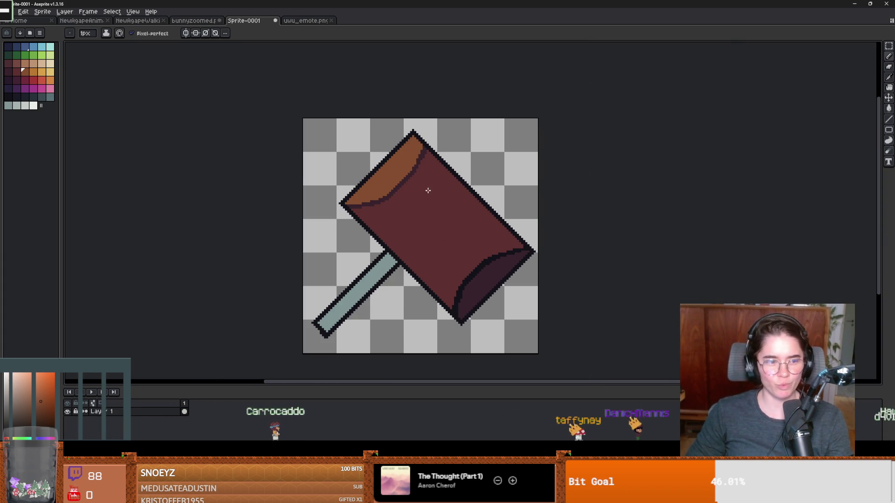
scroll(485, 225, "up", 1)
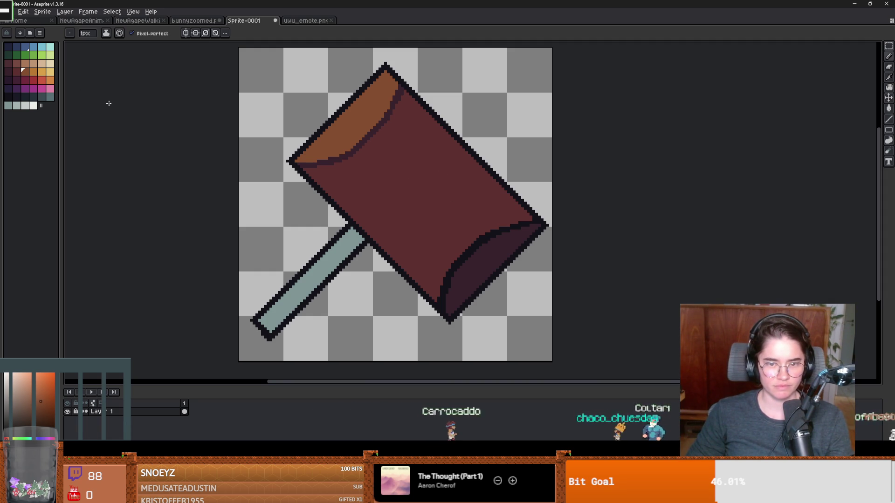
- Pick bright green from the palette as the lettering colour
left_click(34, 79)
key("g")
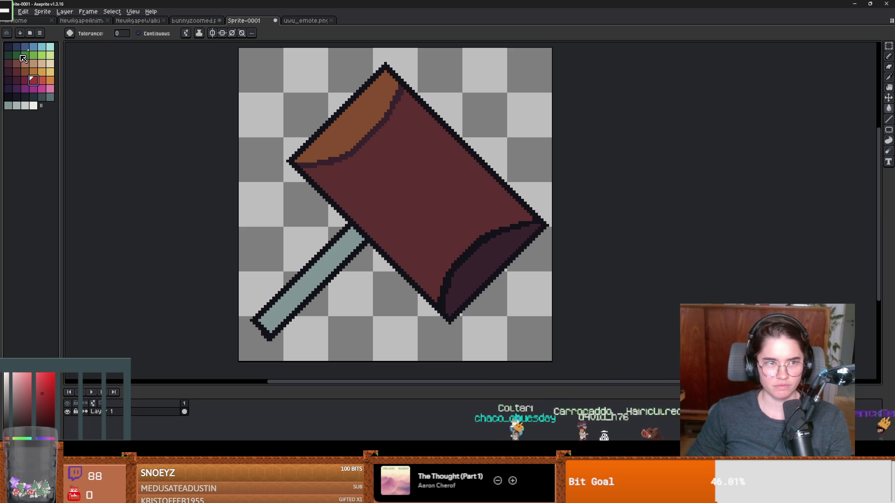
left_click(33, 55)
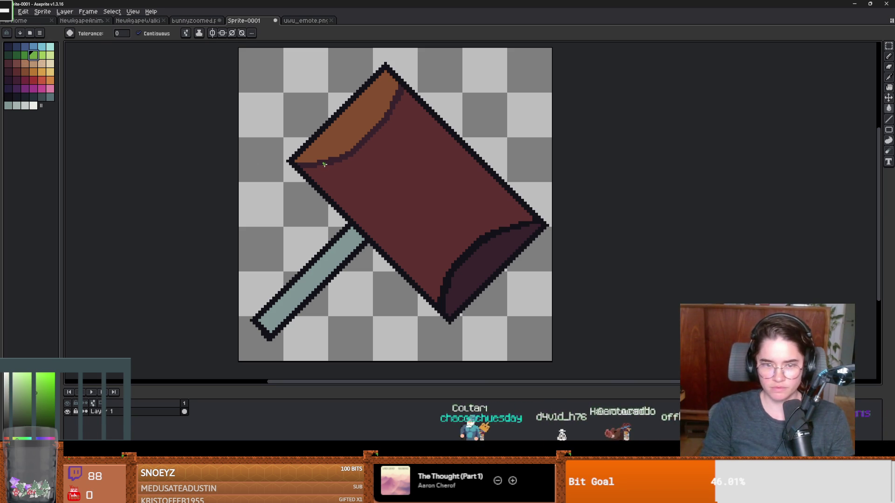
key("b")
- Try several green diagonal strokes across the hammer head, undoing each one
scroll(356, 177, "up", 5)
scroll(349, 181, "down", 3)
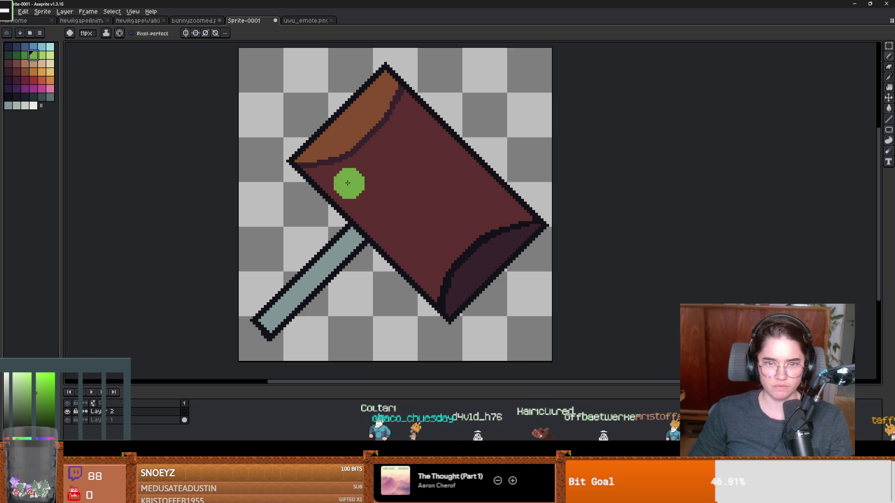
left_click_drag(344, 185, 420, 136)
key("ctrl+z")
scroll(414, 138, "down", 3)
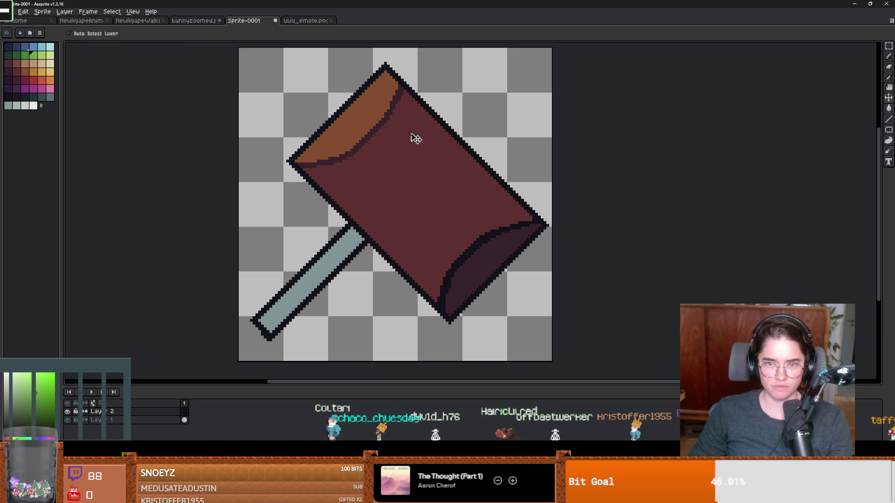
left_click_drag(339, 182, 407, 123)
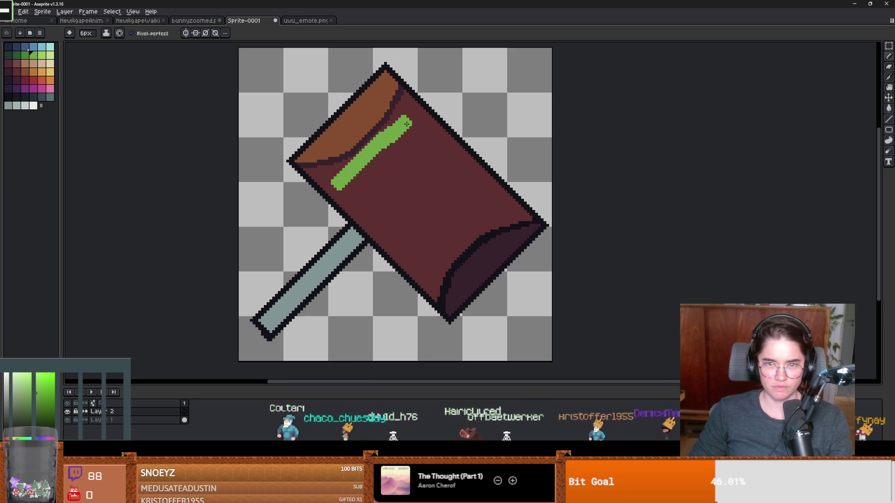
key("ctrl+z")
scroll(407, 125, "up", 1)
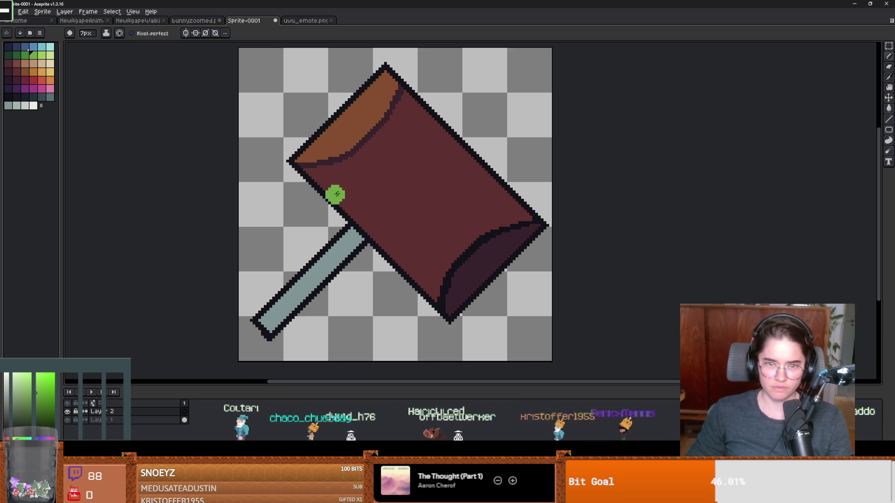
left_click_drag(349, 182, 412, 126)
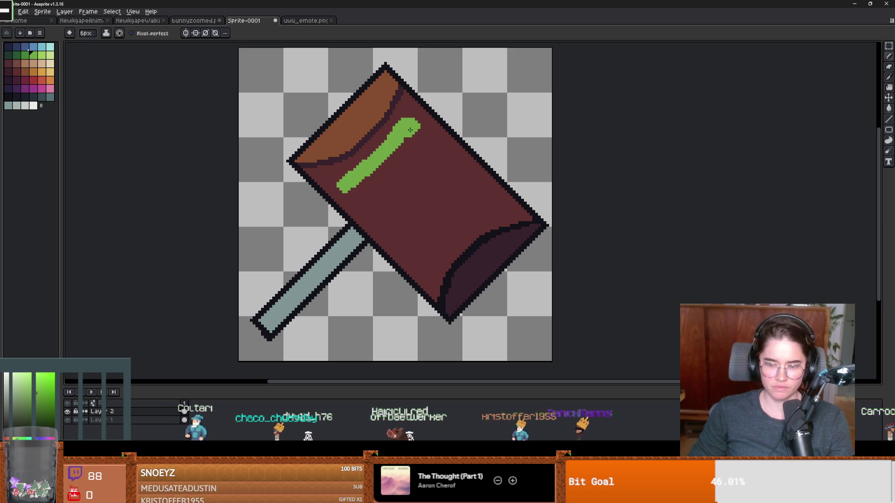
key("ctrl+z")
scroll(410, 130, "down", 4)
scroll(416, 189, "up", 3)
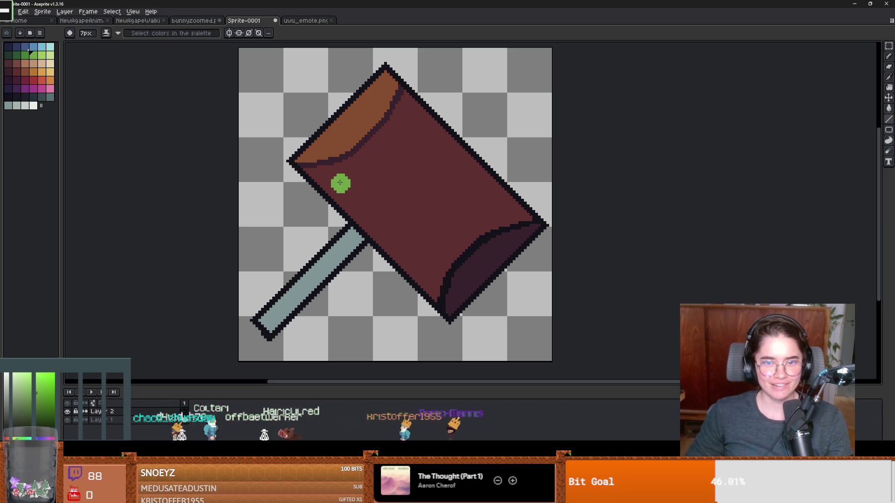
- Paint the green B stem and bowls and start the A, then undo the attempt
left_click_drag(340, 183, 407, 112)
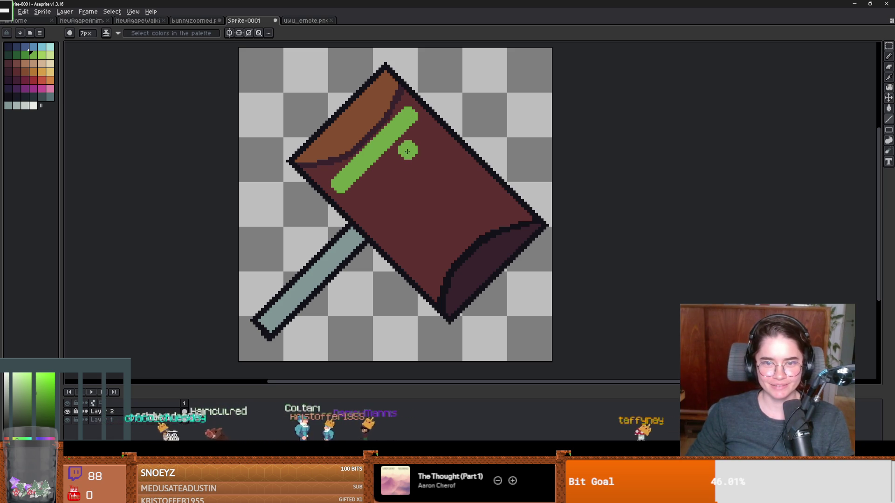
key("minus")
mouse_move(407, 115)
left_mouse_down()
mouse_move(428, 153)
mouse_move(392, 164)
mouse_move(386, 193)
mouse_move(348, 203)
mouse_move(376, 192)
left_mouse_up()
key("m")
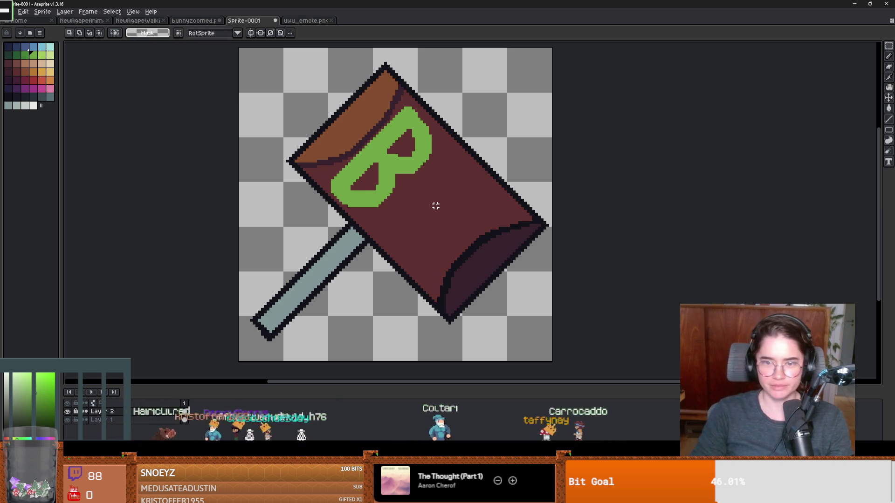
key("b")
mouse_move(375, 220)
left_mouse_down()
mouse_move(463, 169)
mouse_move(453, 171)
mouse_move(422, 254)
left_mouse_up()
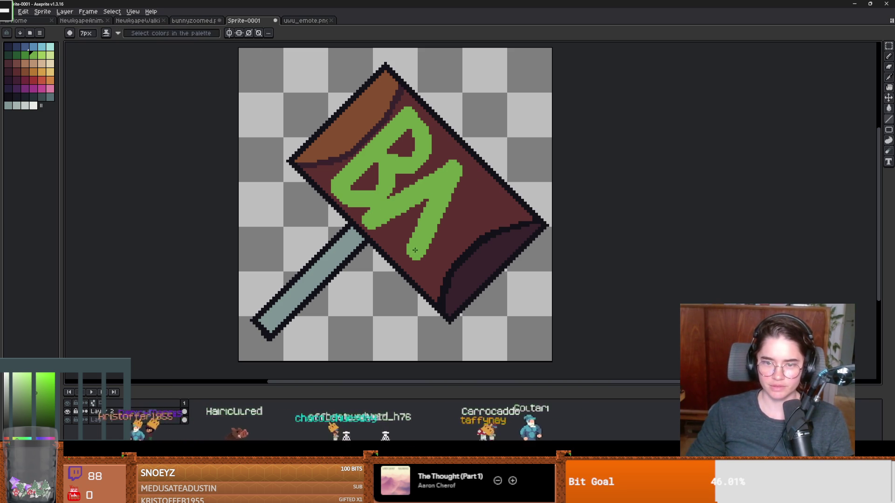
scroll(460, 229, "down", 5)
scroll(461, 229, "up", 5)
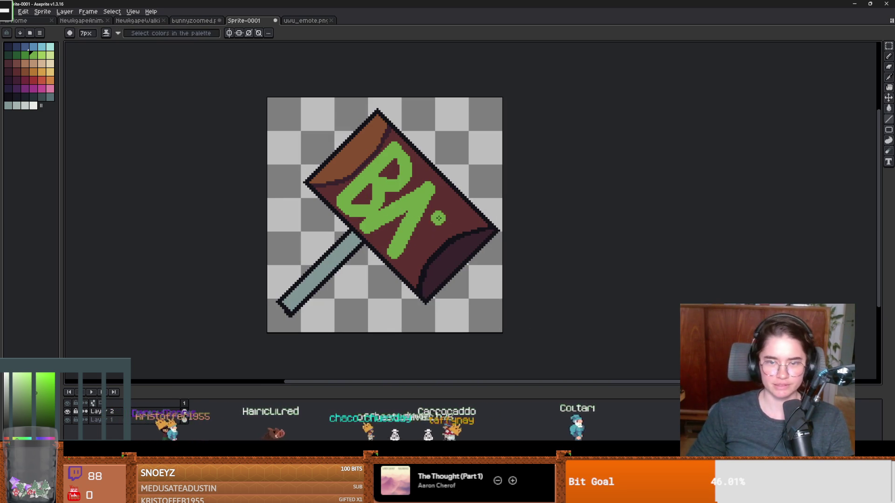
key("ctrl+z")
key("ctrl+z")
key("ctrl+z")
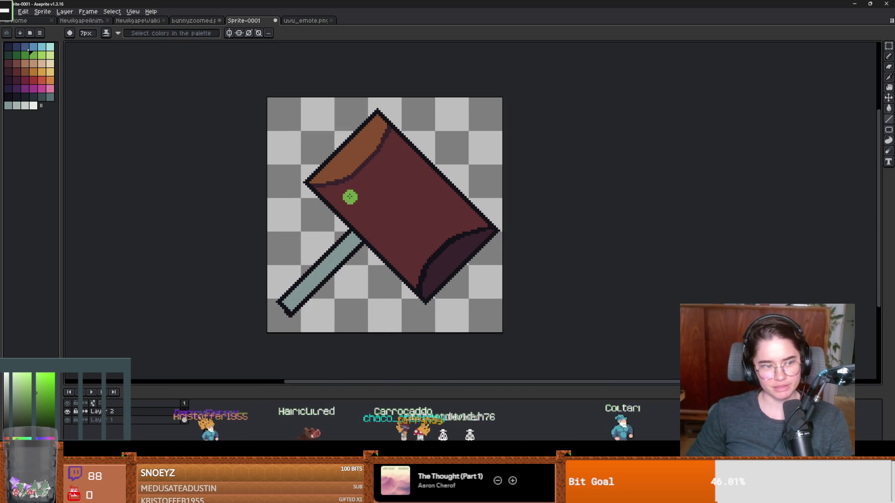
- Redraw the green B stem and add diagonal strokes for the letter A
left_click_drag(396, 148, 342, 201)
left_click_drag(397, 151, 405, 182)
key("ctrl+z")
key("b")
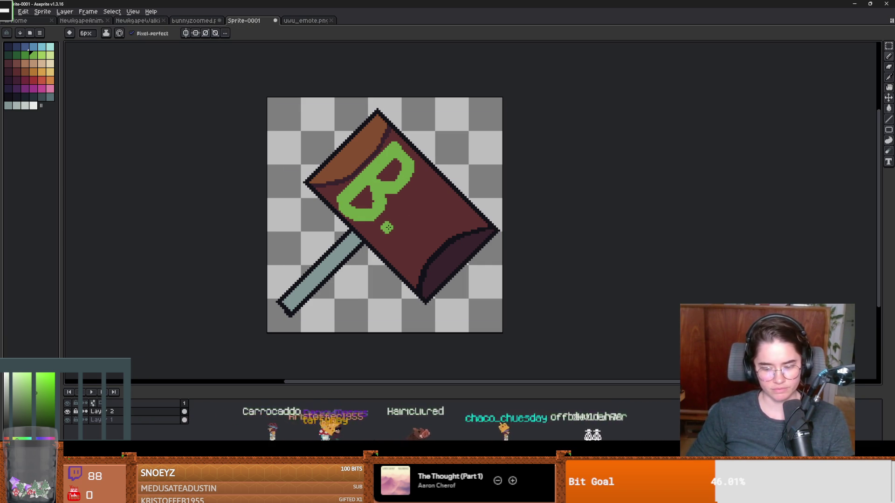
mouse_move(379, 237)
left_mouse_down()
mouse_move(439, 192)
mouse_move(419, 266)
left_mouse_up()
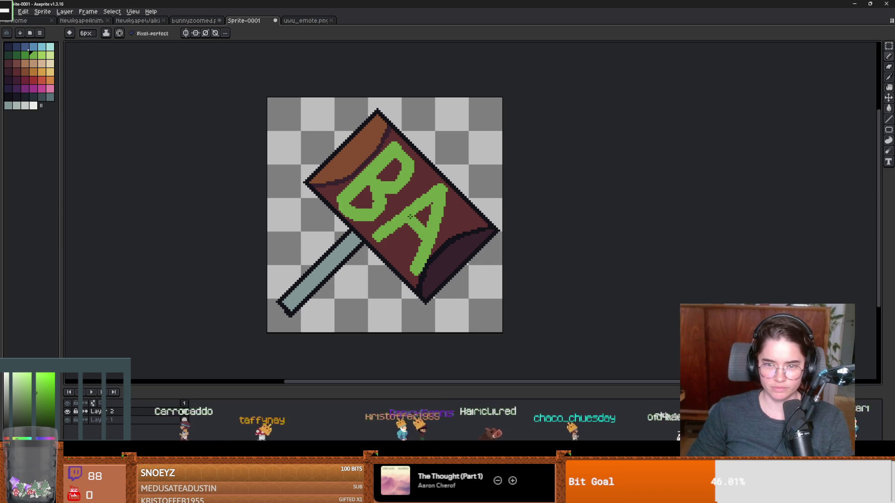
key("ctrl+z")
left_click(408, 245)
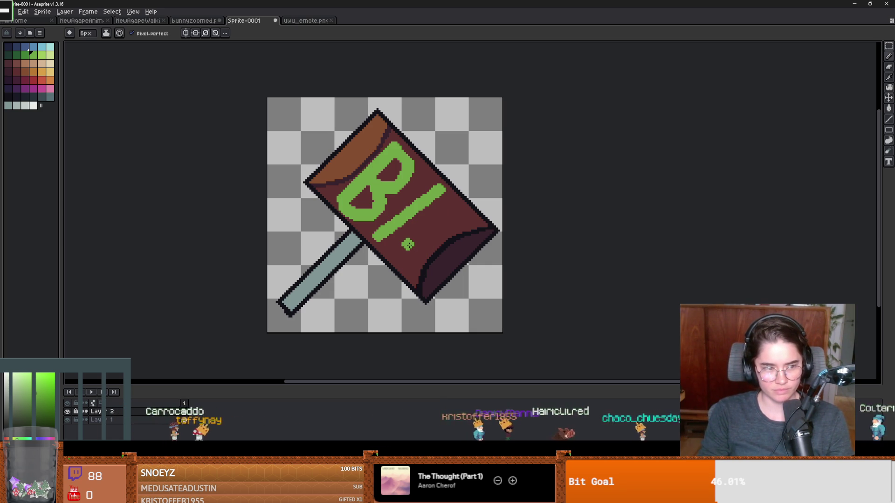
key("ctrl+z")
key("ctrl+z")
mouse_move(375, 236)
left_mouse_down()
mouse_move(436, 186)
mouse_move(402, 263)
left_mouse_up()
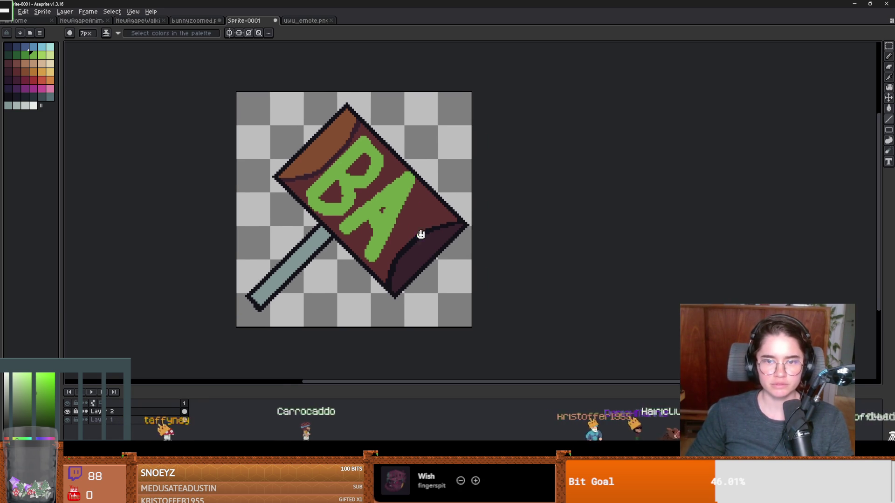
- Shift the green BA letters up-left on the sign, discarding a trial stroke after them
key("v")
left_click_drag(381, 210, 372, 198)
key("b")
left_click_drag(362, 243, 401, 185)
key("ctrl+z")
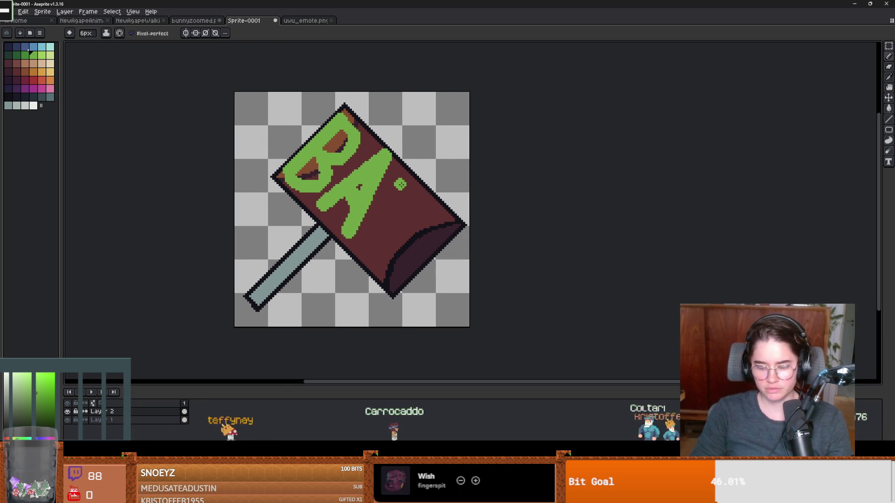
- Draw a straight green line for the letter N with the line tool
key("l")
mouse_move(361, 240)
left_mouse_down()
mouse_move(396, 187)
mouse_move(386, 260)
mouse_move(435, 211)
left_mouse_up()
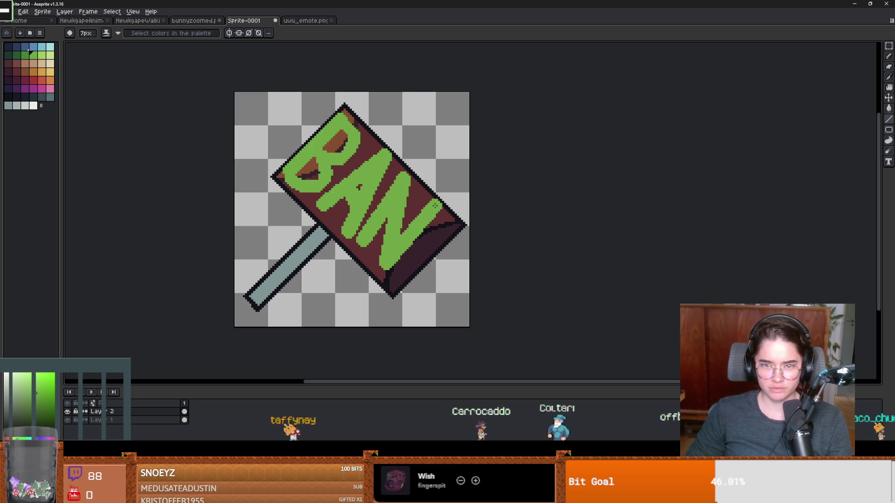
scroll(436, 214, "down", 3)
scroll(430, 225, "up", 4)
- Scale the green BAN lettering down with Ctrl+T, commit it, and return to the pencil
key("ctrl+t")
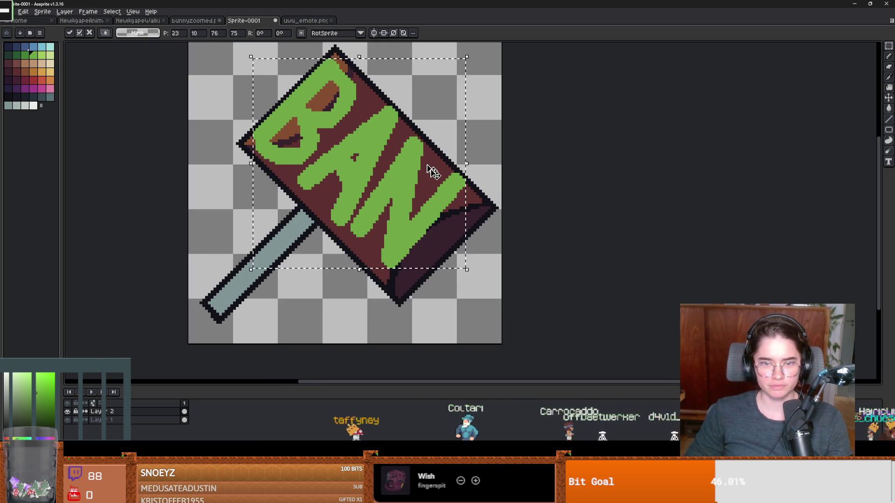
left_click_drag(251, 56, 279, 88)
left_click_drag(357, 147, 345, 145)
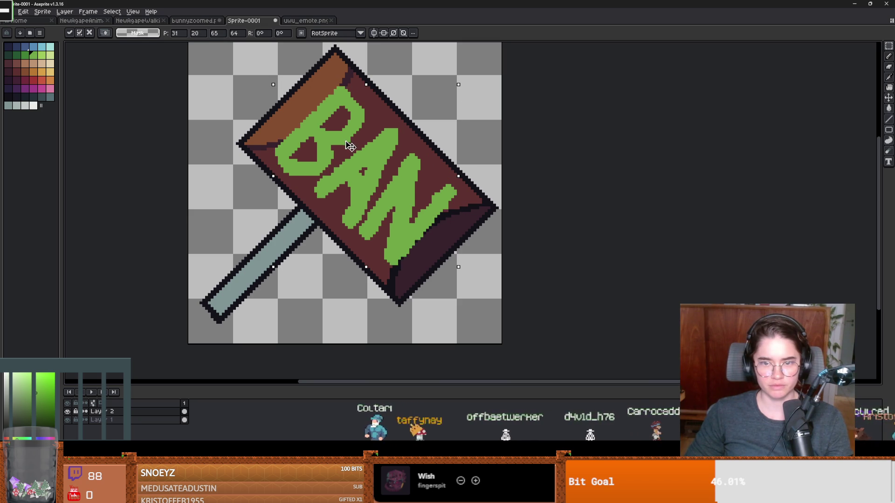
scroll(401, 205, "down", 3)
key("Return")
scroll(421, 210, "up", 3)
scroll(421, 211, "down", 5)
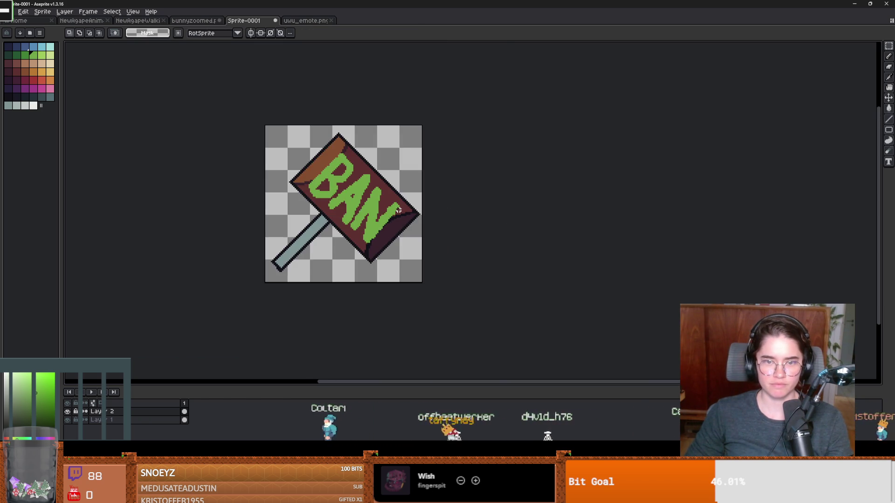
scroll(396, 209, "up", 4)
scroll(397, 208, "up", 1)
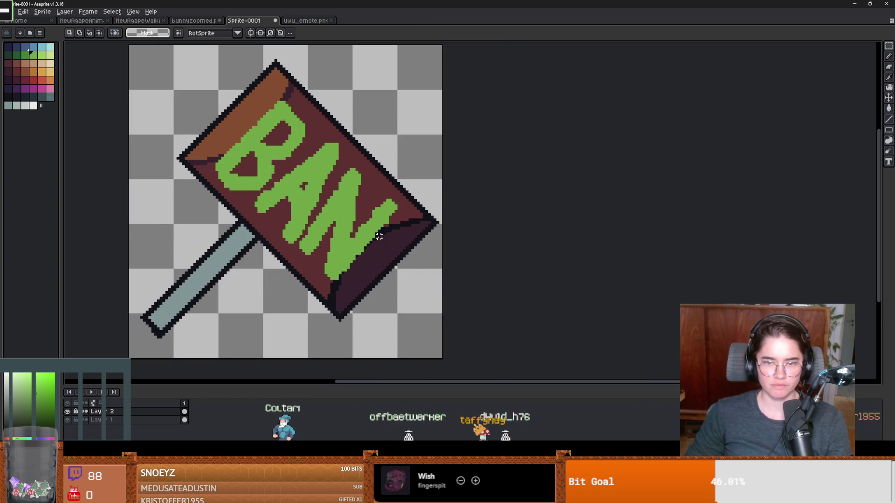
key("b")
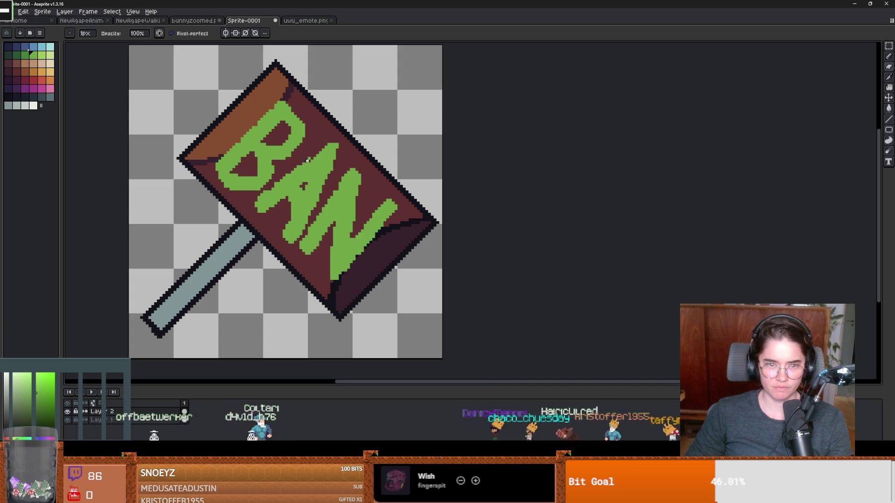
- Select the green BAN letters by colour and switch to a one-pixel-smaller pencil
scroll(307, 161, "down", 1)
scroll(297, 197, "up", 2)
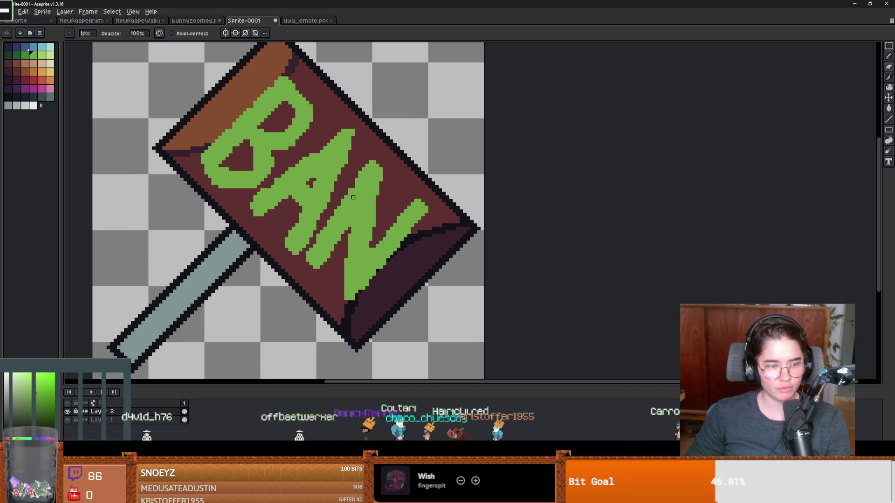
key("w")
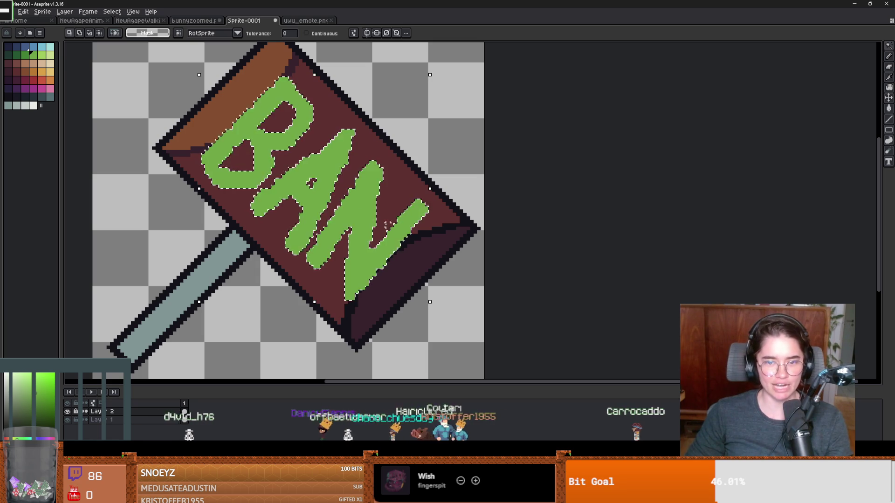
key("b")
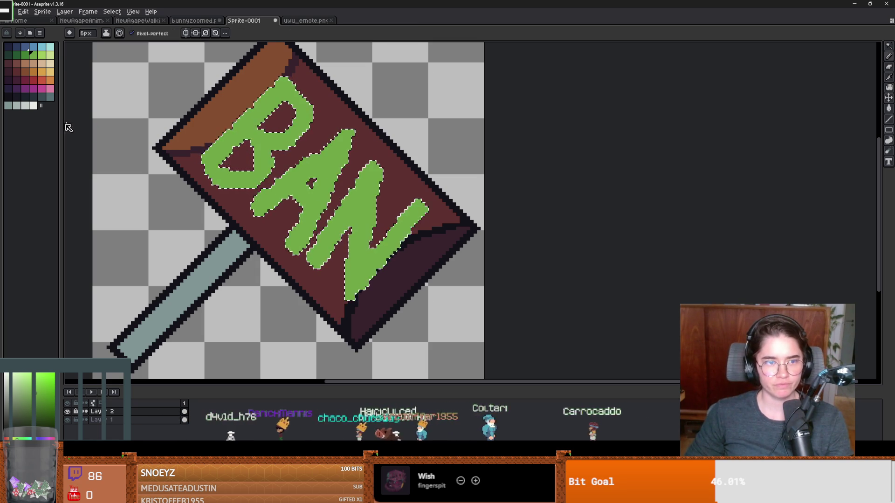
key("minus")
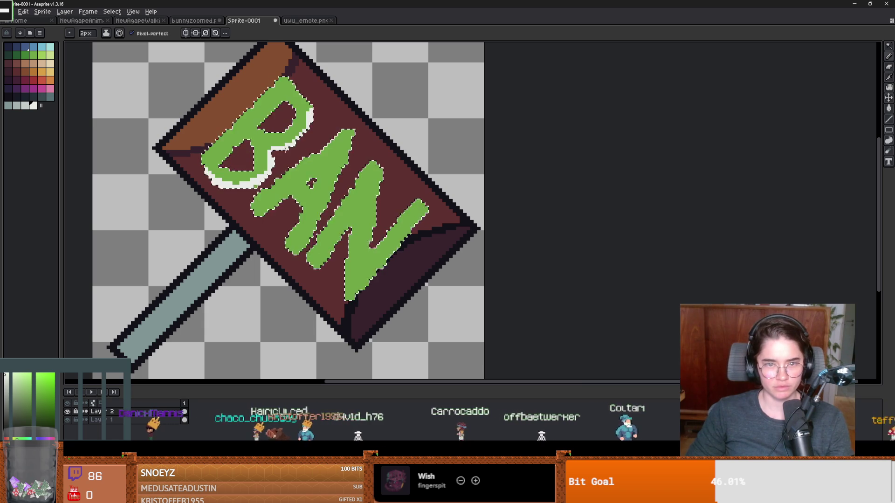
scroll(327, 168, "up", 1)
key("ctrl+z")
key("ctrl+y")
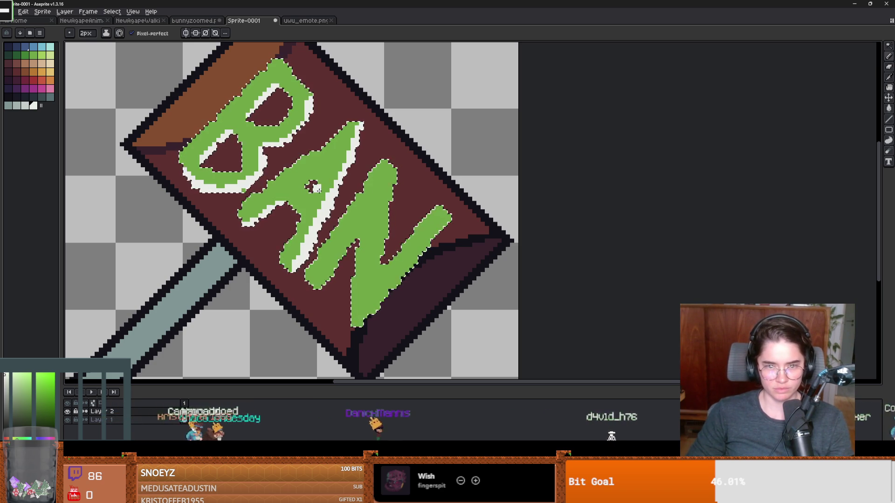
- Thicken the N's green stroke and add white highlight pixels along its edge
left_click_drag(369, 181, 347, 225)
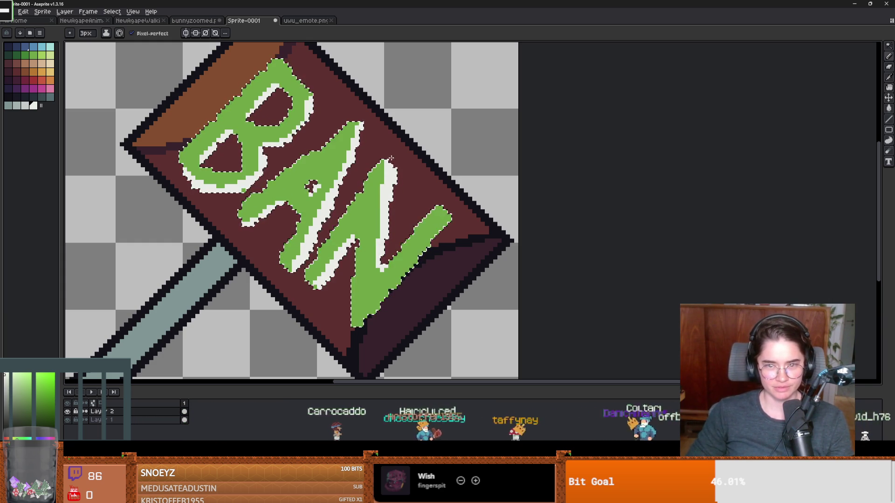
left_click(391, 278, "alt")
left_click(445, 218)
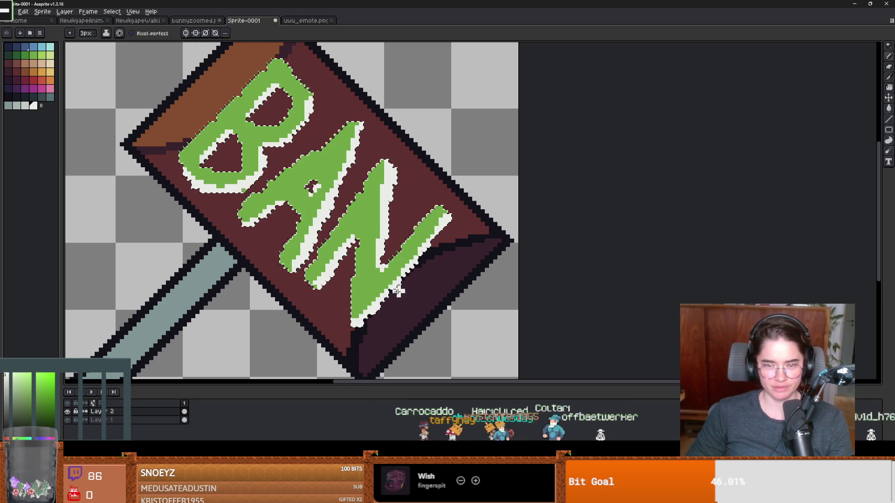
key("m")
scroll(553, 286, "down", 4)
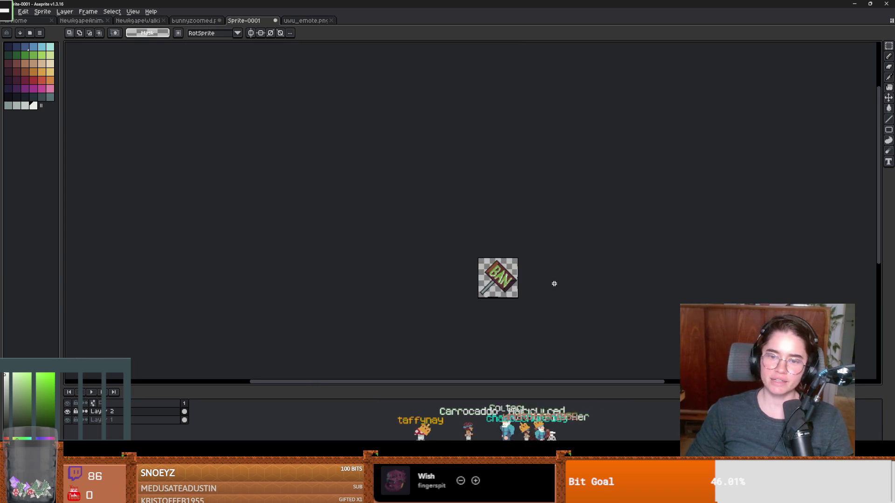
scroll(536, 285, "up", 5)
scroll(454, 267, "down", 3)
scroll(454, 267, "up", 3)
scroll(400, 274, "down", 3)
scroll(437, 227, "up", 2)
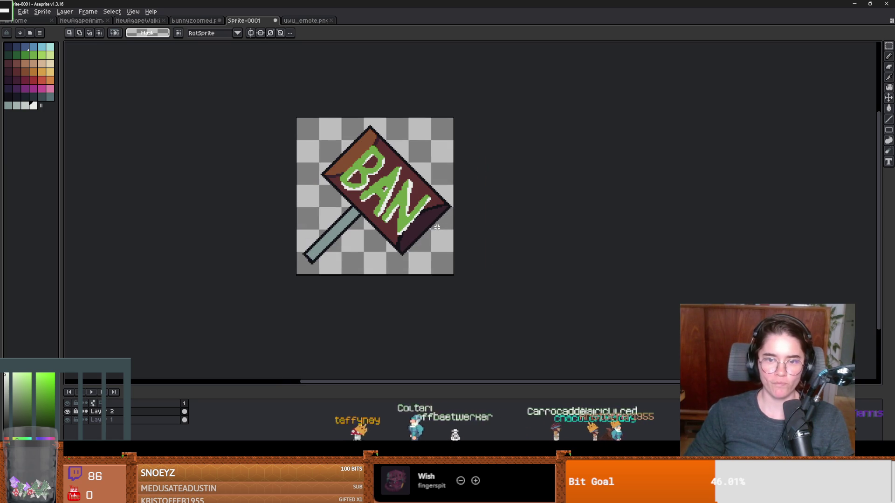
left_click_drag(392, 234, 356, 237)
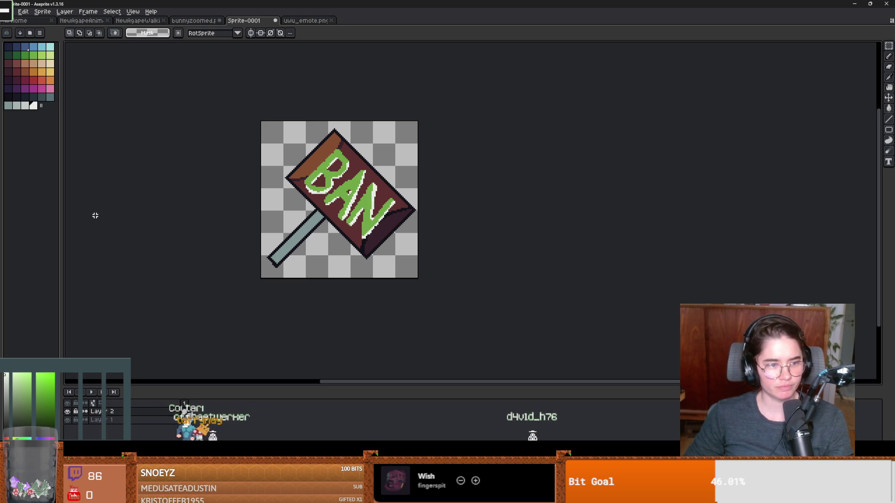
scroll(390, 215, "down", 4)
scroll(387, 213, "up", 5)
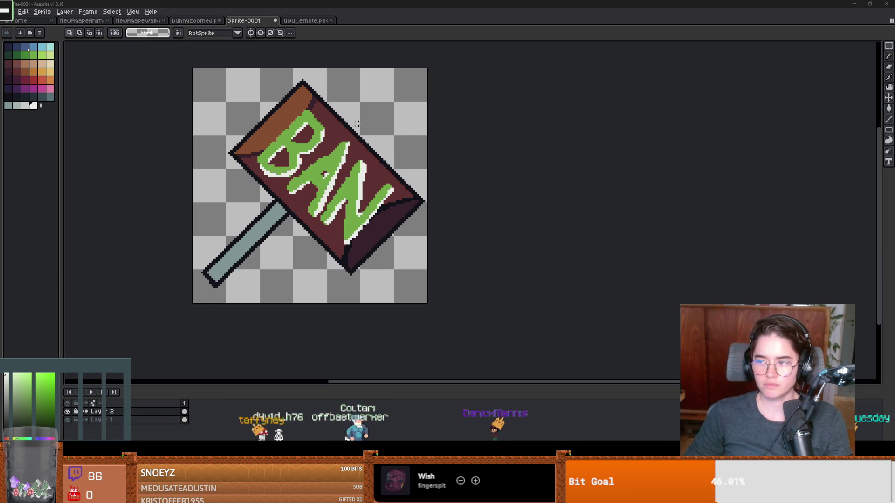
scroll(378, 149, "up", 1)
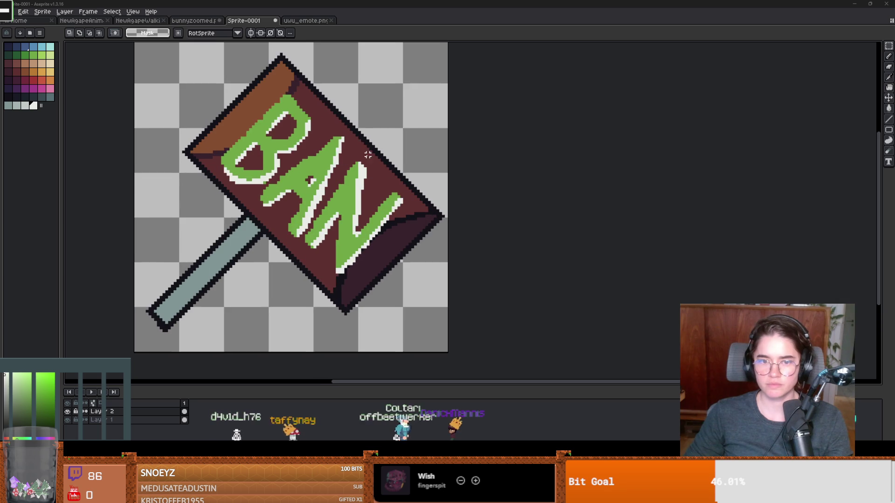
left_click(115, 421)
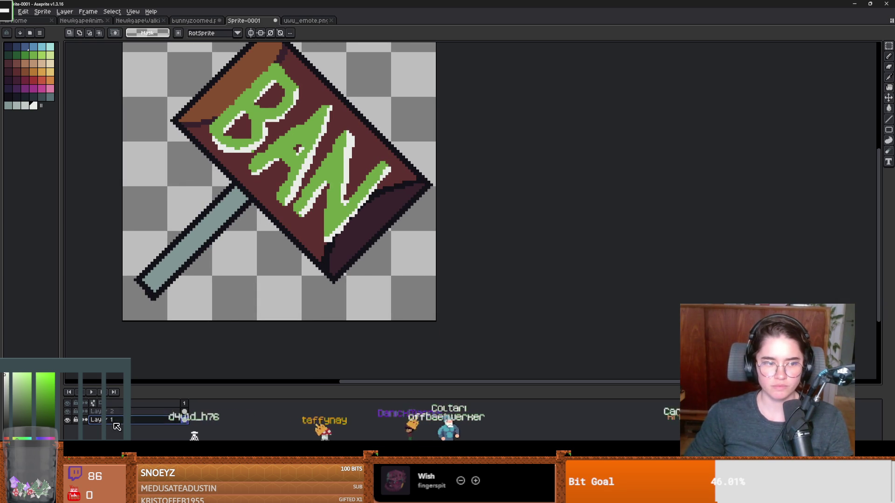
scroll(253, 224, "down", 1)
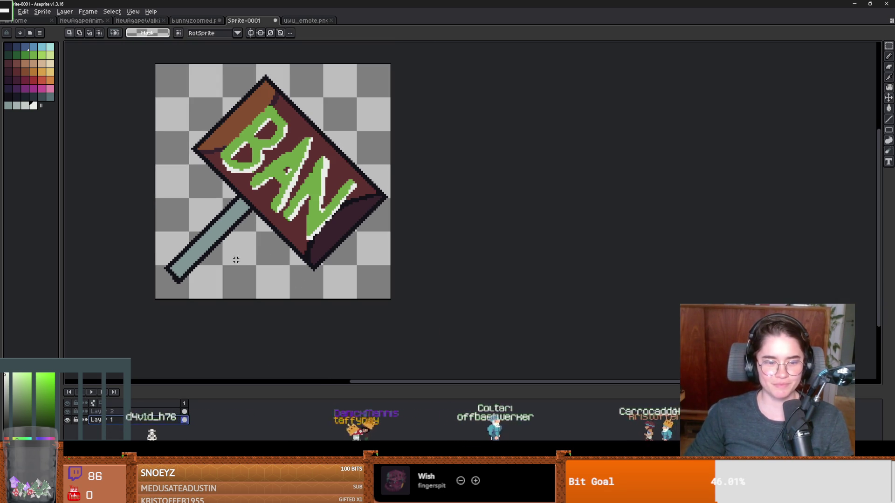
scroll(237, 205, "up", 4)
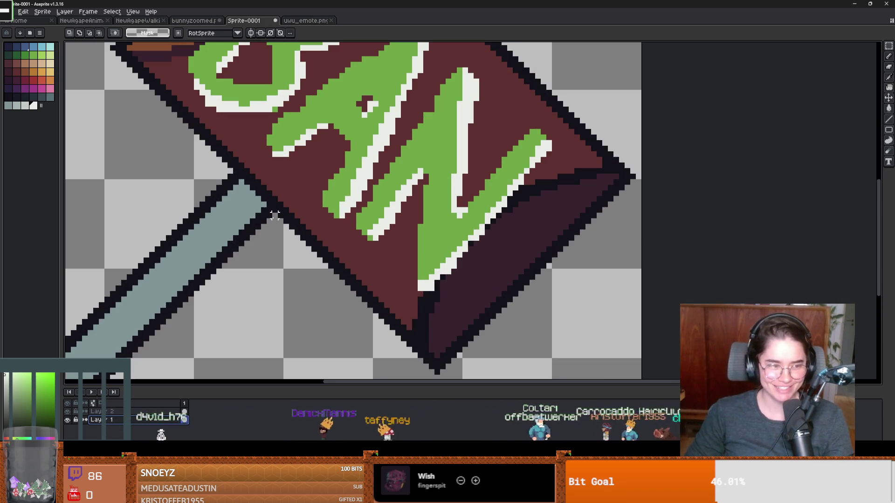
scroll(219, 260, "down", 3)
scroll(173, 271, "up", 3)
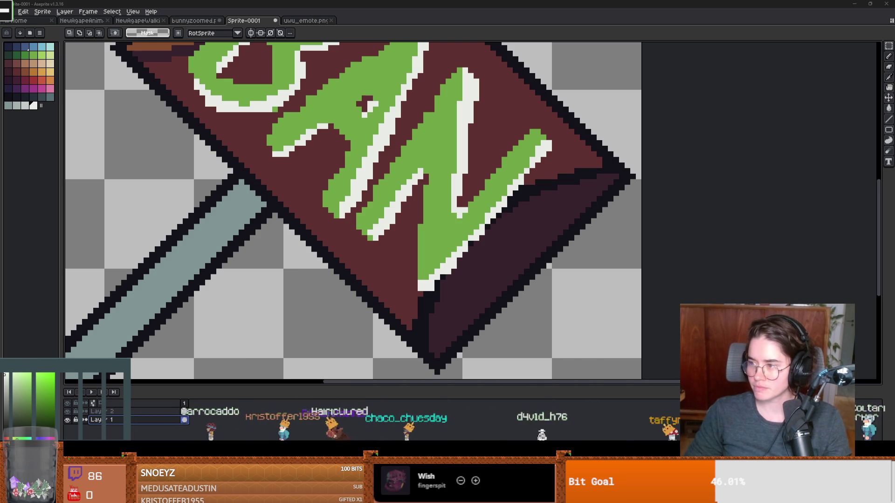
scroll(325, 333, "down", 2)
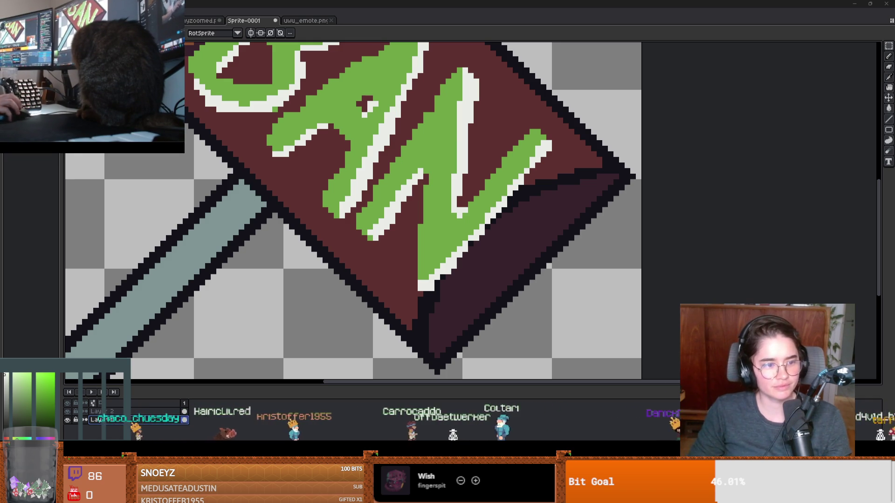
scroll(229, 283, "down", 2)
scroll(296, 315, "up", 2)
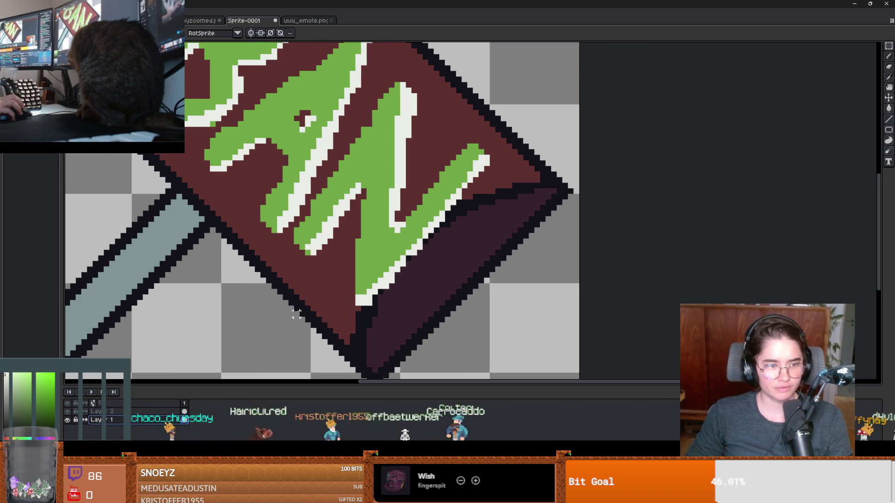
scroll(297, 315, "down", 1)
scroll(320, 289, "up", 1)
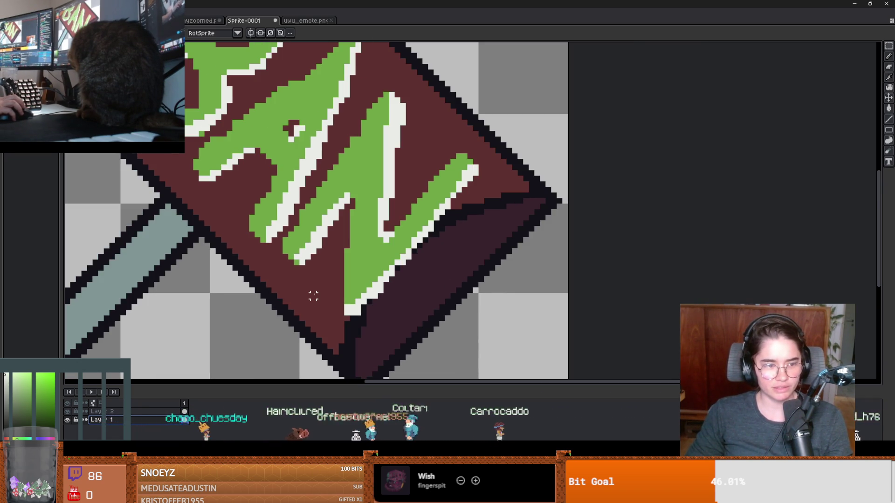
scroll(313, 302, "down", 5)
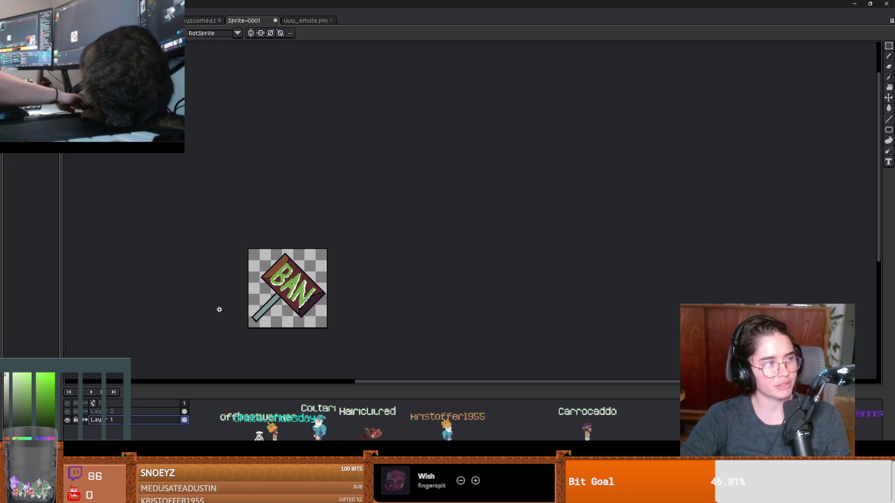
scroll(351, 274, "up", 4)
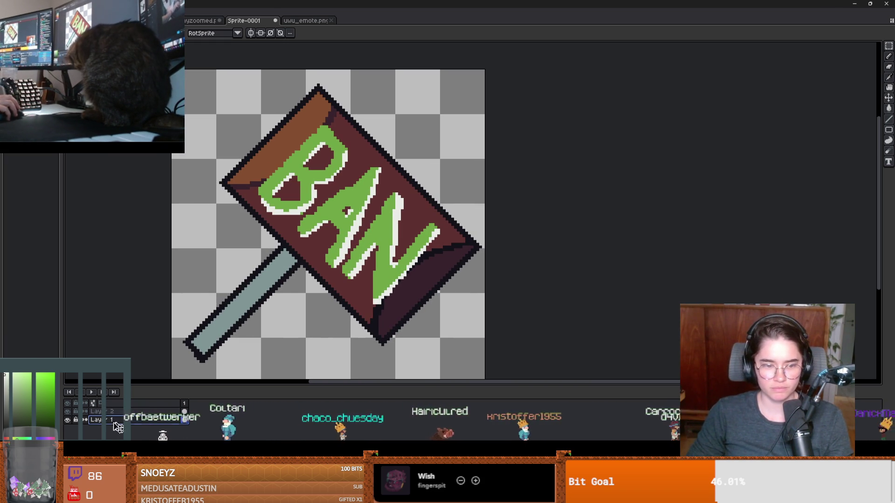
left_click(76, 421)
- Show the sign layer, move it up-left and enlarge it from 107x100 to 117x111
left_click(76, 421)
key("ctrl+a")
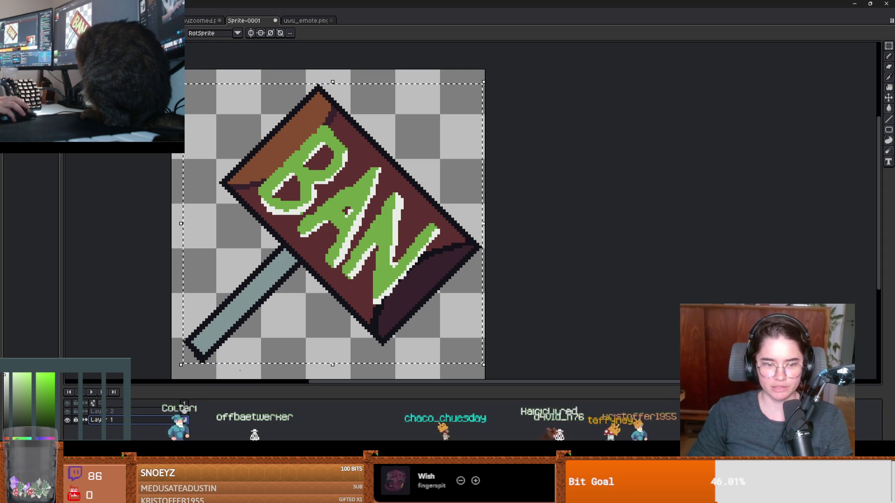
mouse_move(351, 292)
left_mouse_down()
mouse_move(355, 307)
mouse_move(340, 276)
left_mouse_up()
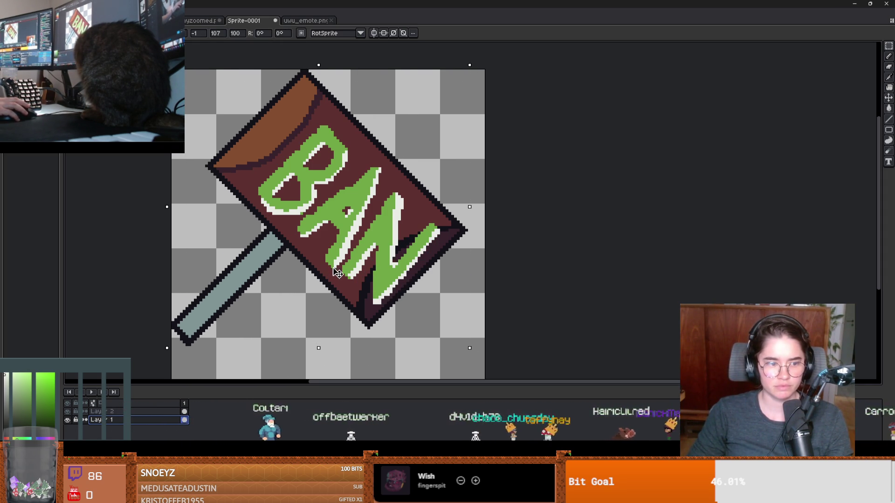
left_click_drag(469, 347, 502, 383)
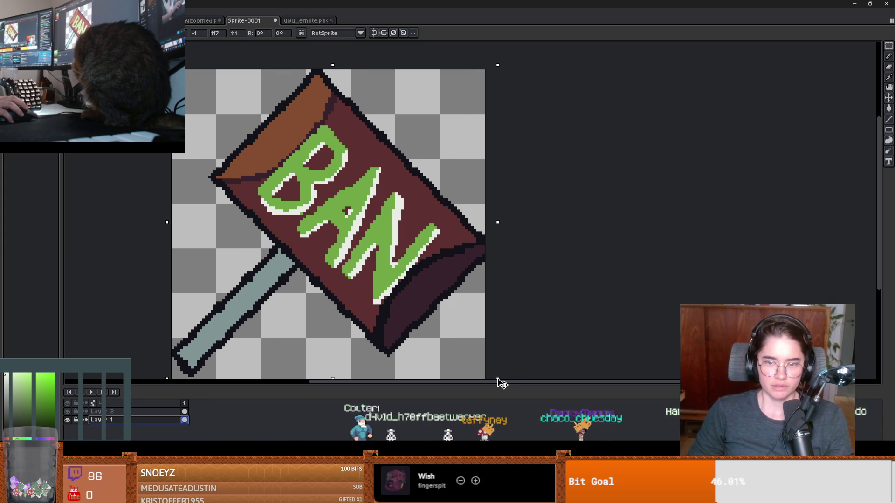
scroll(522, 332, "down", 1)
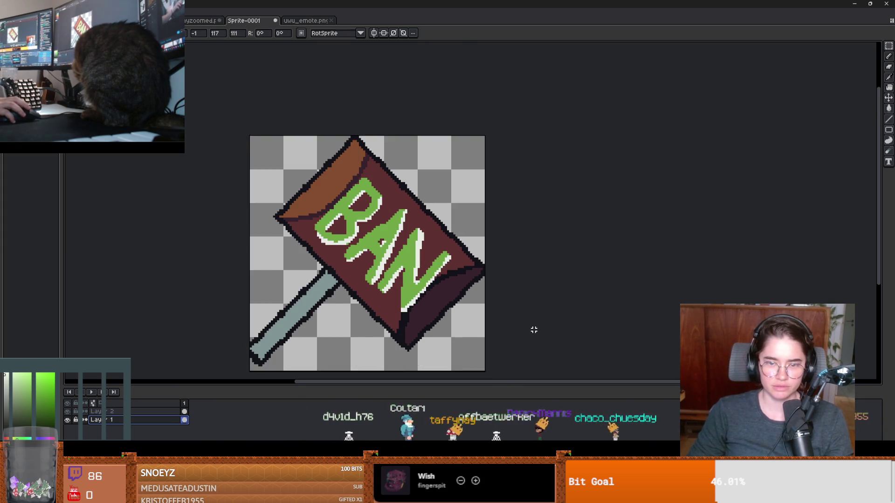
key("Return")
scroll(534, 330, "down", 1)
scroll(383, 298, "up", 3)
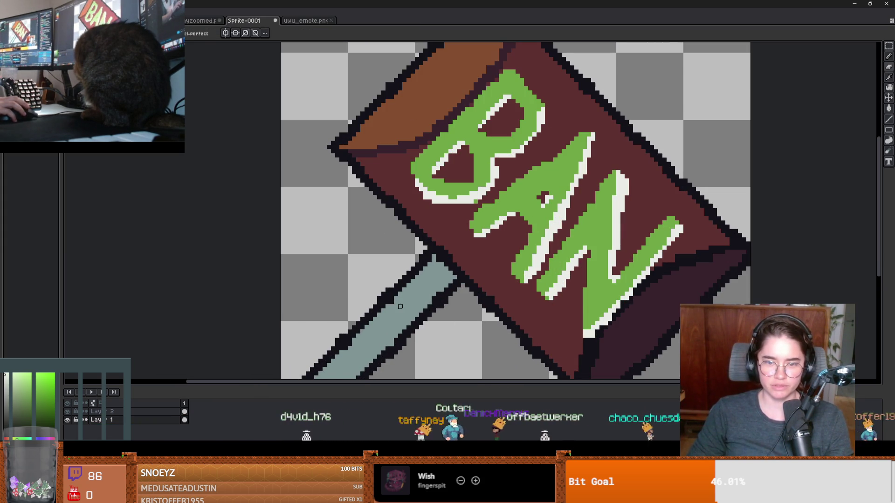
- Lasso the teal handle and nudge it slightly down and right into place
left_click(378, 316, "alt")
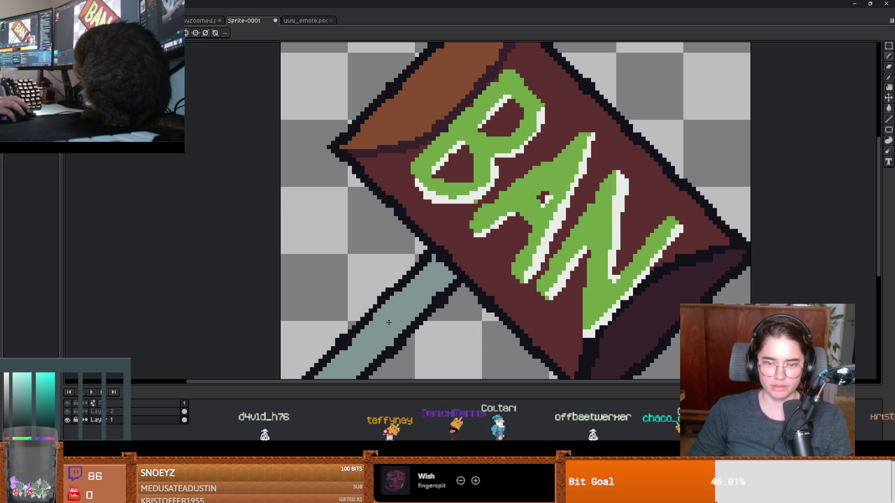
scroll(389, 323, "down", 2)
scroll(439, 232, "up", 1)
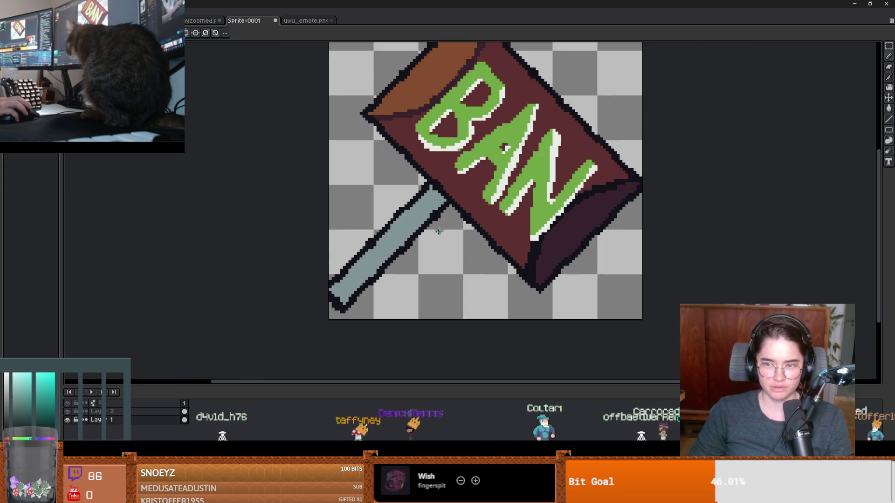
key("q")
mouse_move(447, 204)
left_mouse_down()
mouse_move(415, 184)
mouse_move(321, 282)
mouse_move(415, 310)
mouse_move(455, 233)
mouse_move(445, 205)
left_mouse_up()
left_click_drag(400, 224, 416, 240)
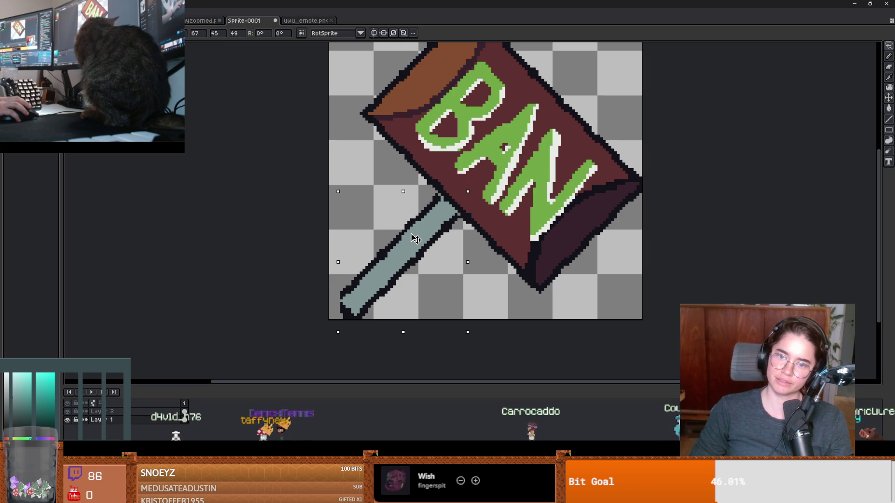
key("Return")
scroll(510, 256, "down", 1)
scroll(472, 256, "up", 1)
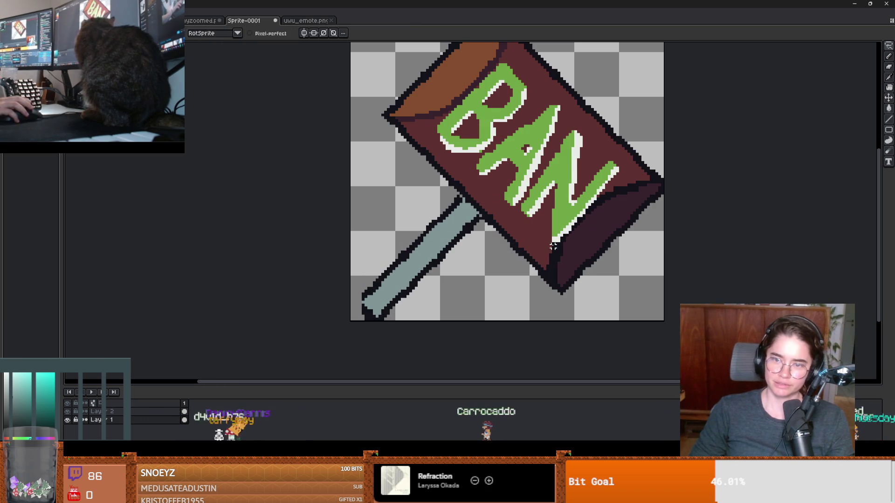
scroll(512, 234, "down", 2)
- Add a new empty layer and hide the hammer artwork layer
key("shift+n")
scroll(466, 256, "up", 1)
scroll(420, 275, "down", 1)
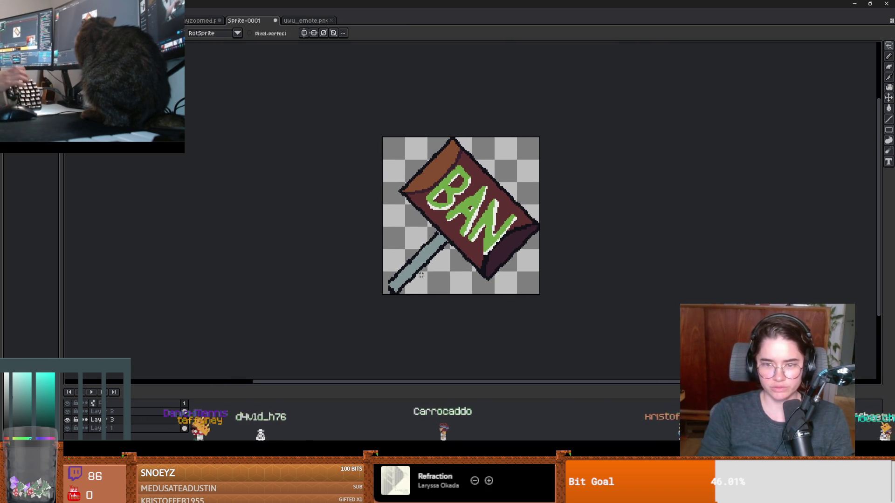
left_click(67, 429)
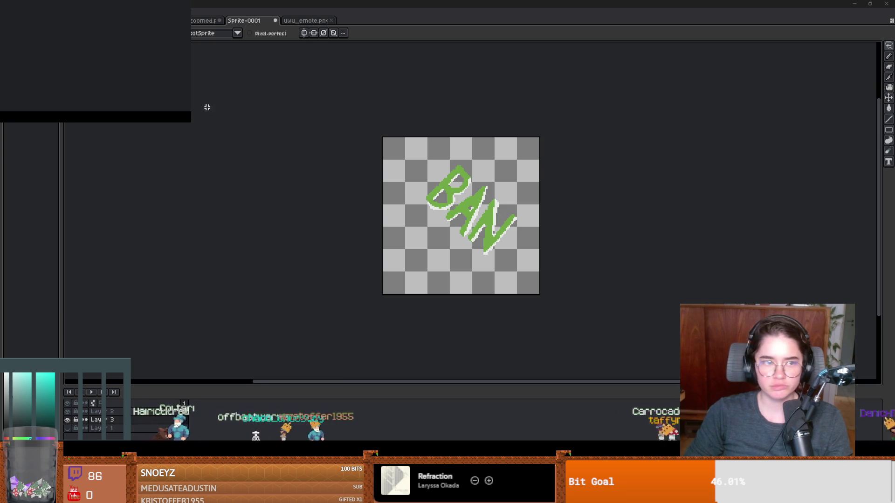
- Rename the 'ban' layer to 'ban text' in Layer Properties
double_click(101, 412)
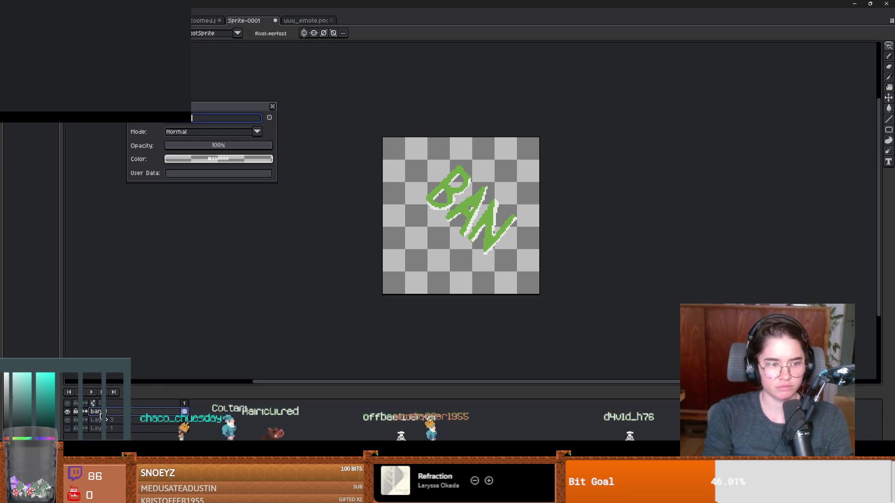
type("text")
key("Return")
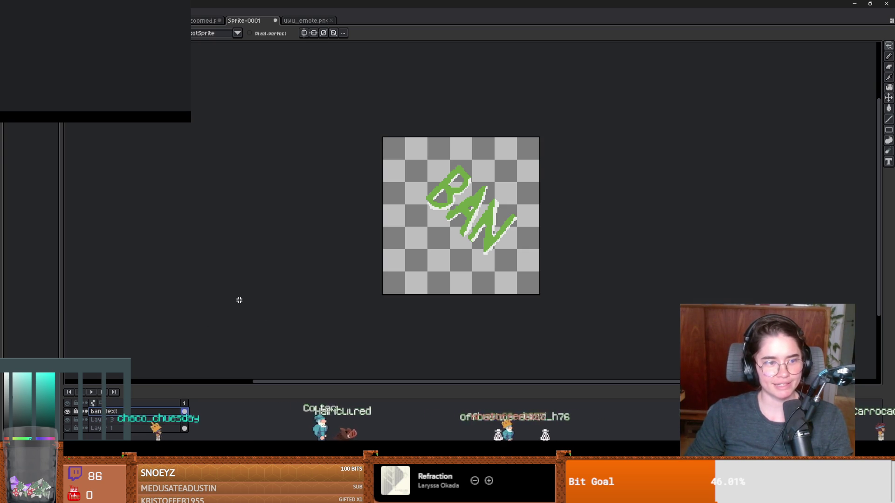
scroll(518, 222, "up", 3)
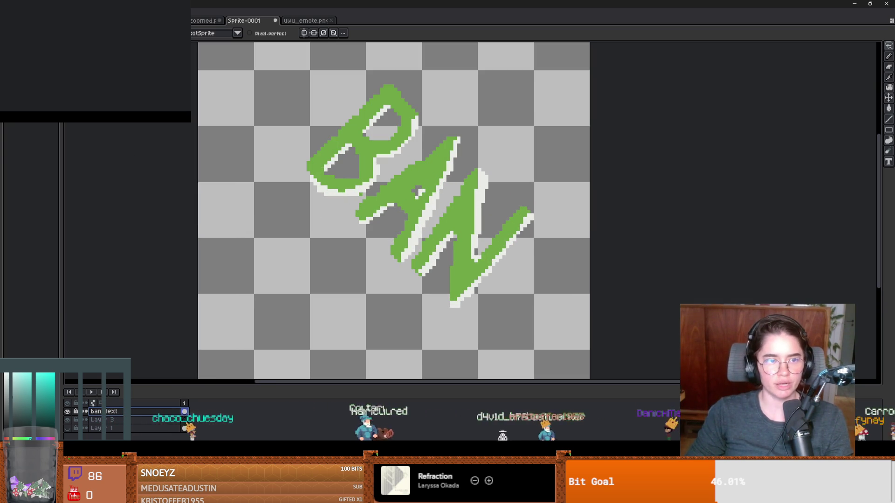
- Fill the B, A and N letters with red using the Paint Bucket
left_click(7, 439)
key("g")
left_click(373, 149)
left_click(434, 172)
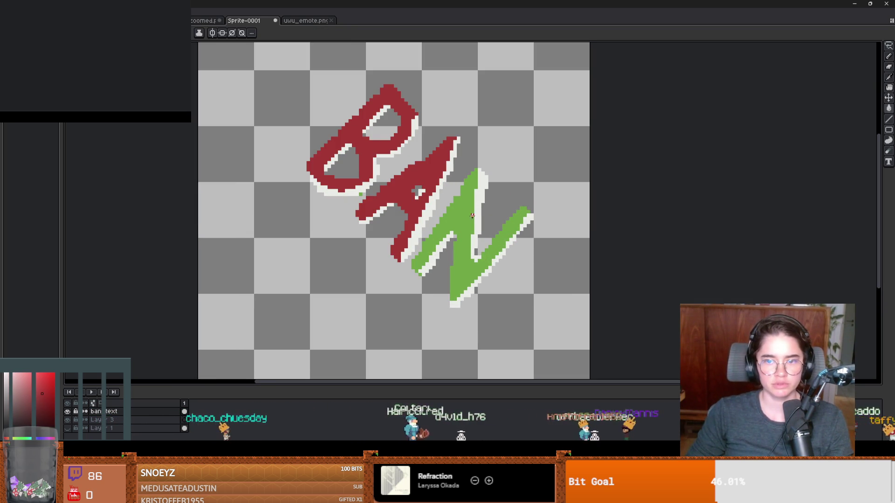
left_click(472, 215)
key("3")
key("4")
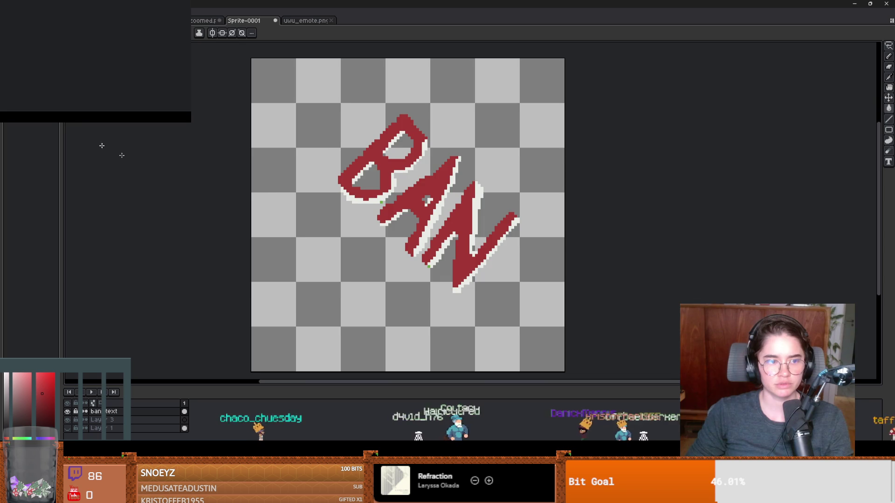
scroll(303, 206, "down", 2)
scroll(304, 206, "up", 1)
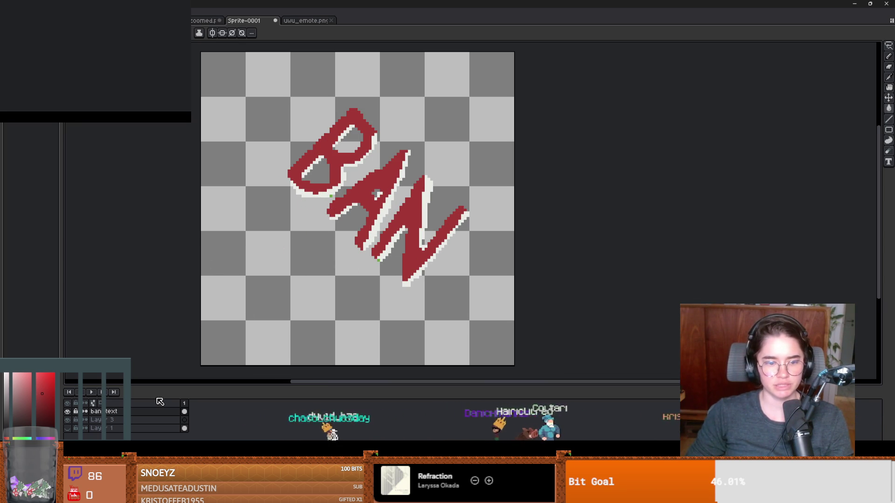
left_click(132, 420)
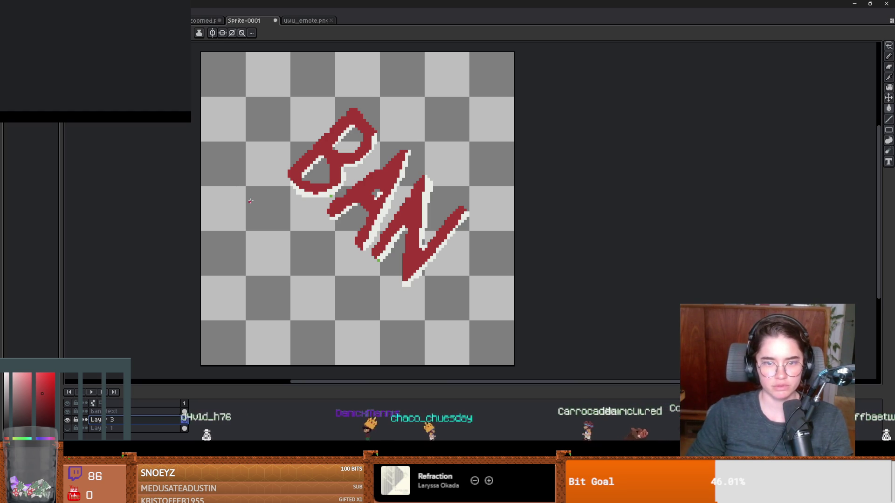
- Rename the empty Layer 3 to 'hammer' in Layer Properties
left_click(330, 196, "alt")
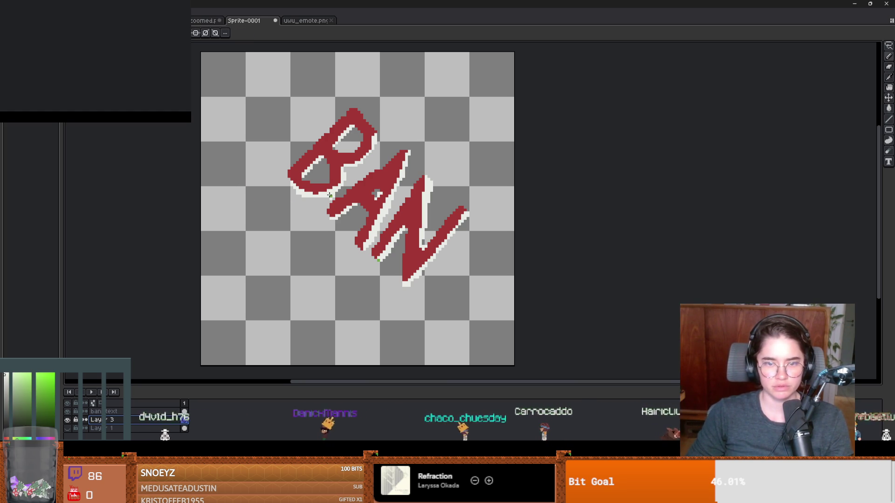
double_click(118, 421)
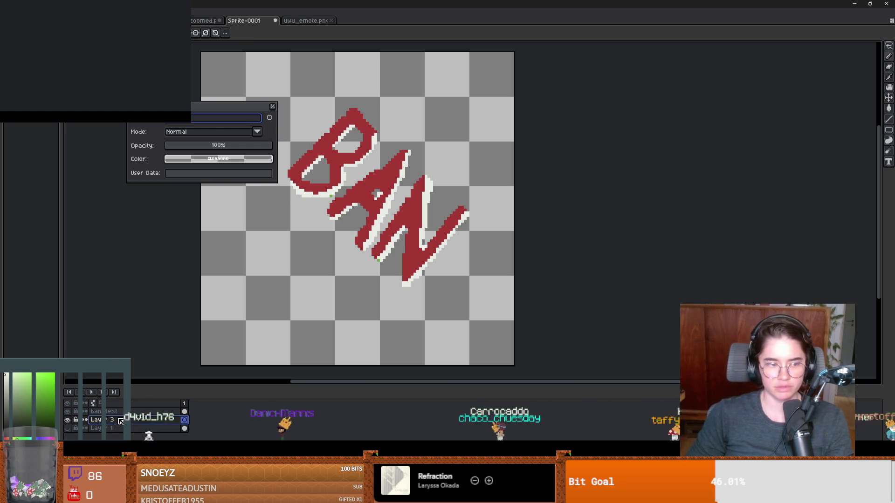
type("hammer")
key("Return")
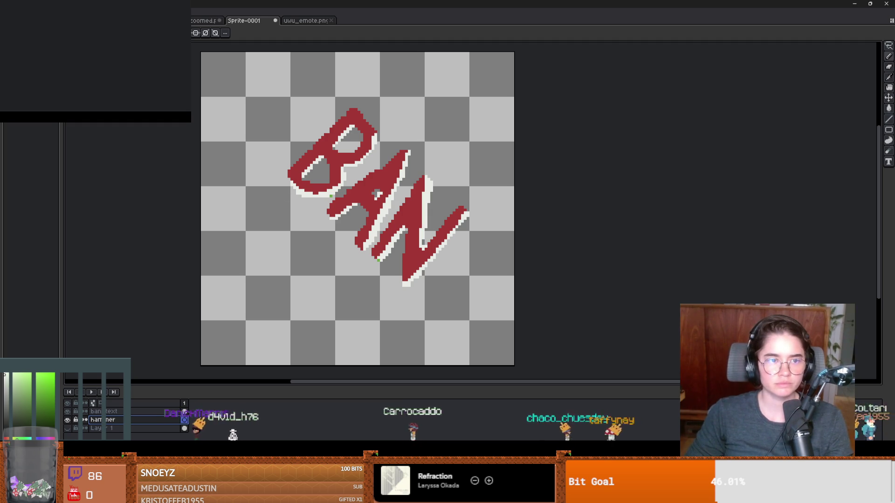
- Paint a large dark can shape behind the letters, filling its upper-right edge with pixel-perfect strokes
key("x")
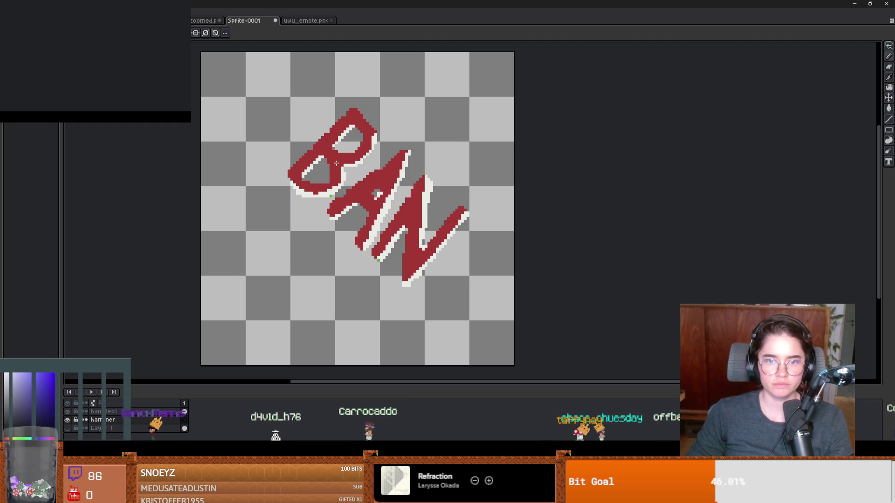
mouse_move(353, 141)
left_mouse_down()
mouse_move(285, 119)
mouse_move(326, 224)
mouse_move(396, 275)
mouse_move(448, 236)
mouse_move(433, 168)
mouse_move(434, 254)
left_mouse_up()
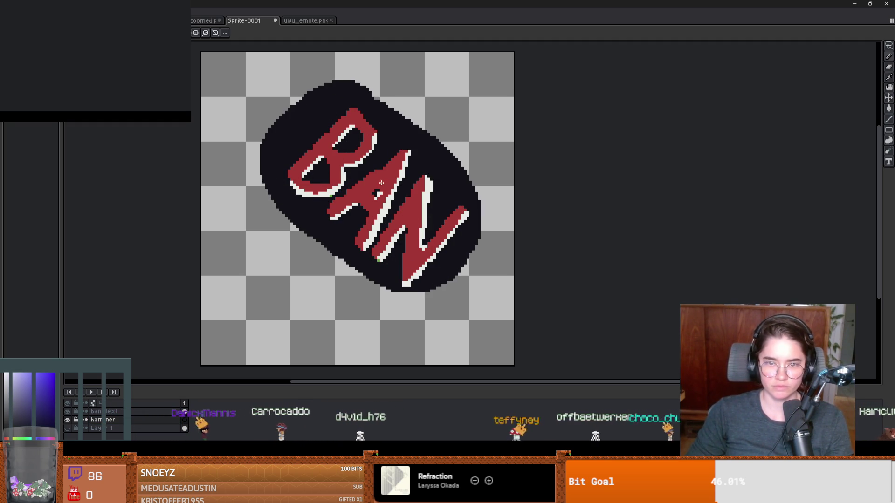
key("b")
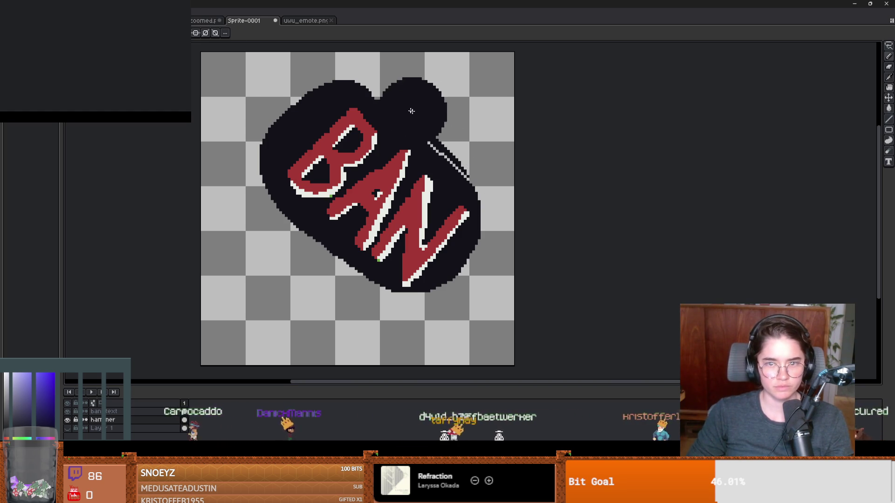
left_click_drag(400, 102, 496, 191)
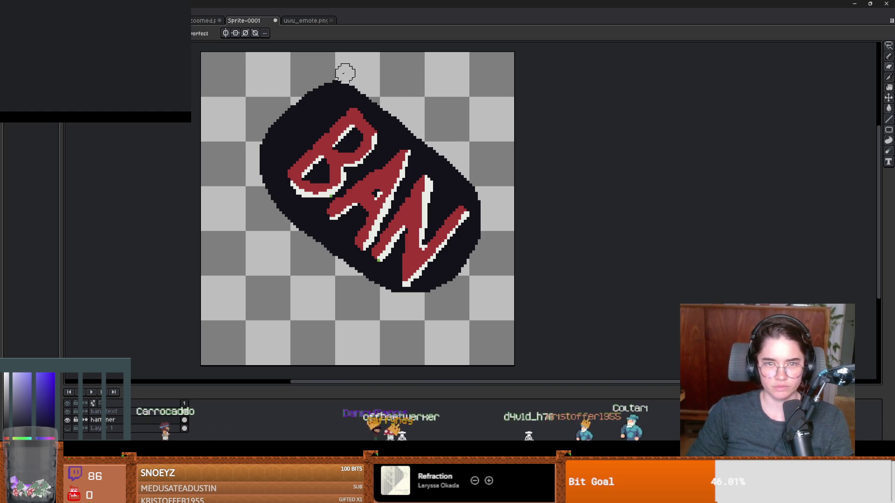
- Trim the can's left edges into clean steps and move it down-right
left_click_drag(345, 73, 258, 146)
left_click_drag(258, 204, 306, 244)
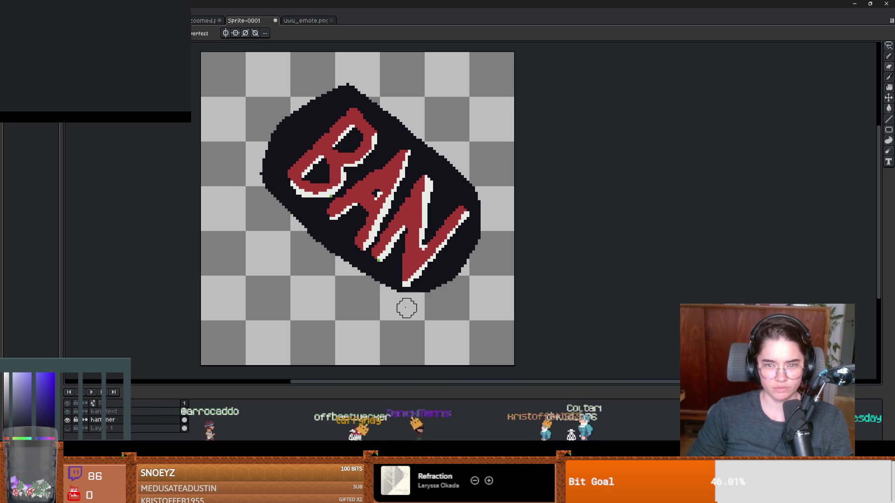
mouse_move(256, 176)
left_mouse_down()
mouse_move(323, 260)
mouse_move(303, 220)
mouse_move(381, 283)
left_mouse_up()
key("ctrl+z")
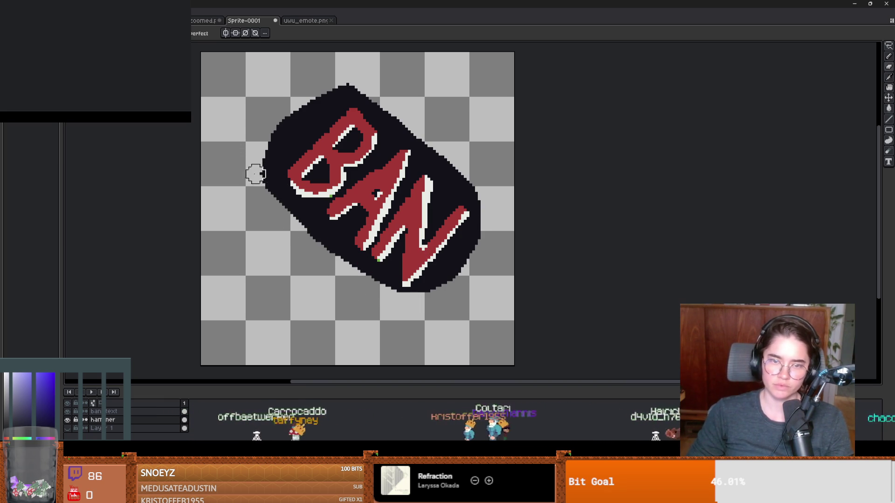
left_click_drag(255, 174, 412, 325)
key("alt")
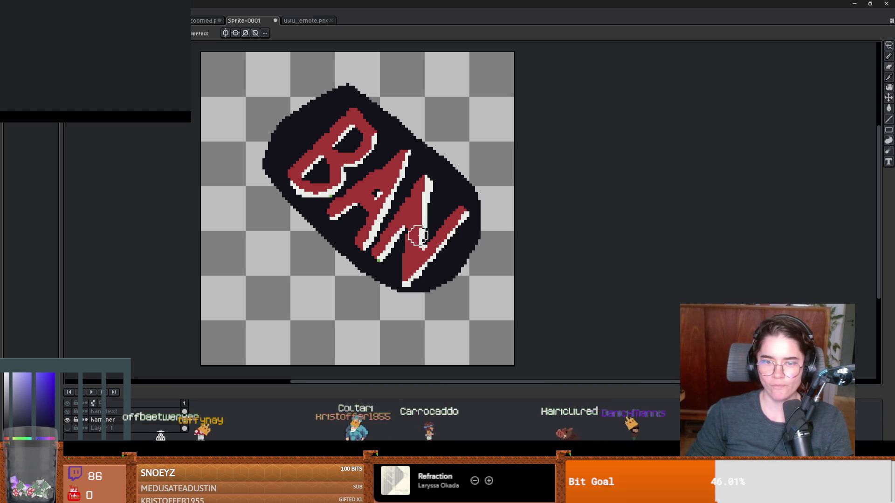
key("ctrl+a")
left_click_drag(416, 217, 427, 229)
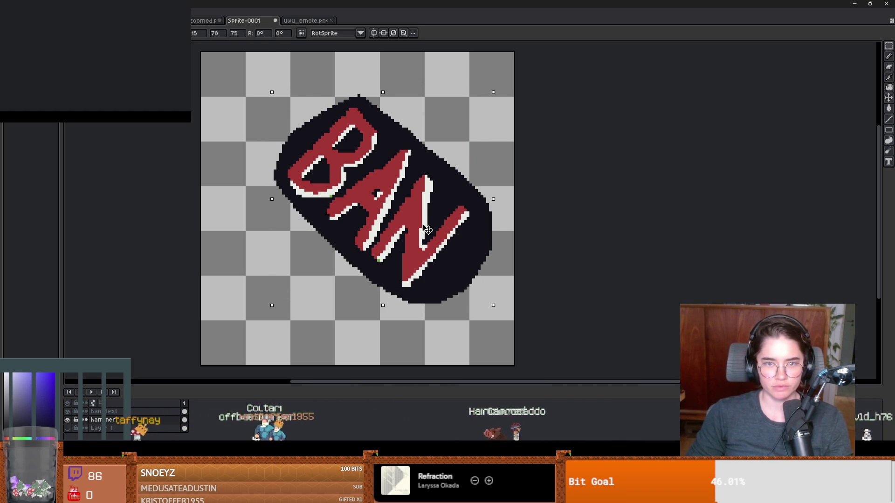
- Enlarge the dark can to 82x80 from its corner and nudge it back into place
key("ctrl+d")
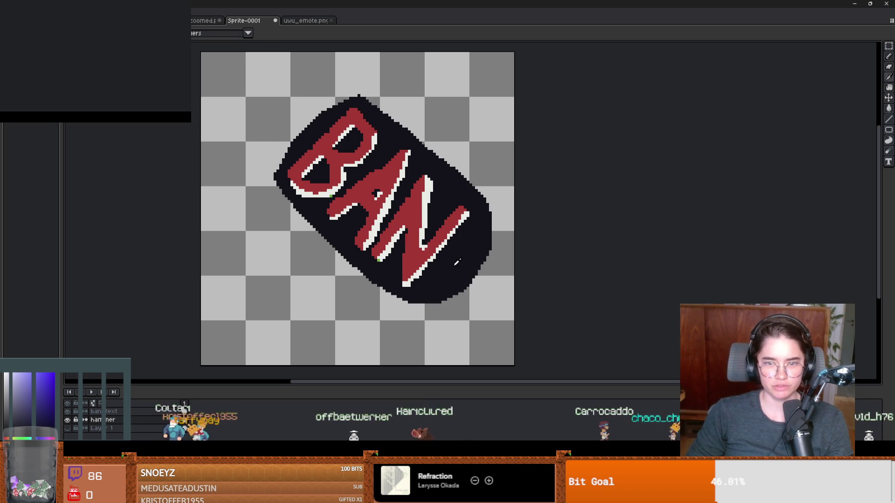
left_click_drag(477, 258, 476, 247)
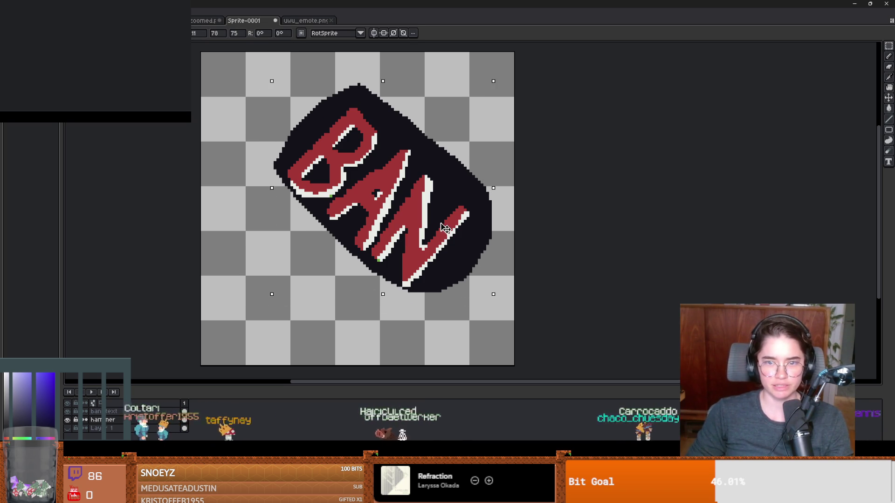
left_click_drag(272, 294, 261, 312)
left_click_drag(433, 267, 439, 273)
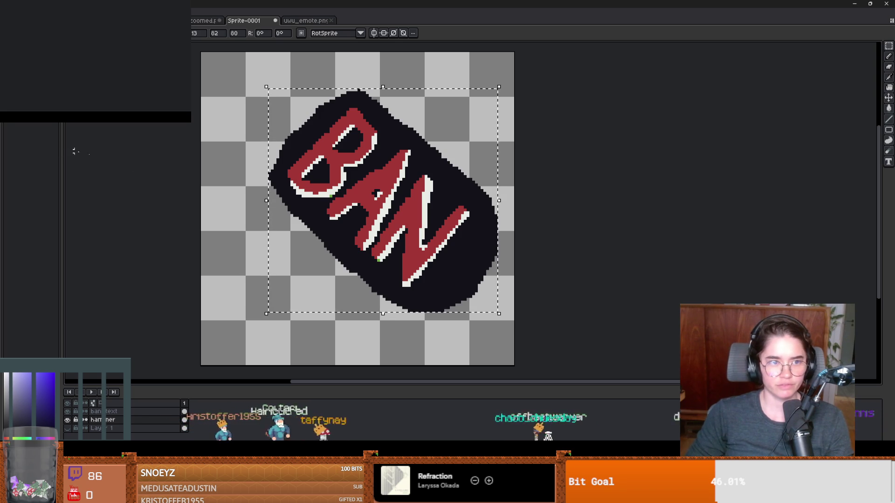
key("w")
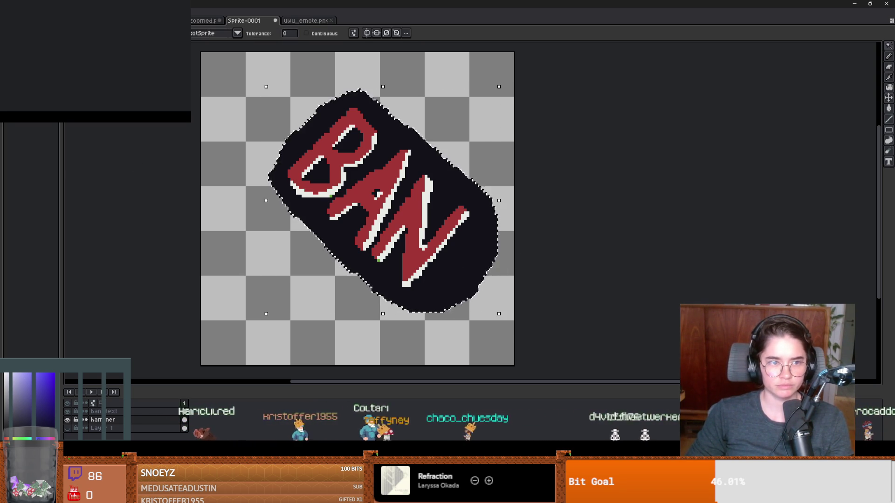
- Paint the can's lower-right end teal and shade it with a lighter teal
key("b")
mouse_move(469, 249)
left_mouse_down()
mouse_move(440, 330)
mouse_move(494, 274)
mouse_move(449, 309)
mouse_move(471, 271)
left_mouse_up()
left_click_drag(541, 295, 502, 284)
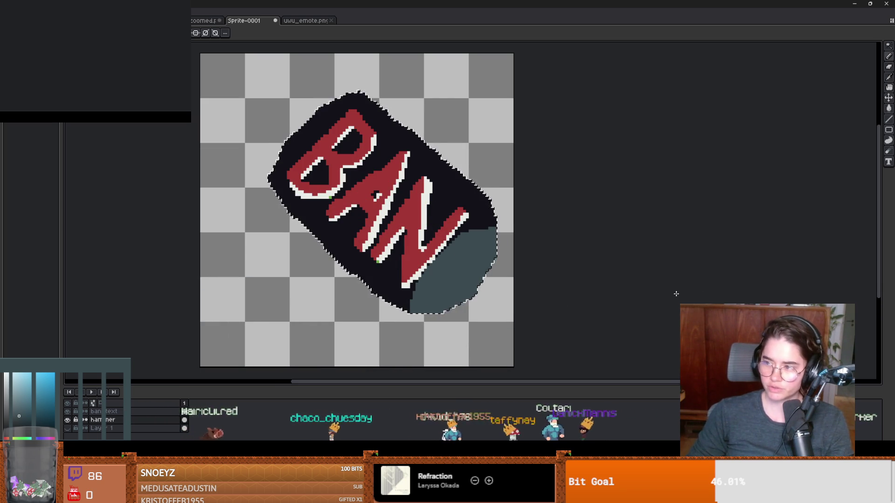
key("w")
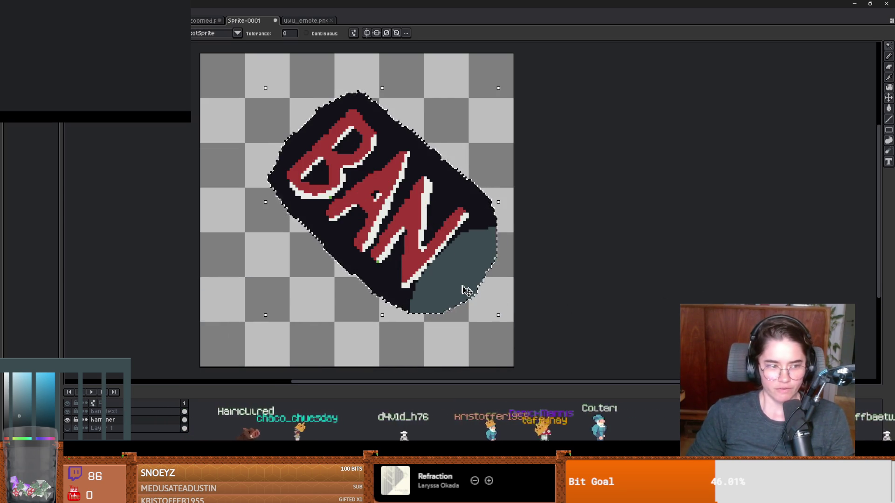
left_click(464, 276)
left_click(17, 405)
key("b")
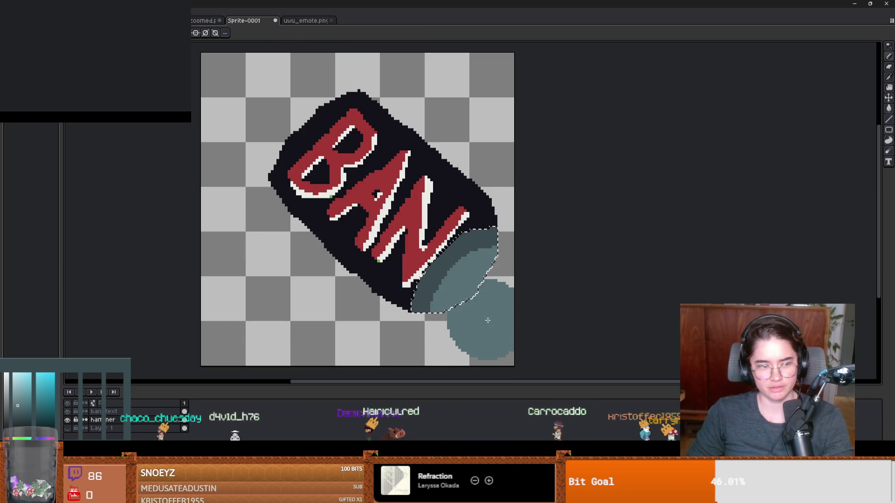
key("ctrl+d")
key("m")
scroll(499, 303, "down", 1)
scroll(449, 297, "up", 1)
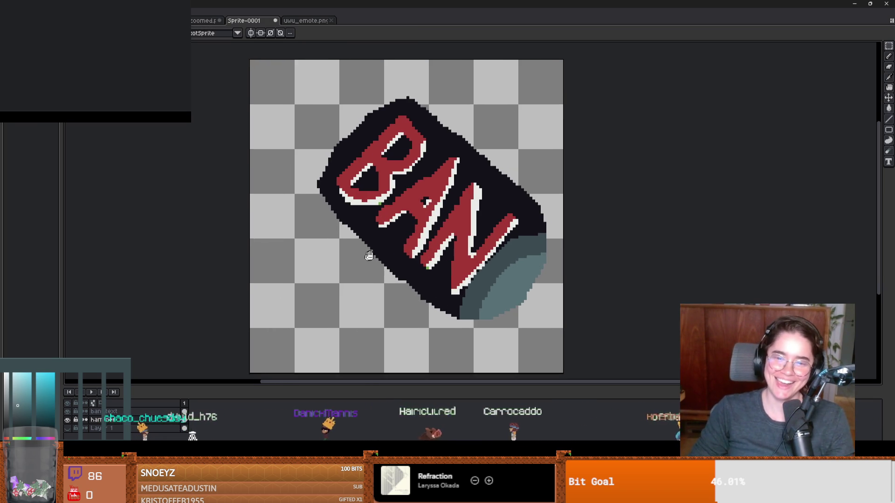
- Mask out the can and paint a light tan handle toward the lower-left
key("w")
left_click(396, 250)
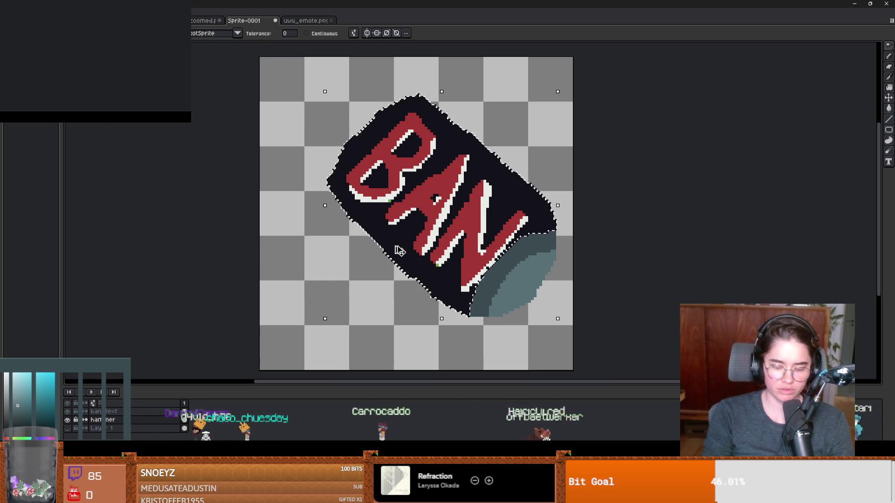
key("ctrl+shift+i")
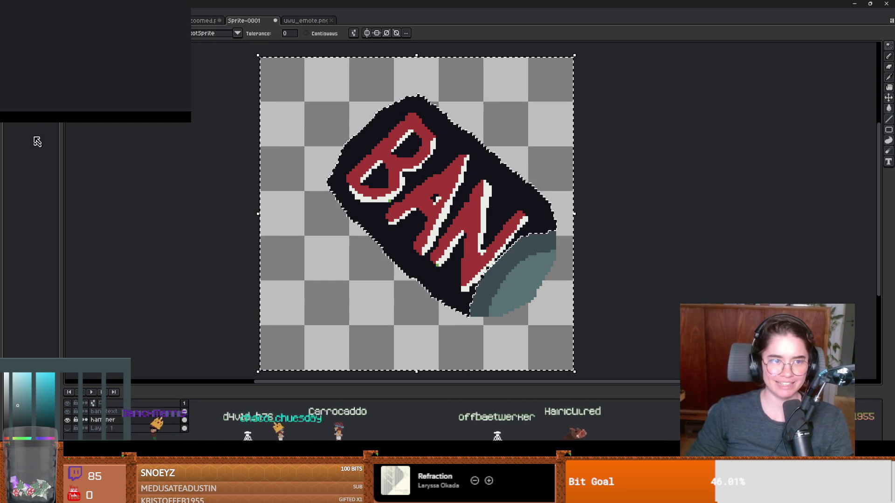
key("x")
key("b")
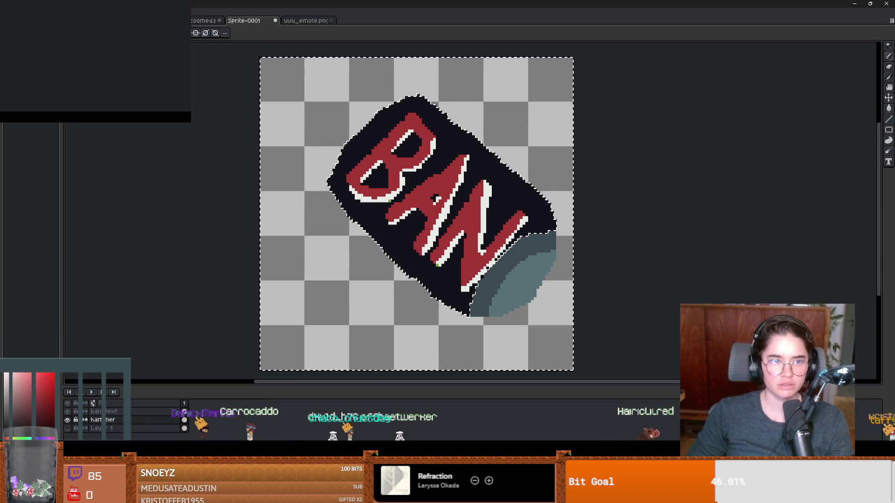
left_click(11, 438)
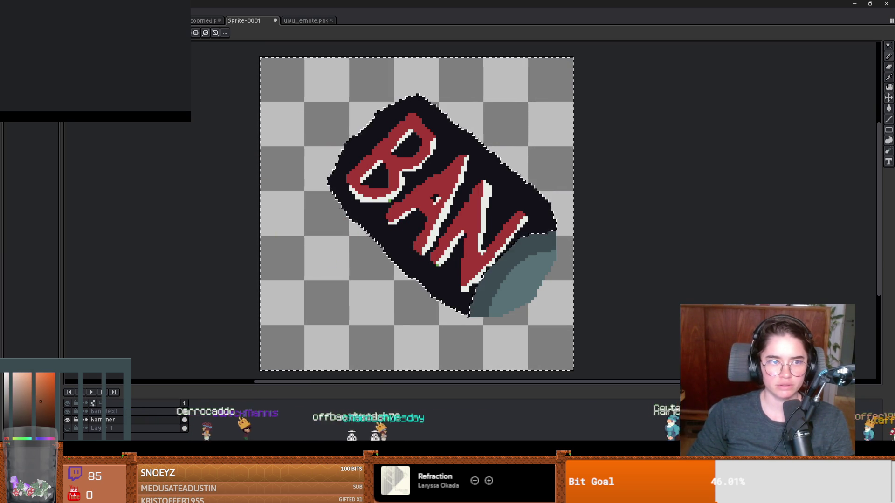
left_click(45, 387)
left_click(25, 386)
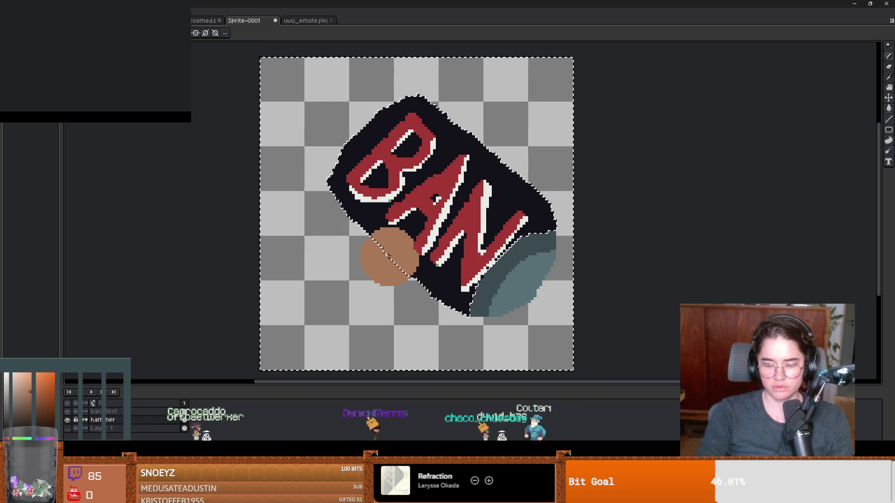
key("minus")
key("minus")
key("minus")
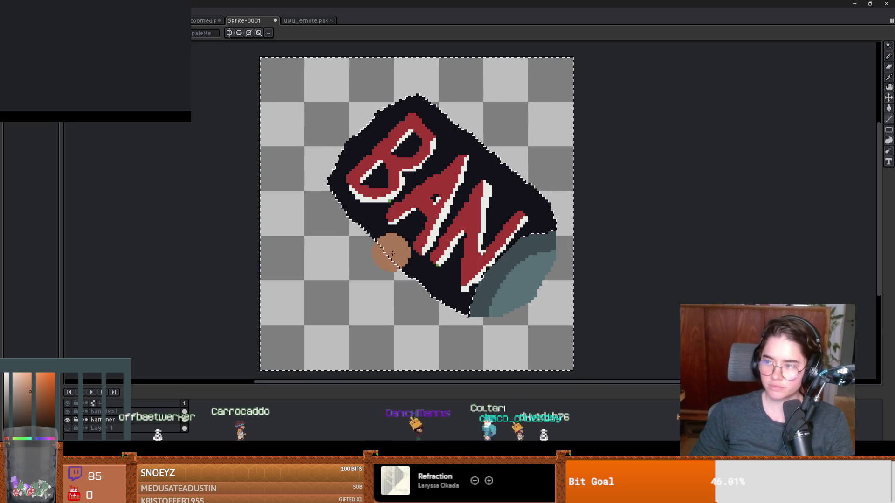
mouse_move(391, 254)
left_mouse_down()
mouse_move(279, 352)
mouse_move(286, 346)
left_mouse_up()
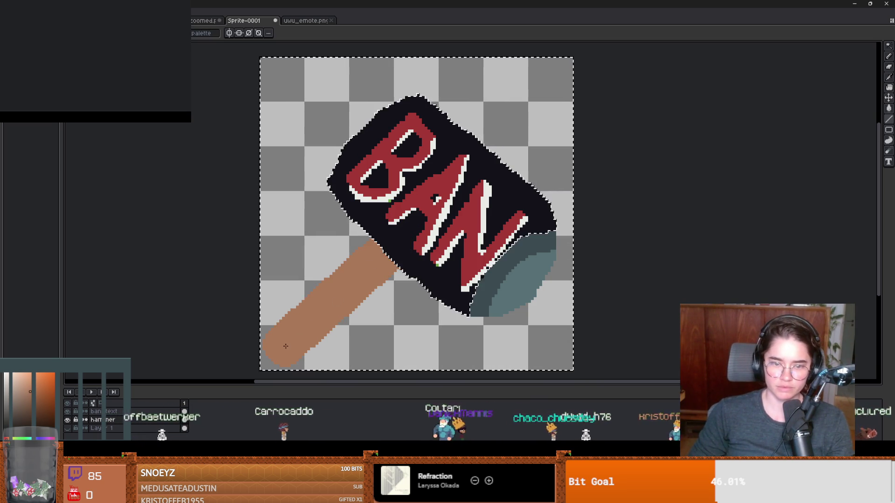
scroll(419, 301, "up", 1)
scroll(399, 300, "down", 1)
- Cut the painted handle and paste it onto a new layer
key("v")
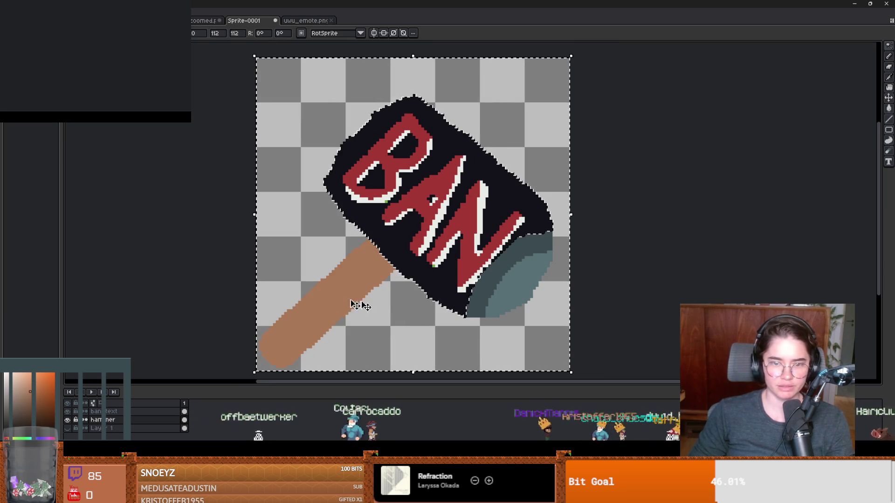
key("ctrl+d")
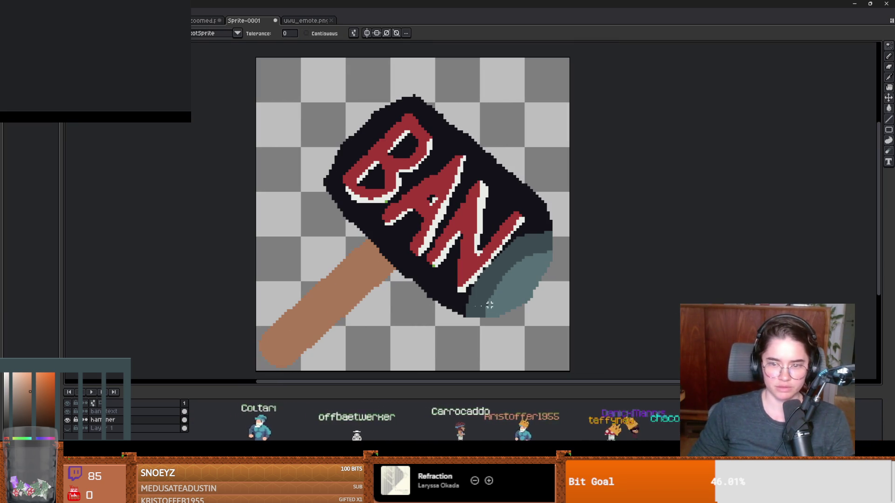
left_click(363, 307)
key("ctrl+x")
key("shift+n")
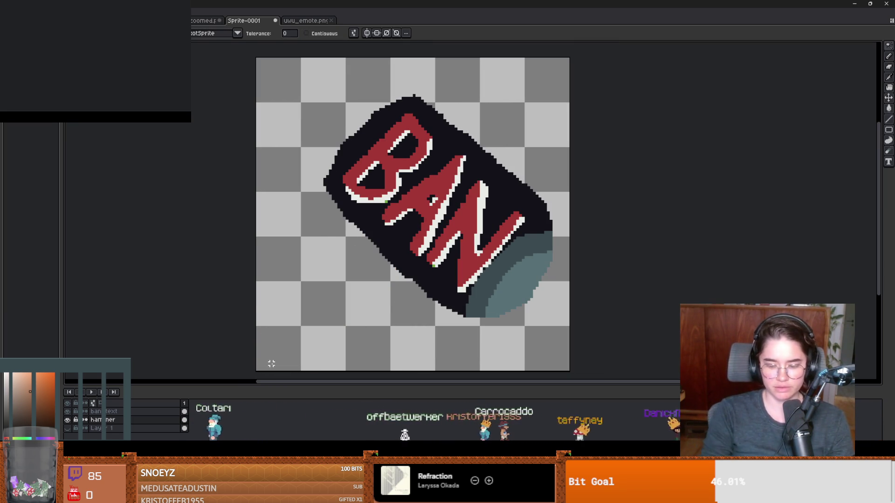
key("ctrl+v")
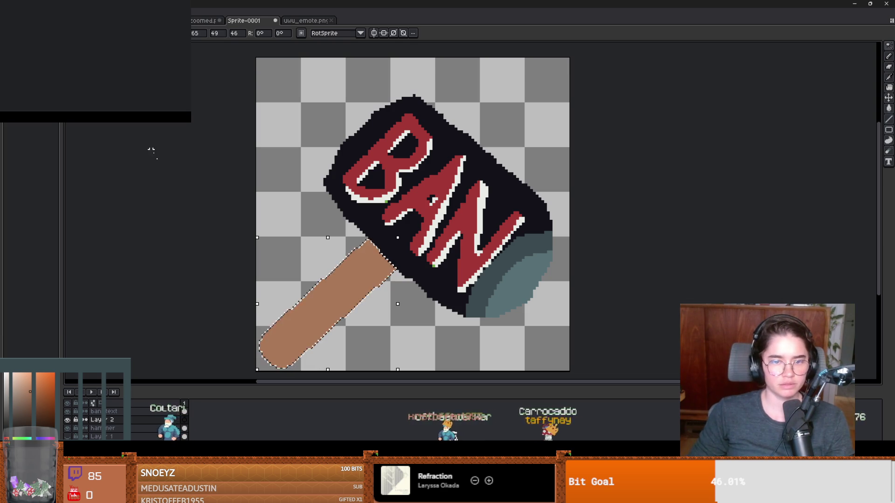
- Outline the handle in dark red-brown with the Edit > FX > Outline effect
key("ctrl+a")
key("ctrl+d")
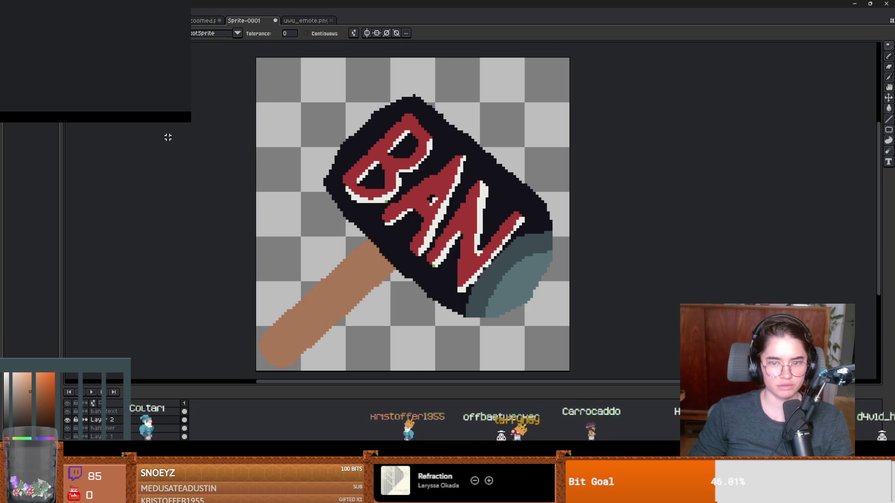
scroll(186, 152, "down", 5)
scroll(187, 153, "up", 4)
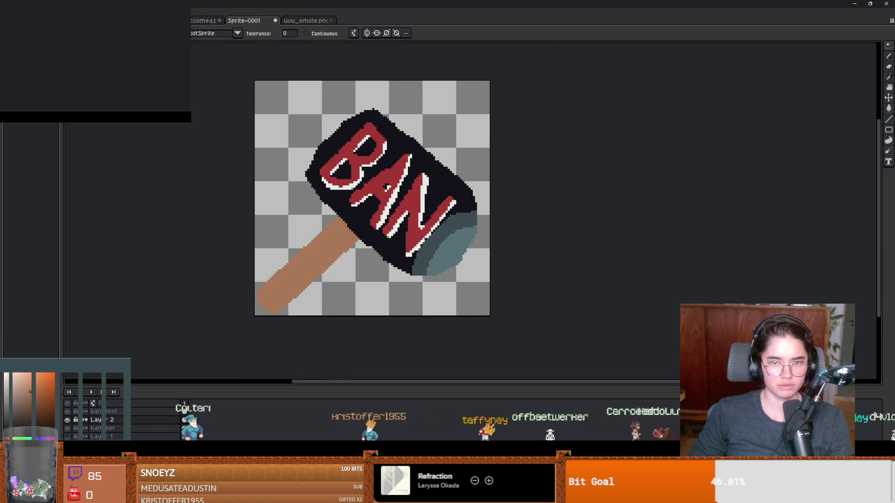
left_click(23, 10)
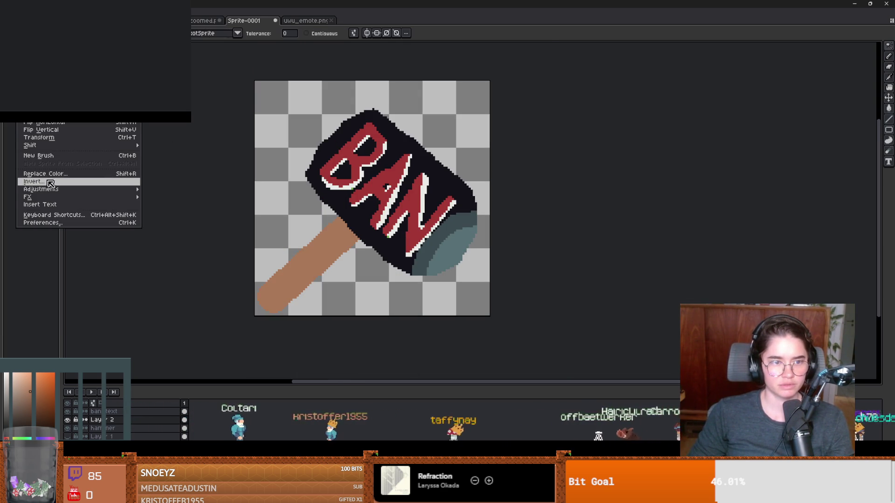
mouse_move(56, 199)
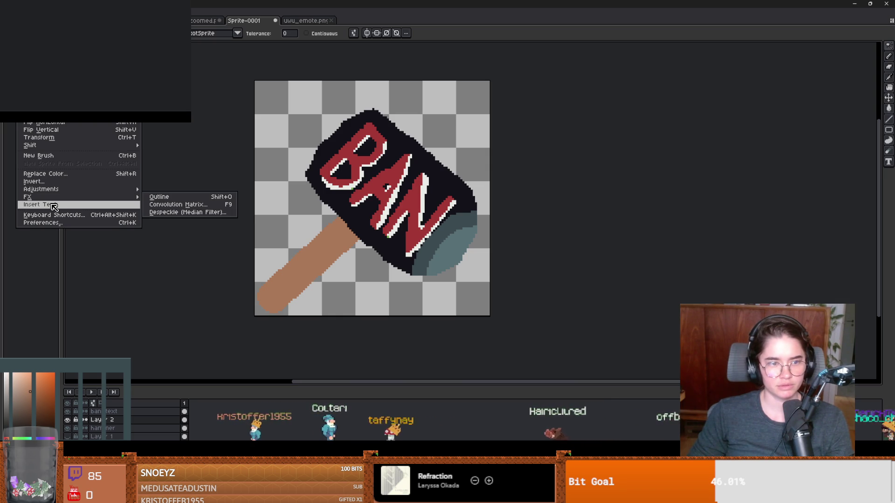
left_click(161, 197)
left_click(762, 197)
left_click(829, 208)
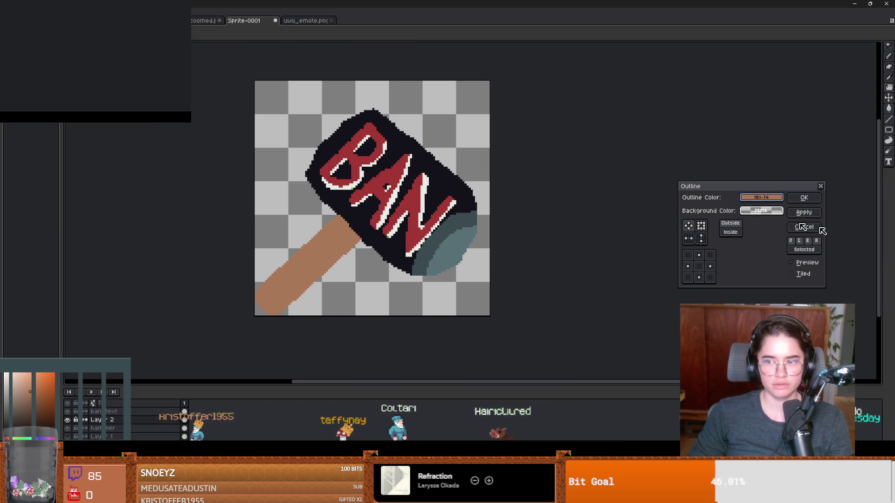
left_click(230, 96)
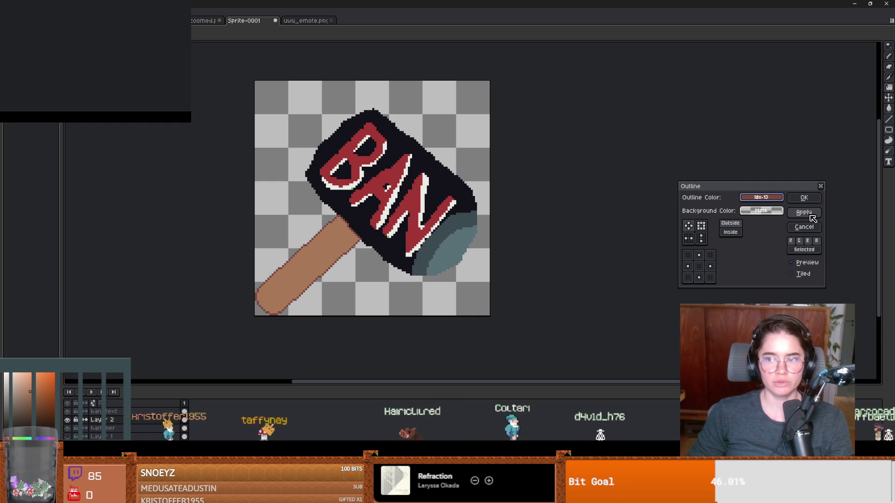
left_click(811, 216)
left_click(806, 214)
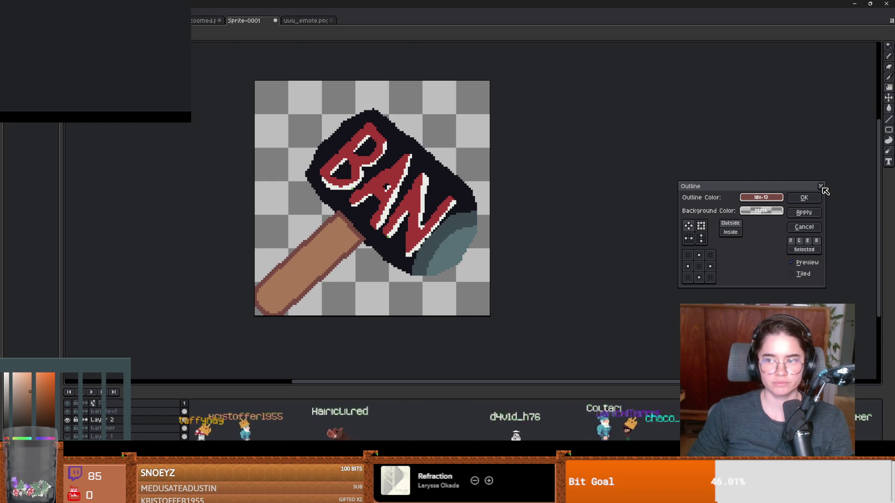
left_click(821, 187)
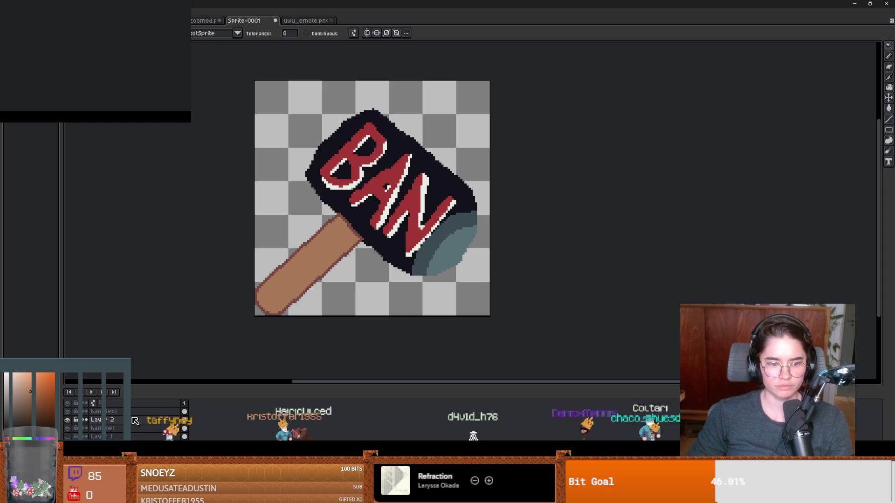
- Move Layer 2 beneath the hammer layer
left_click_drag(191, 426, 189, 431)
scroll(340, 226, "up", 2)
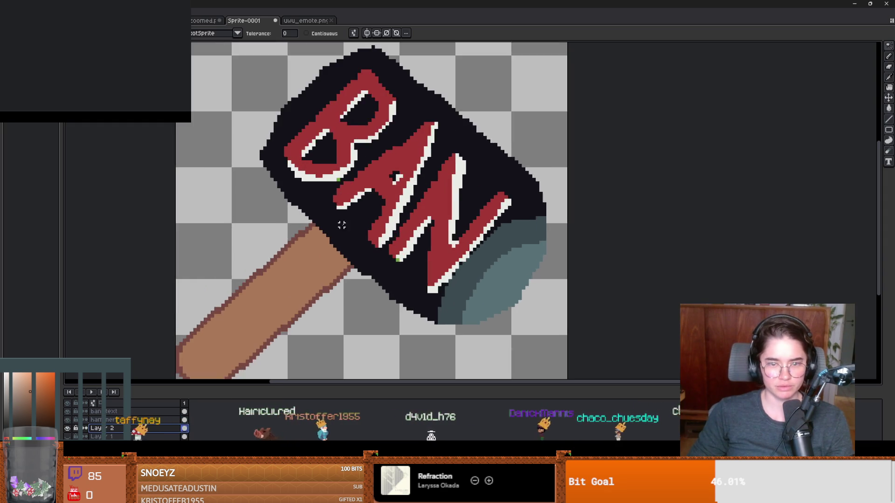
scroll(340, 225, "down", 2)
scroll(335, 252, "up", 1)
scroll(268, 287, "down", 1)
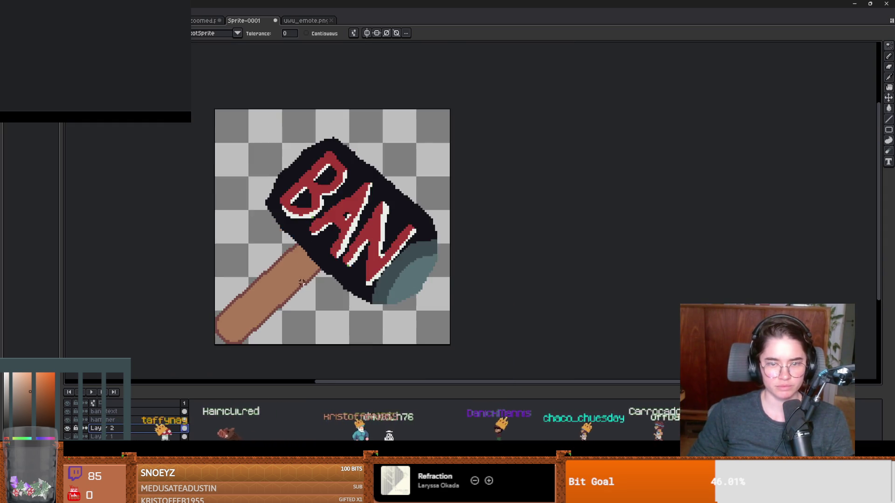
scroll(289, 284, "up", 1)
scroll(307, 283, "down", 1)
scroll(309, 283, "down", 1)
scroll(309, 283, "down", 1)
scroll(309, 283, "up", 1)
scroll(412, 285, "right", 1)
scroll(413, 284, "down", 1)
scroll(412, 285, "up", 1)
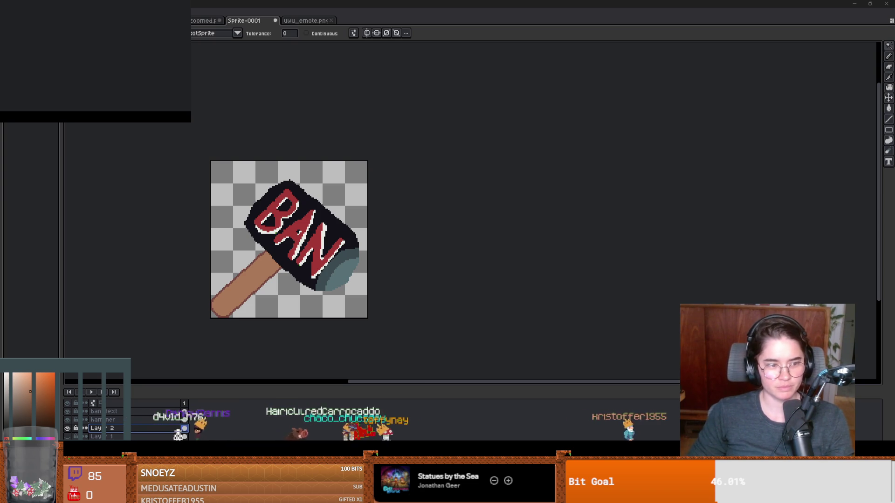
scroll(327, 154, "up", 3)
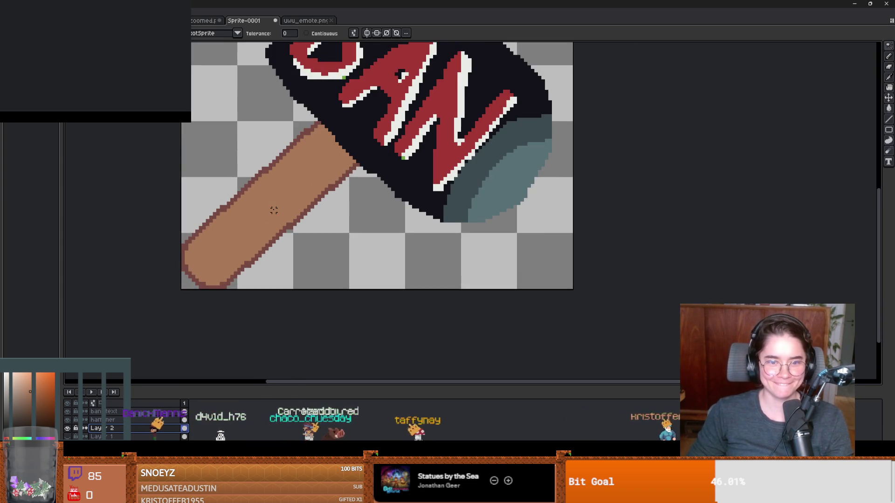
- Paint a lighter brown highlight stripe along the selected brown hammer handle
left_click(215, 247)
left_click(25, 387)
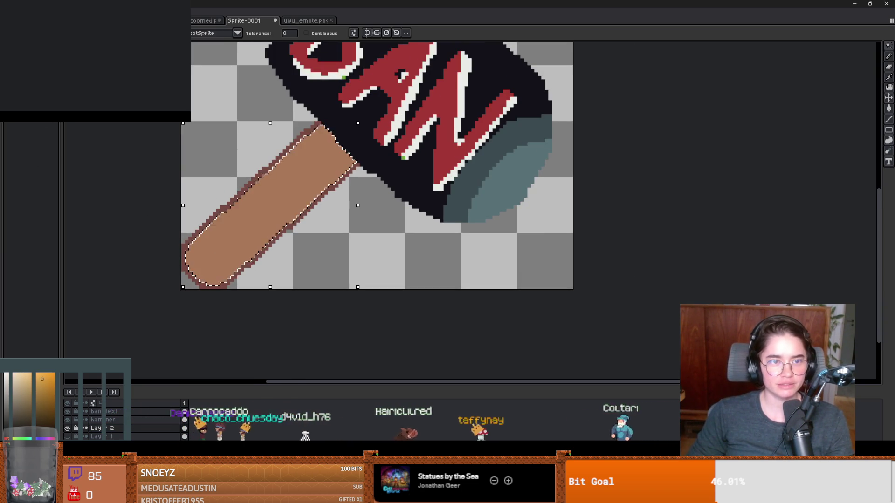
left_click_drag(368, 205, 393, 184)
mouse_move(340, 154)
left_mouse_down()
mouse_move(238, 257)
mouse_move(245, 259)
left_mouse_up()
scroll(307, 285, "down", 4)
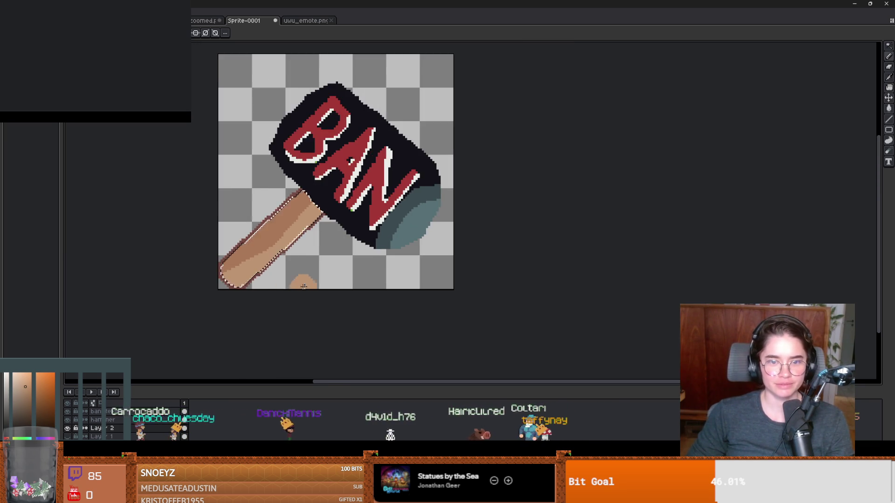
scroll(311, 286, "up", 1)
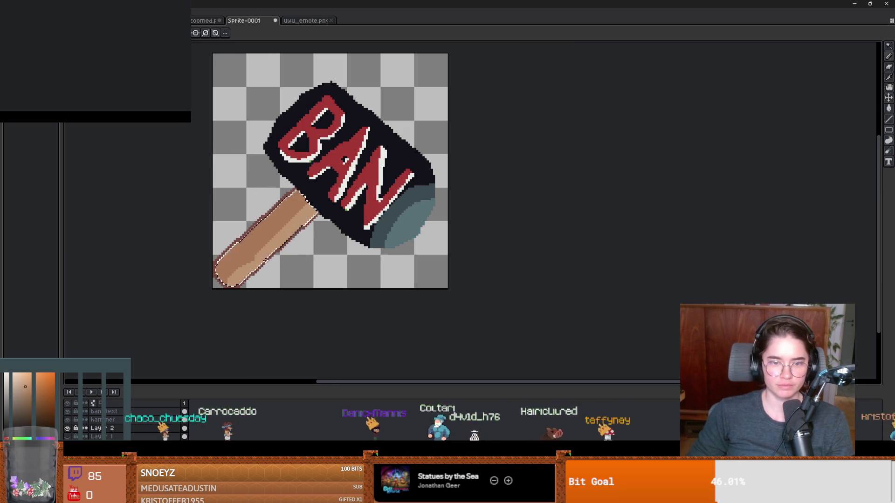
scroll(218, 304, "down", 2)
scroll(396, 276, "up", 3)
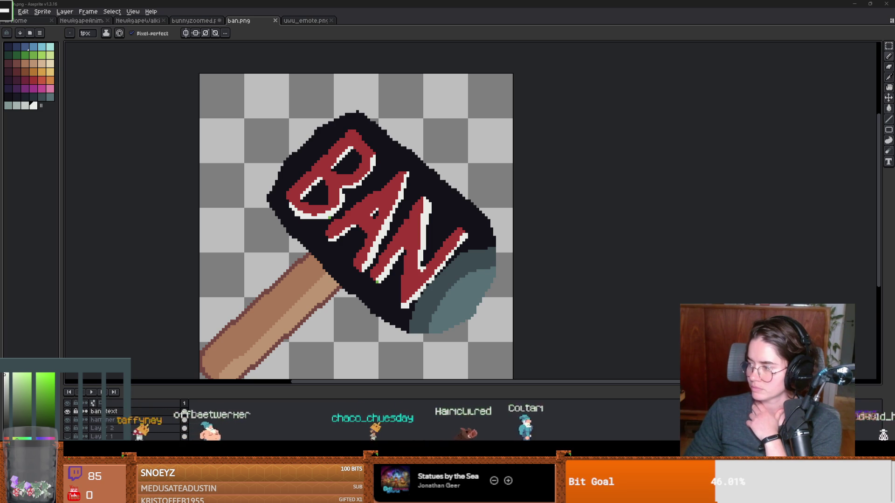
- Restore the maximized Aseprite window to a smaller floating window over Godot
double_click(371, 5)
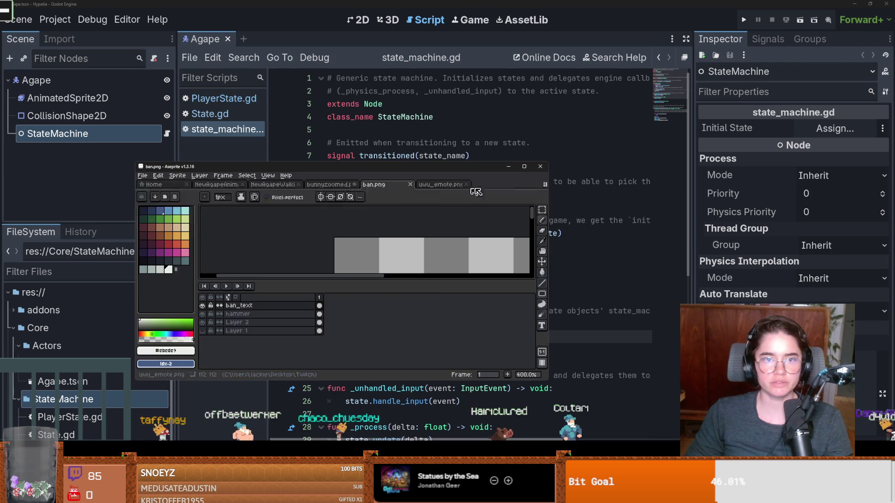
- Minimize Aseprite and save the Agape scene from state_machine.gd with Ctrl+S
left_click(508, 167)
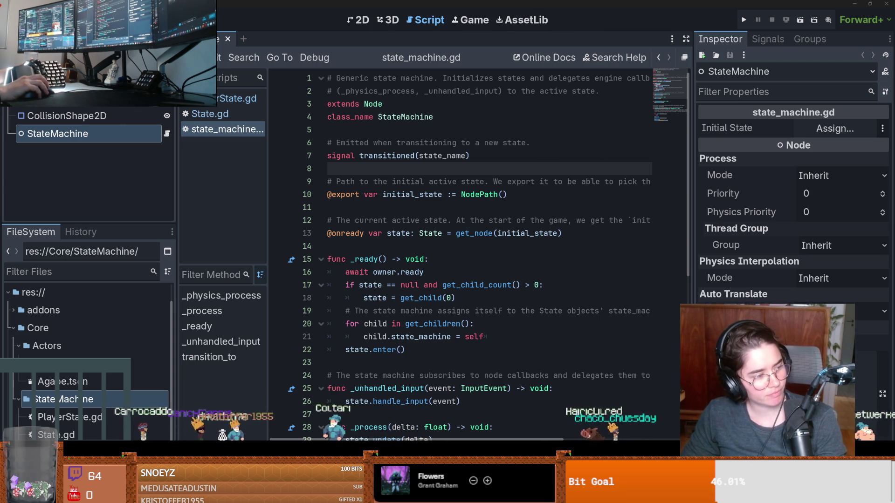
left_click(404, 219)
key("ctrl+s")
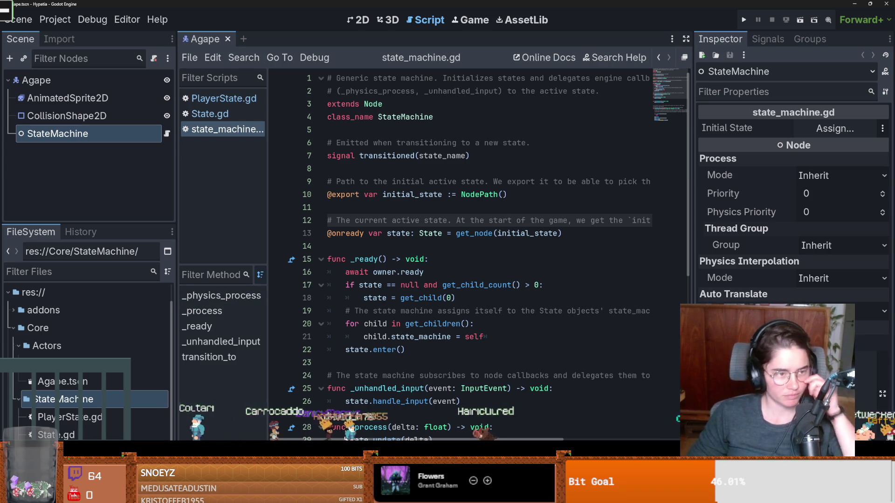
left_click(419, 242)
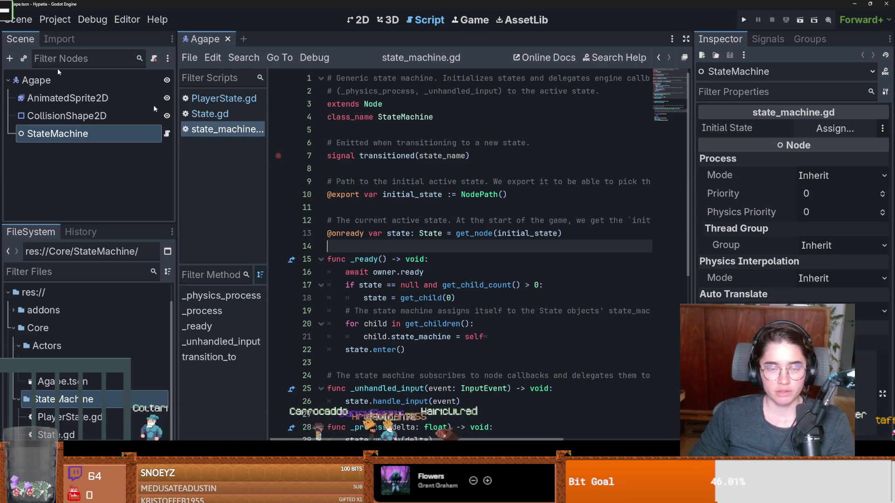
- Add a plain Node child under StateMachine in the 2D scene view
left_click(371, 20)
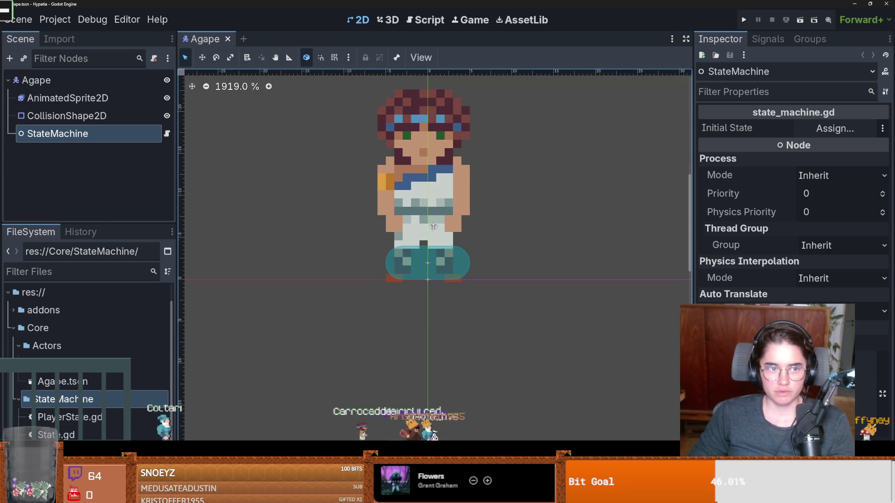
left_click(67, 98)
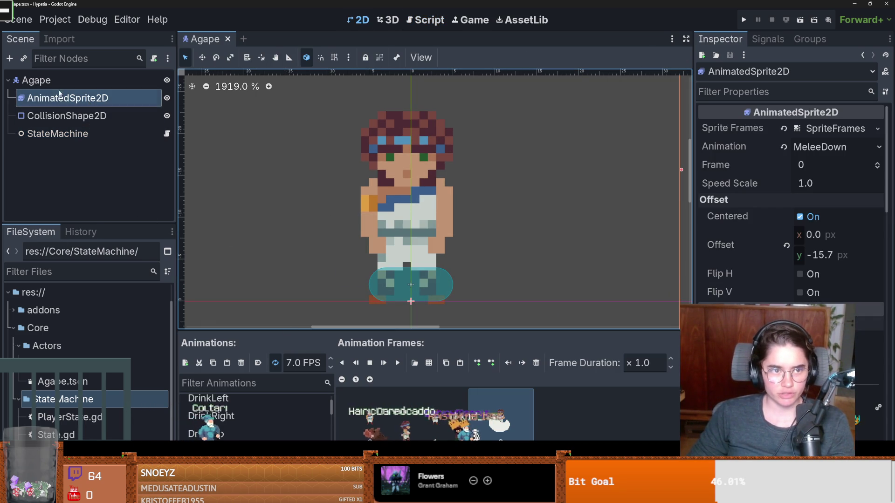
left_click(154, 135)
left_click(167, 134)
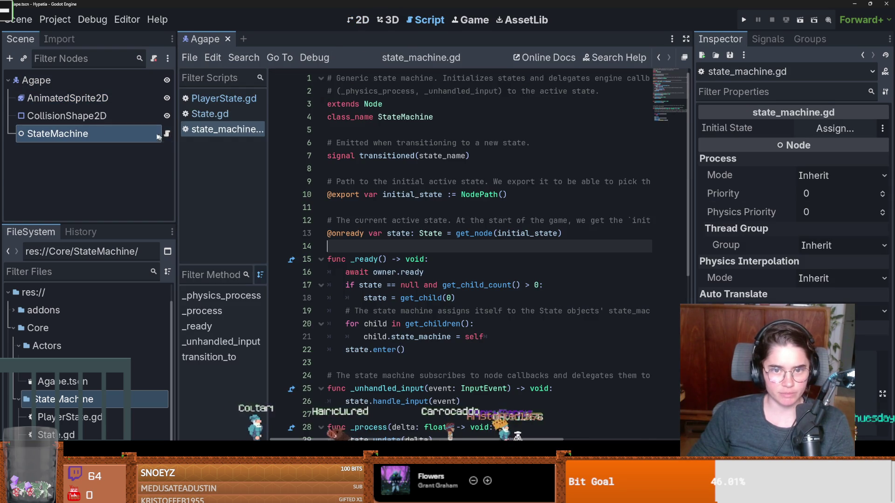
right_click(158, 137)
left_click(167, 135)
type("nod")
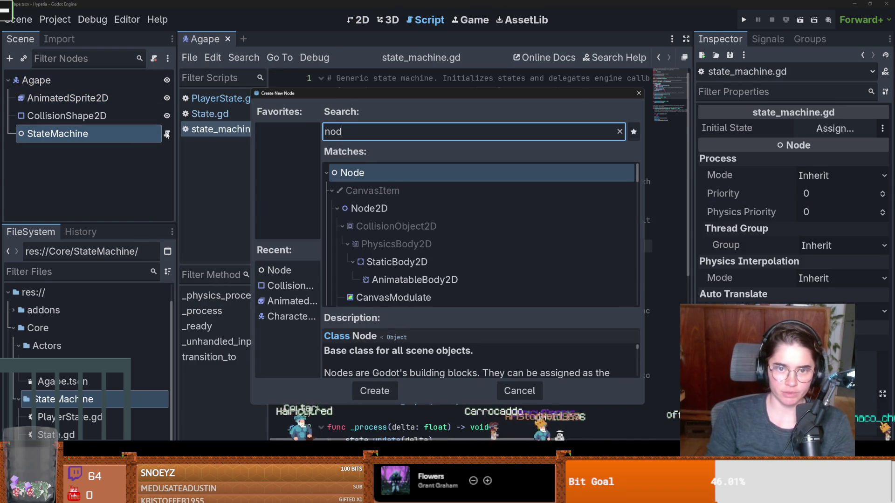
type("e")
key("Return")
- Rename the new child node to walk_state
double_click(73, 154)
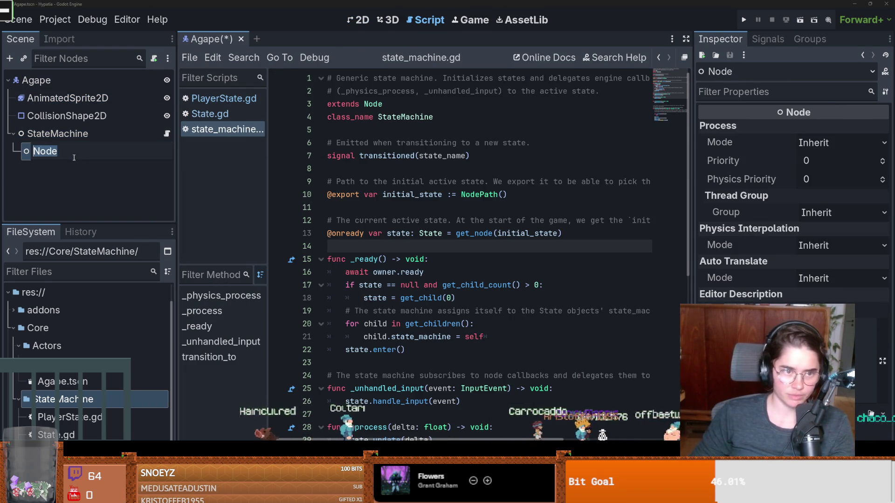
key("Return")
right_click(119, 135)
key("Escape")
double_click(61, 152)
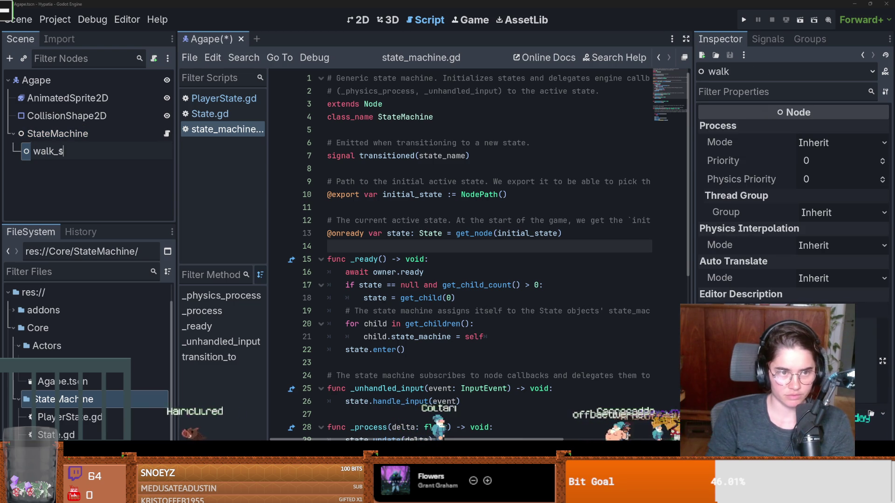
key("Return")
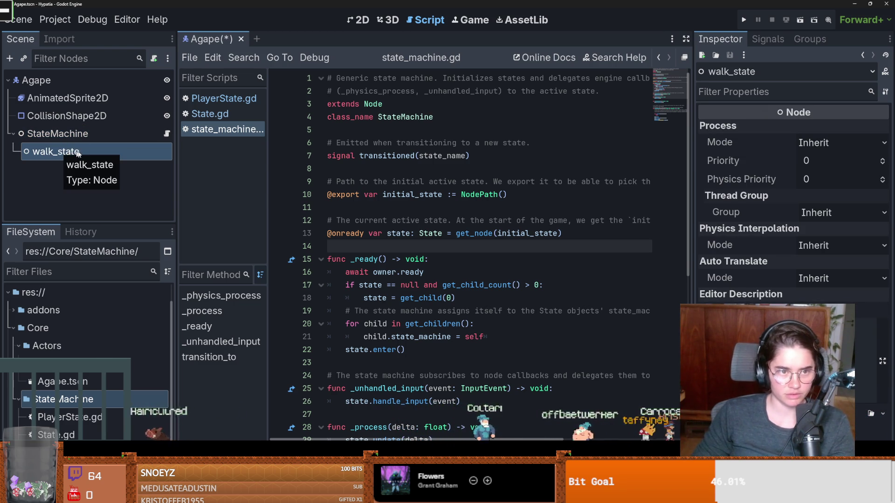
- Add a second Node child under StateMachine named idle_state
right_click(69, 130)
key("ctrl+a")
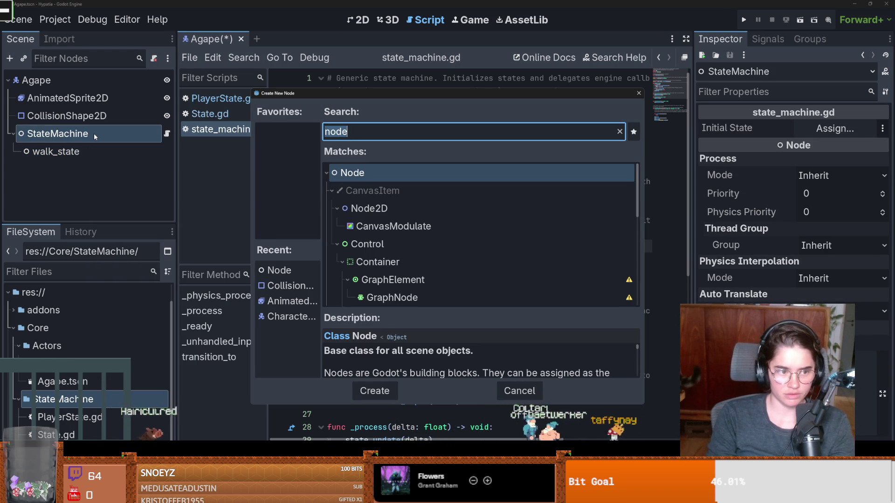
type("node")
key("Return")
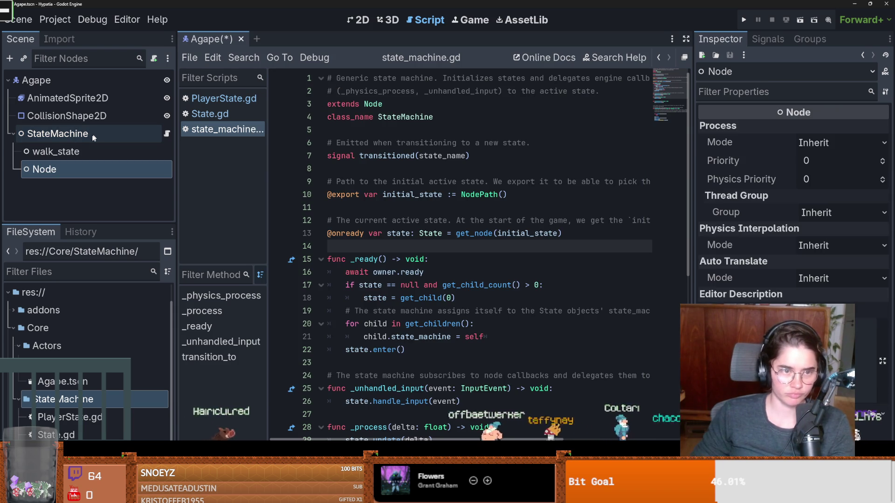
double_click(57, 171)
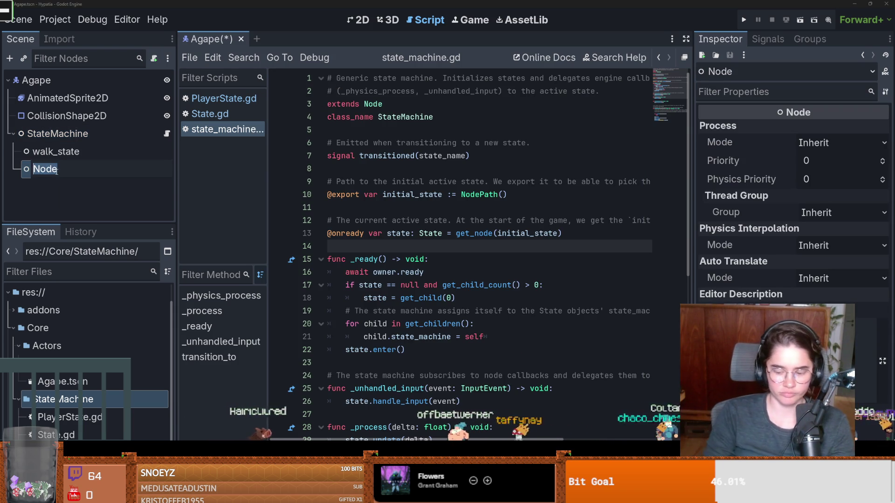
type("idle_state")
key("Return")
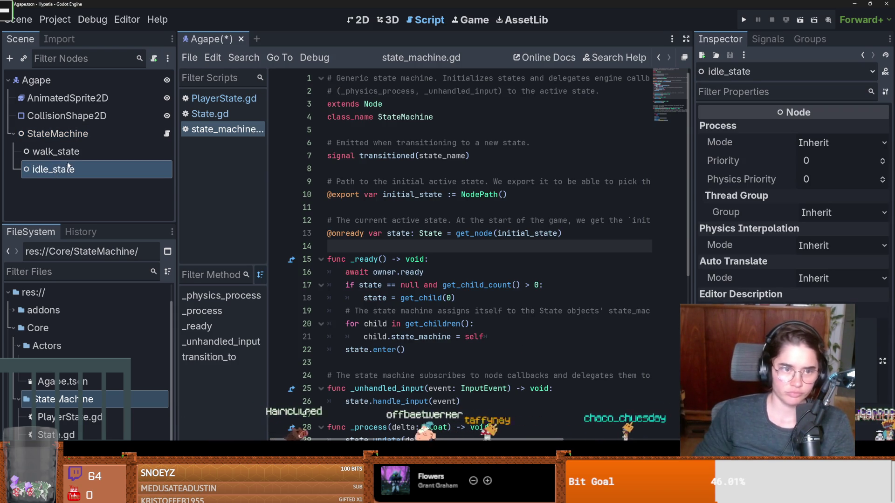
- Make walk_state and idle_state unique-name accessible, then drag the Agape scene into the Agape folder
right_click(24, 148)
left_click(99, 234)
left_click(70, 169)
right_click(86, 163)
left_click(148, 394)
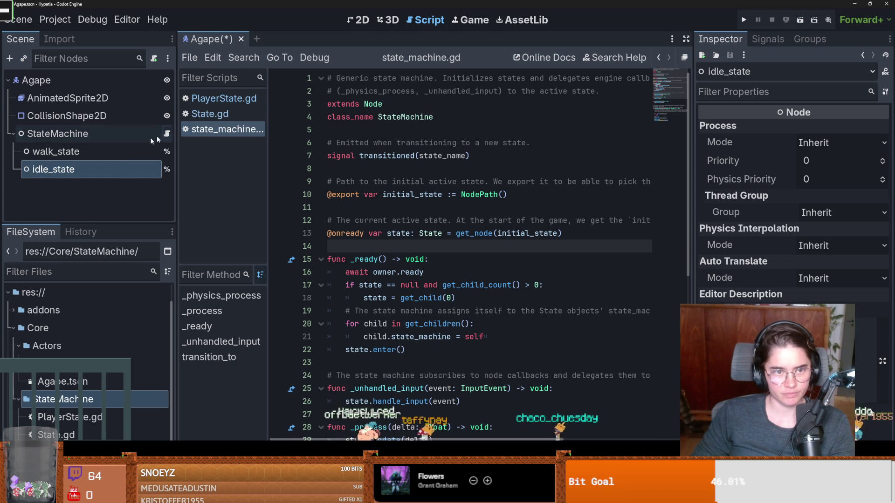
right_click(117, 155)
left_click(60, 293)
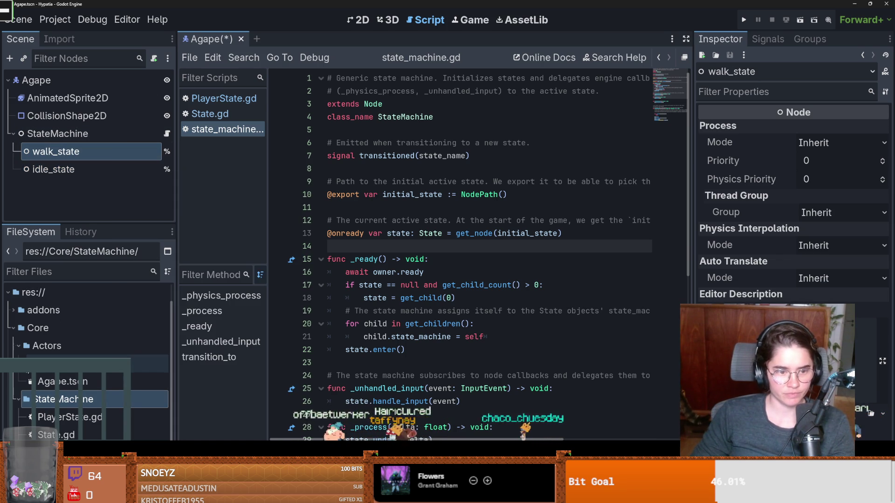
left_click(16, 345)
left_click_drag(16, 347, 51, 364)
- Confirm moving Agape.tscn and create an AgapeStates folder under StateMachine
left_click(399, 262)
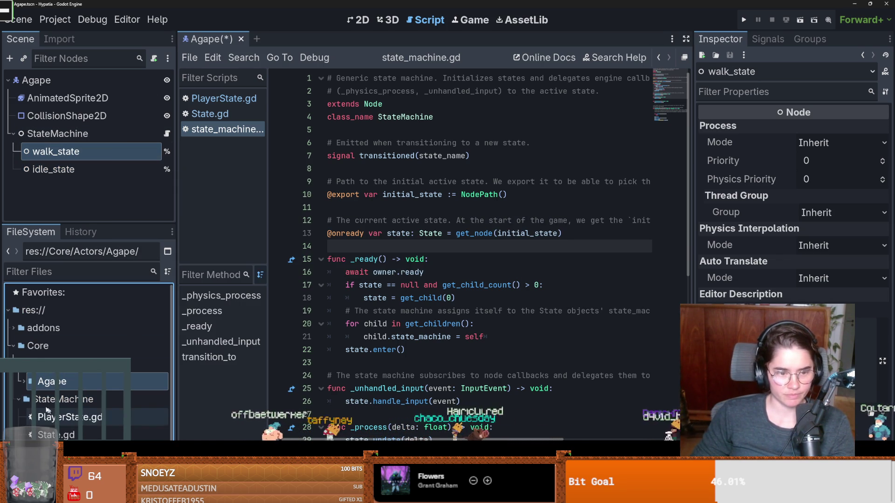
right_click(80, 399)
mouse_move(210, 260)
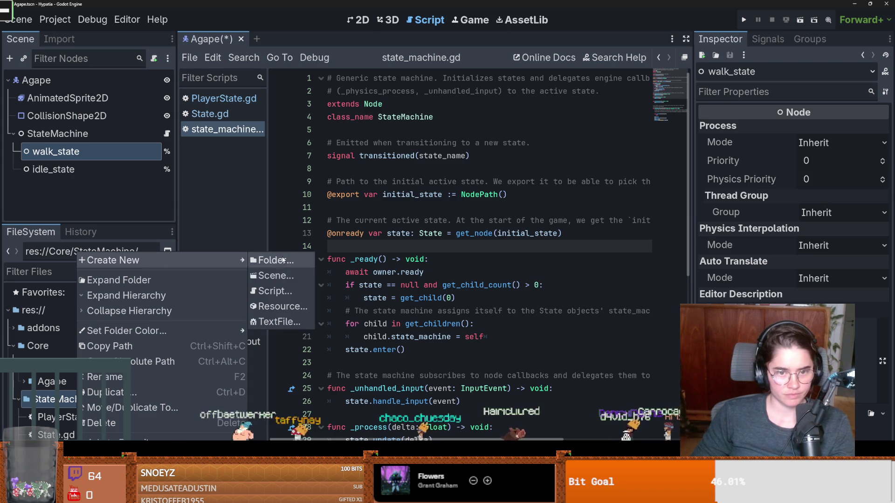
left_click(283, 260)
type("Agape")
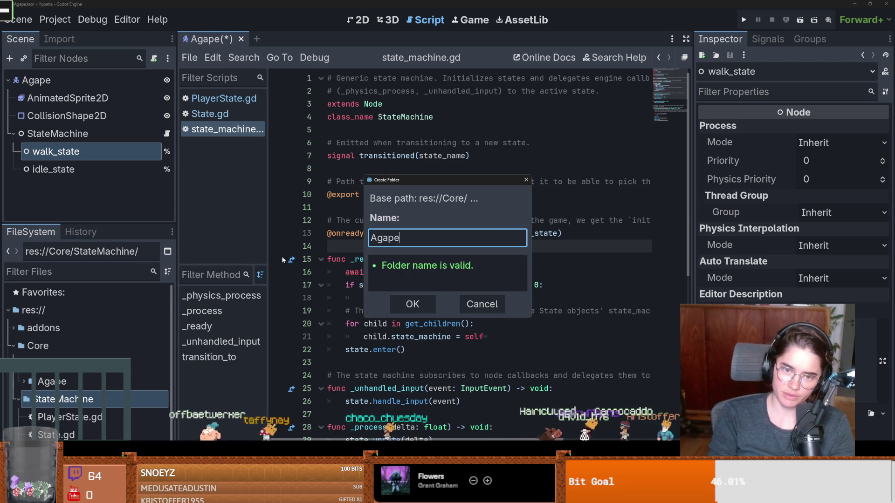
type("tes")
key("Return")
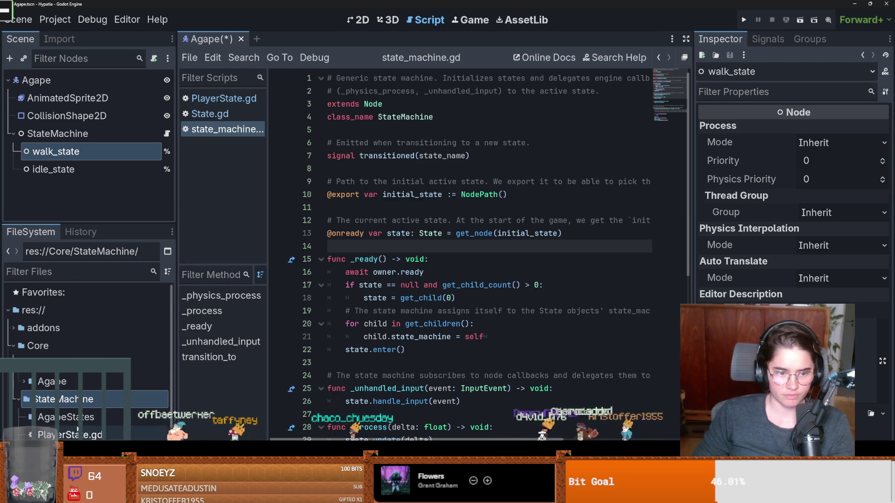
- Select the Agape root node and begin attaching a script to it
right_click(79, 417)
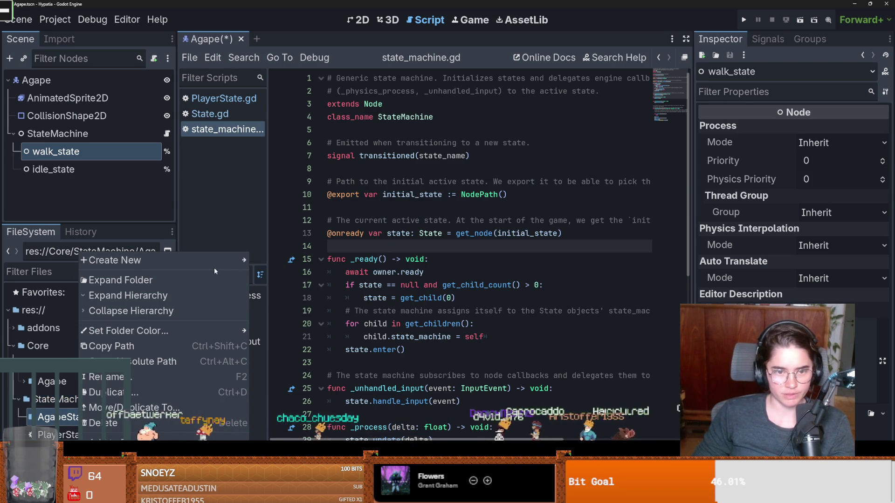
mouse_move(215, 265)
key("Escape")
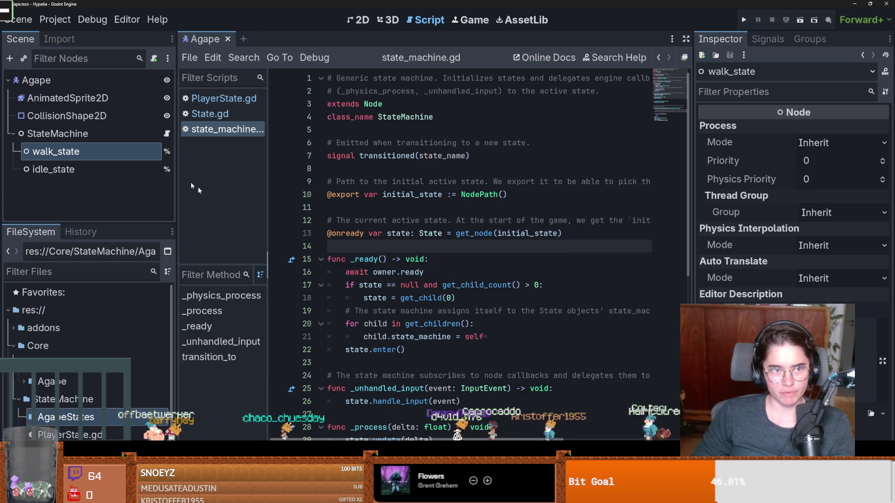
left_click(36, 80)
left_click(154, 58)
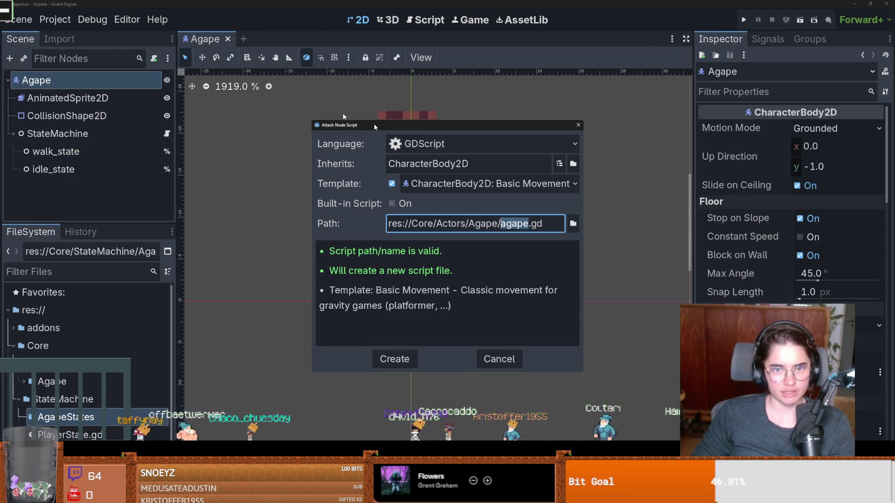
- Create agape.gd and replace its template code with an empty _ready function
left_click(404, 361)
mouse_move(422, 400)
left_mouse_down()
mouse_move(298, 191)
mouse_move(282, 106)
left_mouse_up()
key("Delete")
type("re")
key("BackSpace")
key("BackSpace")
key("BackSpace")
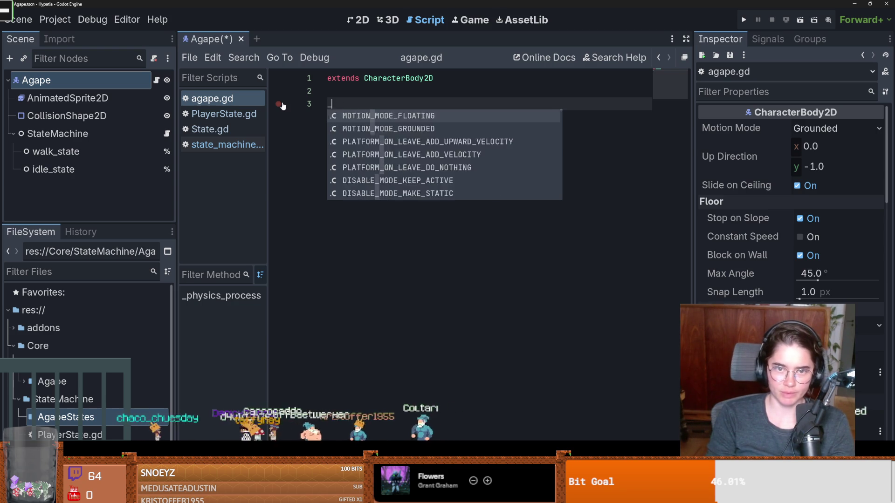
type("func _rea")
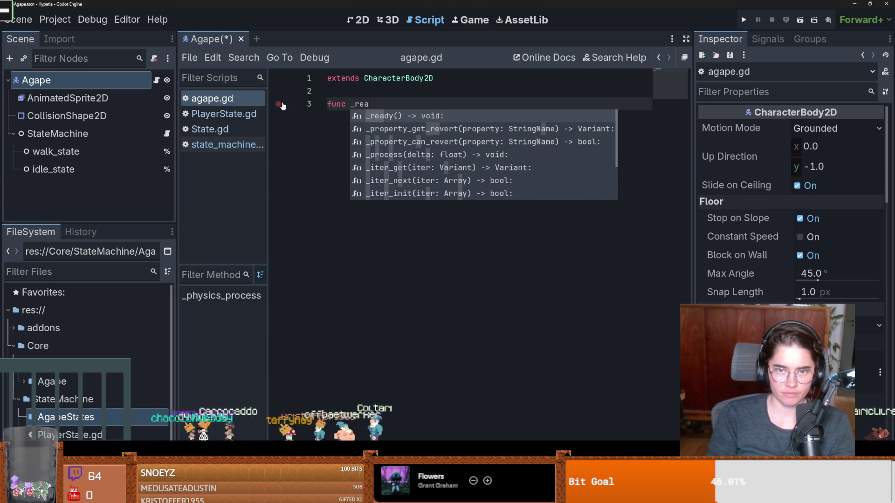
key("Return")
- Change agape.gd to extend Character instead of CharacterBody2D and save it
double_click(388, 79)
type("Charact")
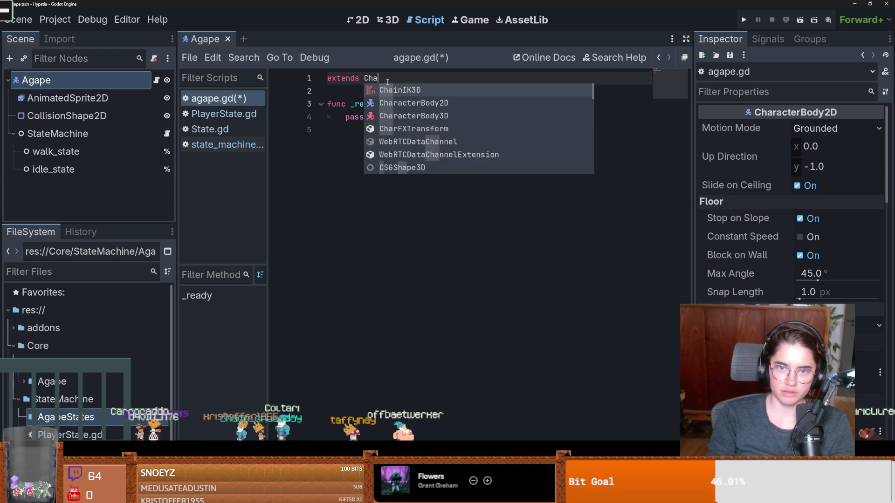
key("ctrl+s")
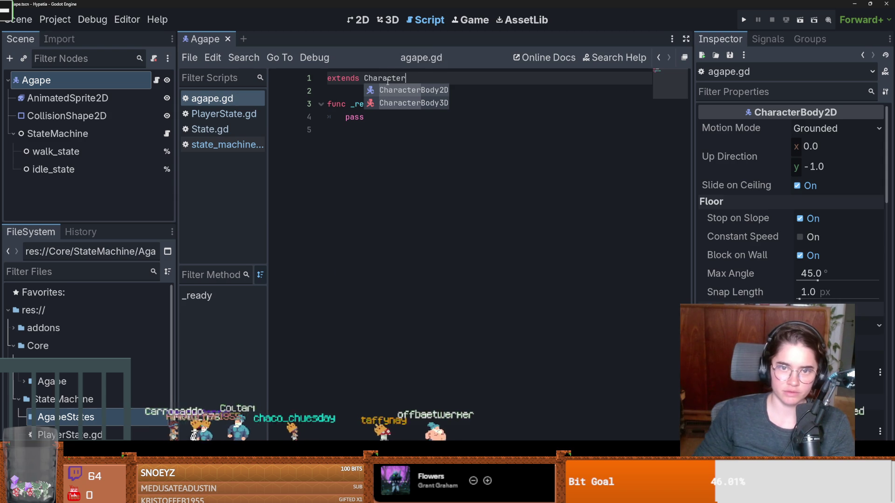
left_click(359, 89)
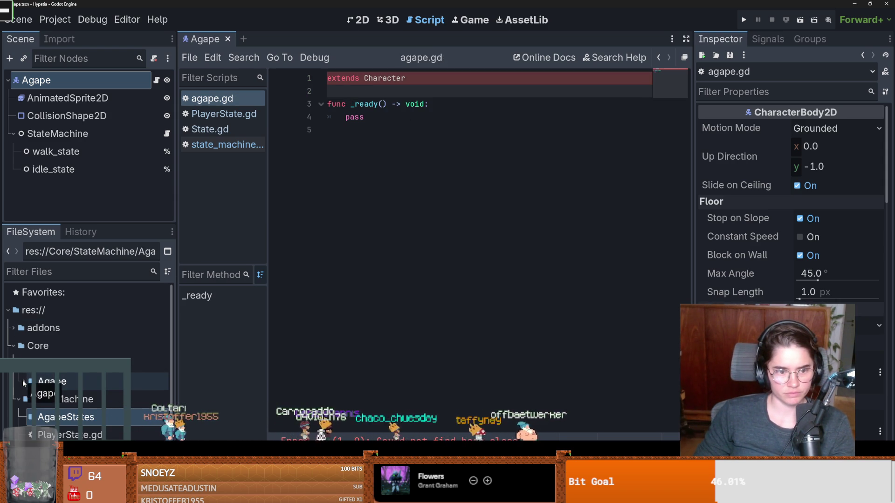
left_click_drag(24, 383, 41, 363)
right_click(41, 364)
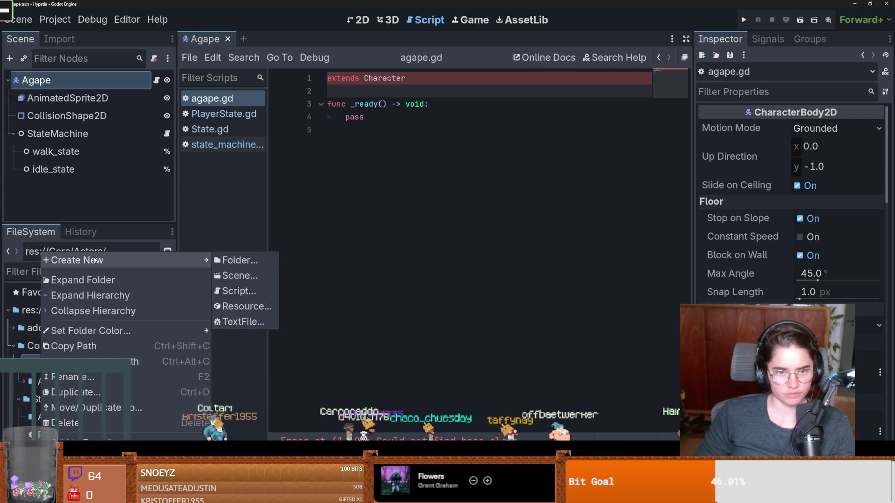
- Create a Characters folder inside the Actors folder
left_click(254, 255)
type("Ch")
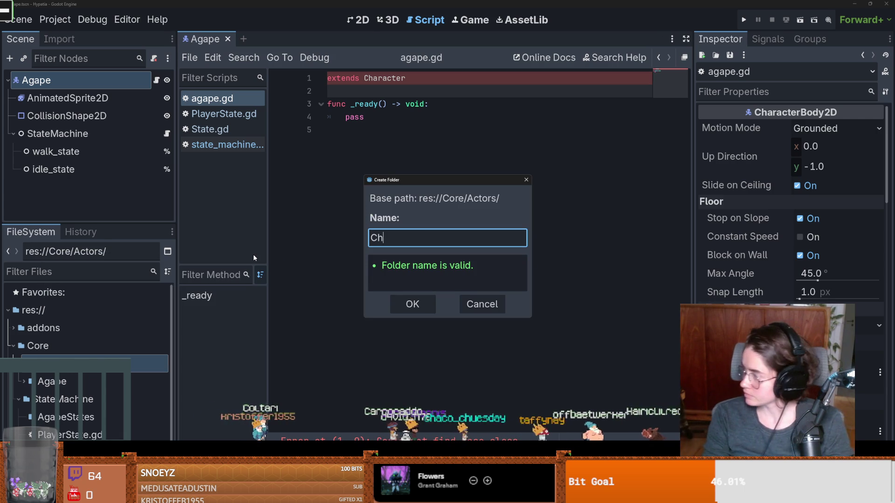
type("aracter")
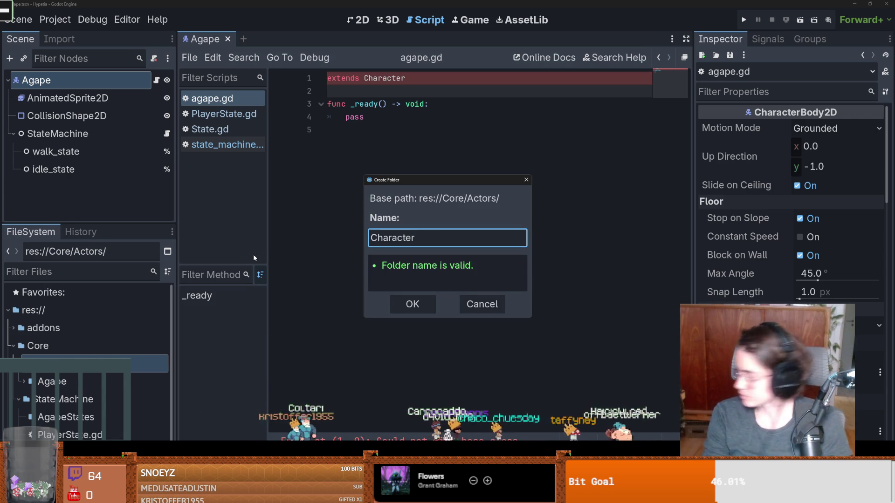
type("s")
left_click(423, 304)
left_click(47, 399)
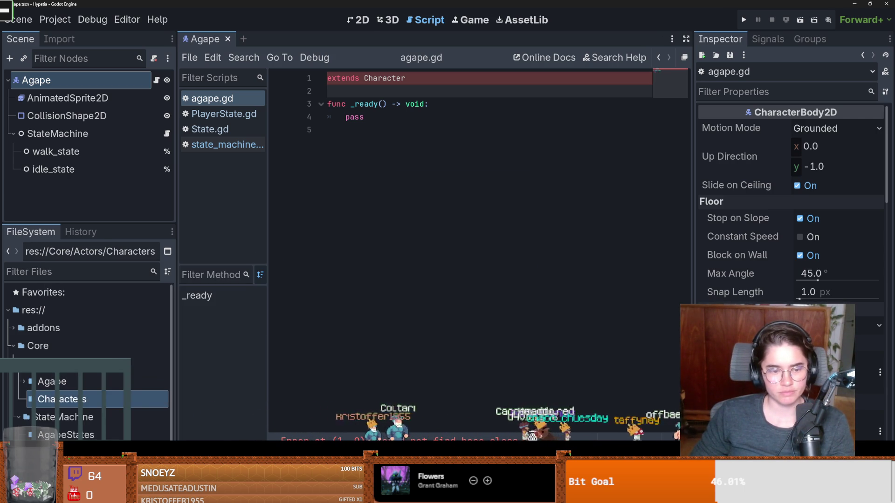
right_click(55, 399)
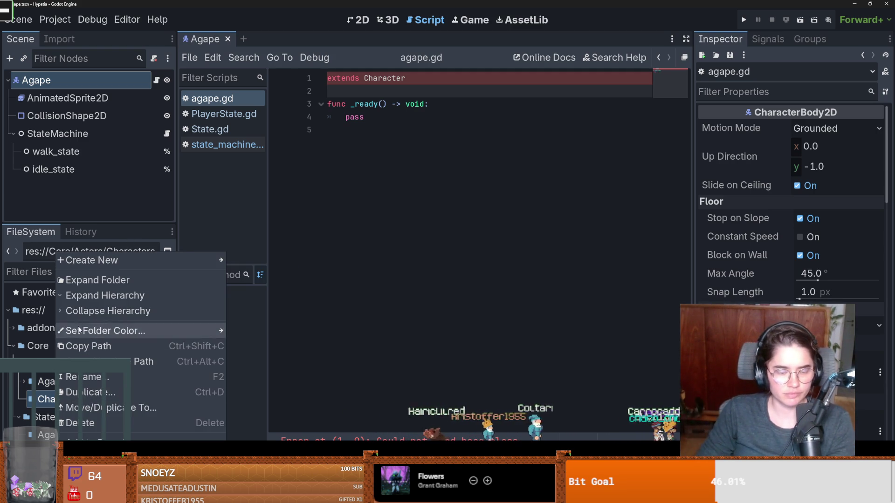
- Create a new script in Characters inheriting from CharacterBody2D
mouse_move(120, 261)
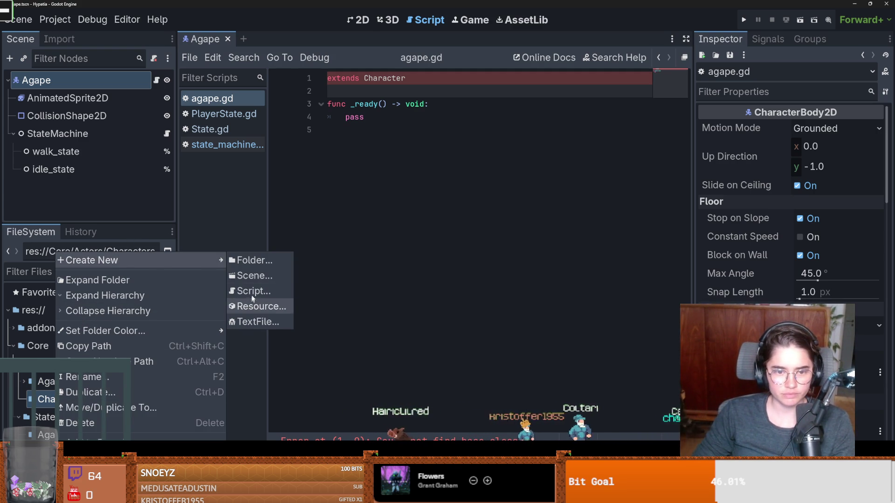
left_click(252, 292)
left_click(486, 162)
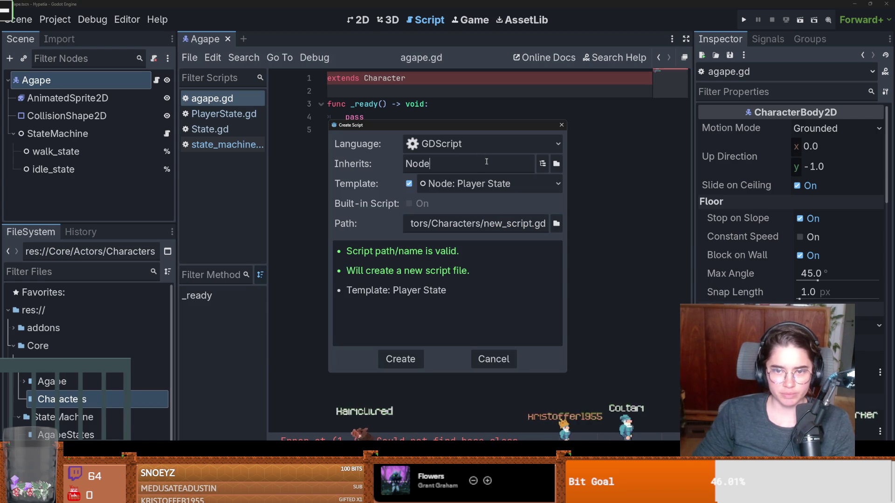
type("Chara")
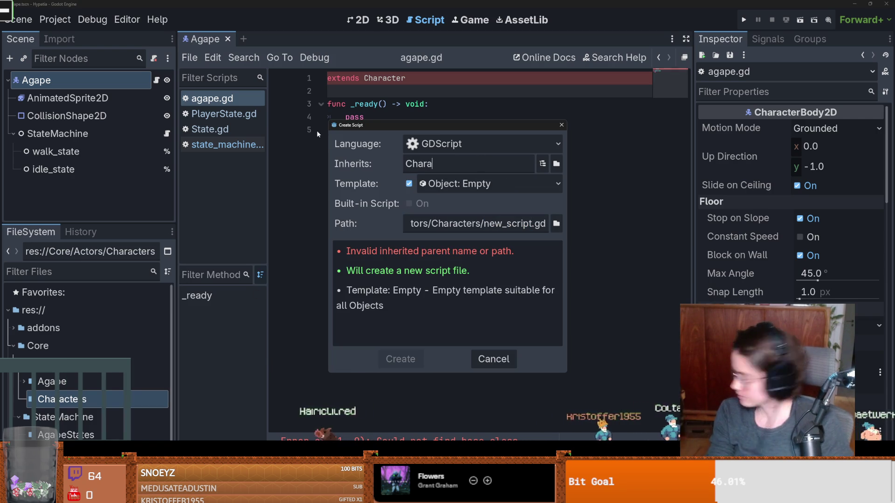
type("cterbody2d")
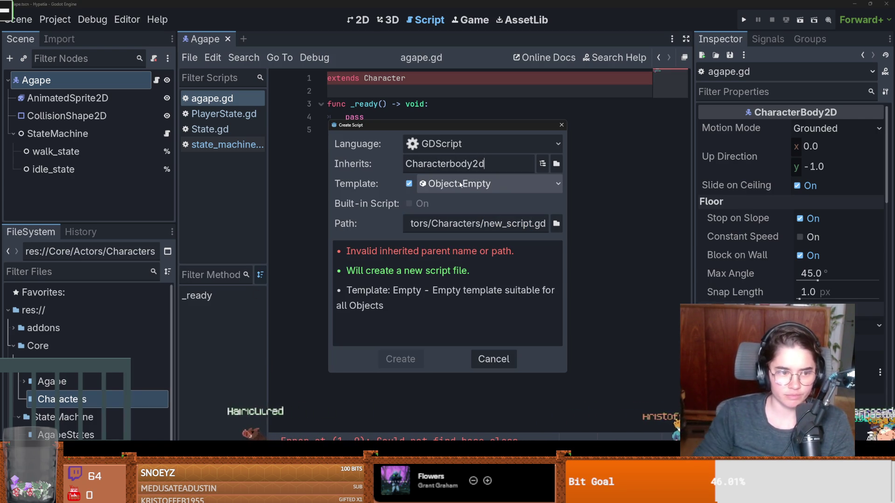
left_click(492, 182)
left_click(446, 164)
left_click(543, 164)
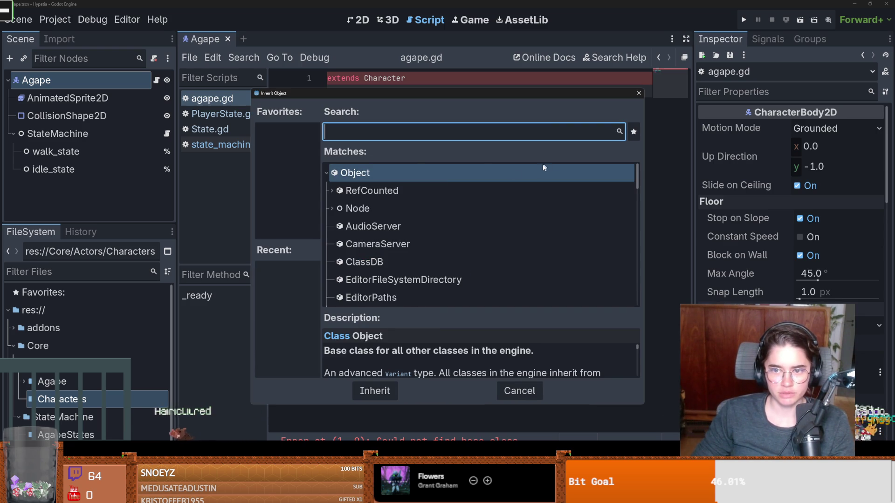
type("chara")
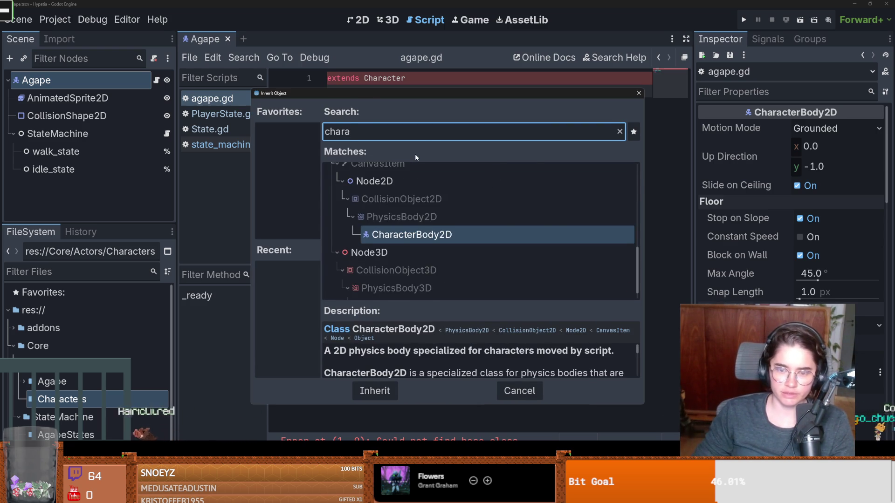
key("Return")
left_click(412, 359)
- Replace the template movement code with a class_name Character declaration
mouse_move(422, 388)
left_mouse_down()
mouse_move(316, 90)
mouse_move(328, 403)
left_mouse_up()
left_click(316, 90)
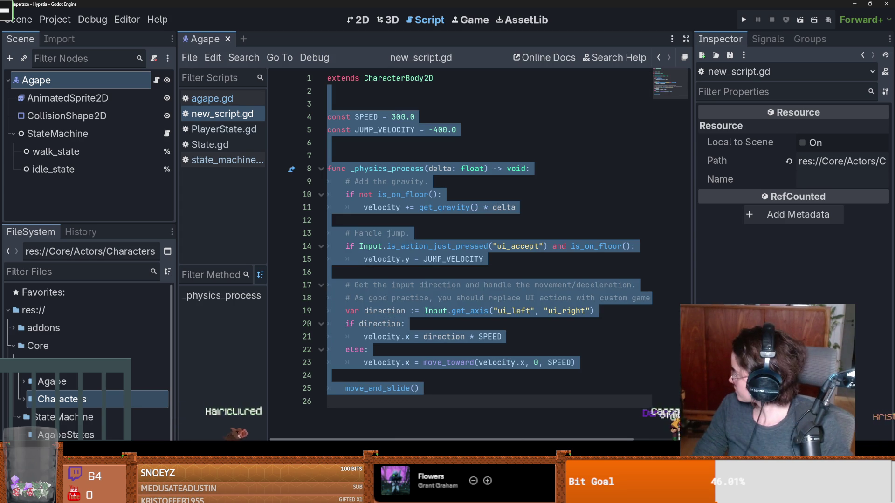
key("BackSpace")
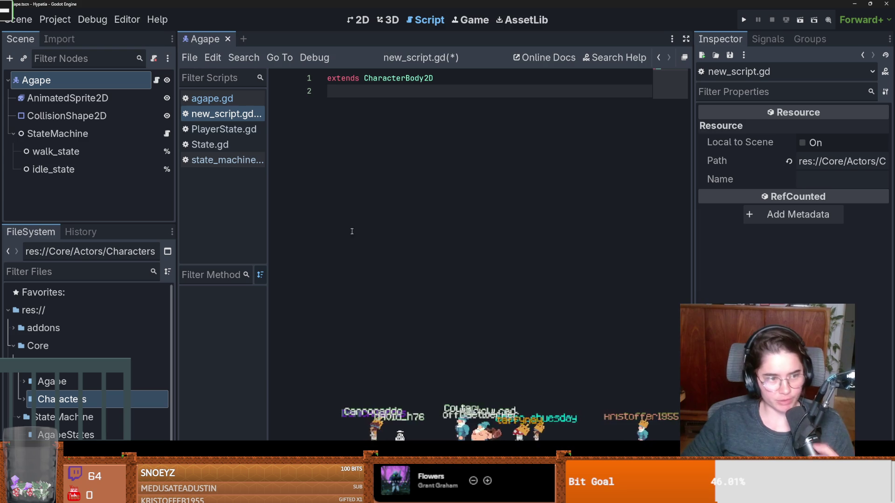
type("cla")
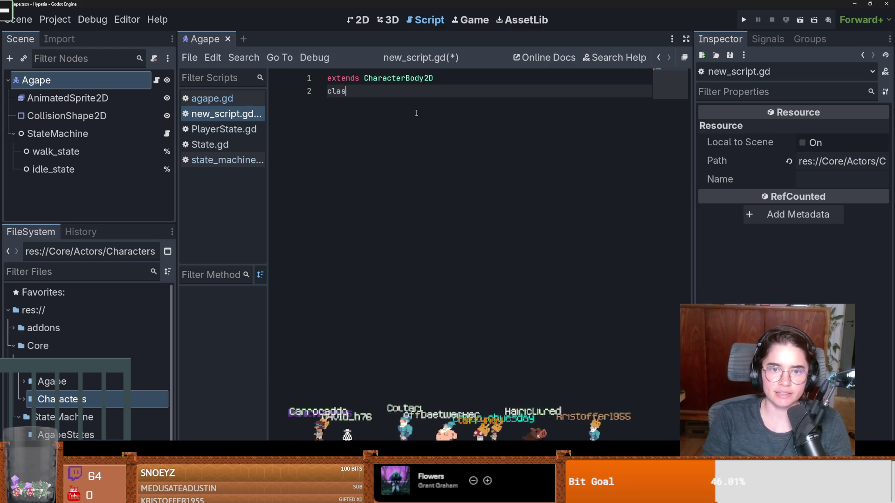
type("s_name Character")
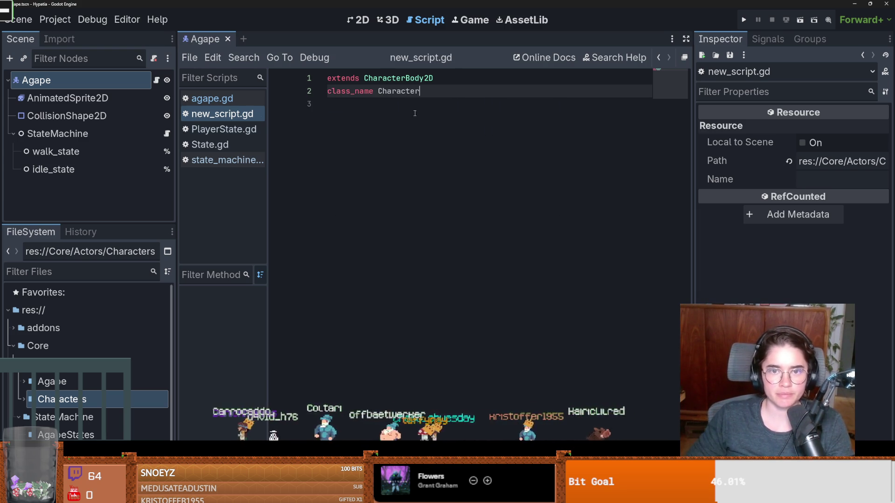
- Return to agape.gd, then open the PlayerState script
left_click(157, 80)
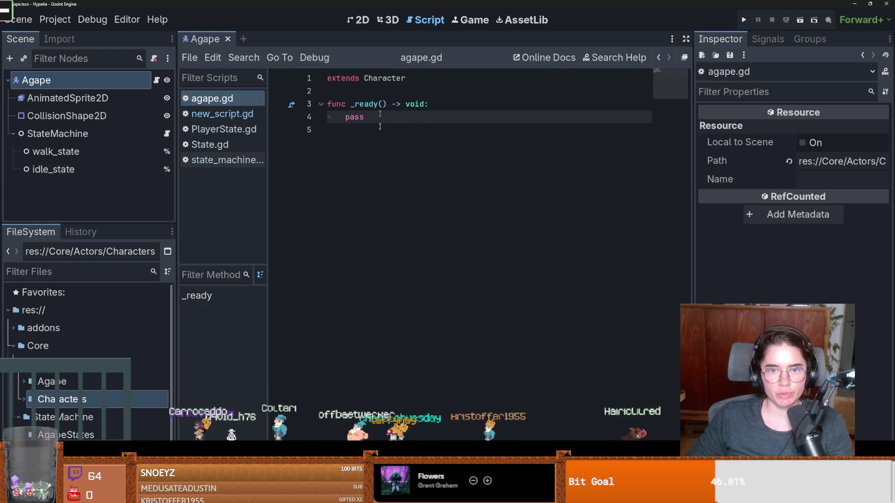
left_click(379, 126)
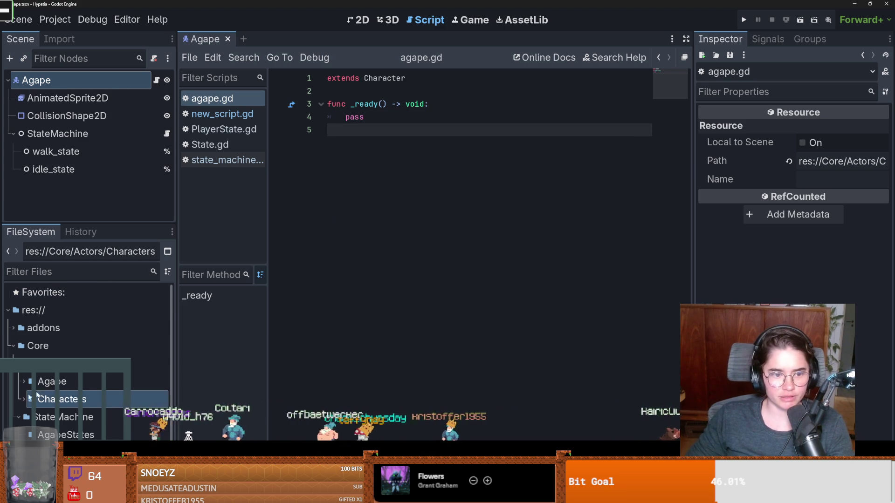
scroll(37, 395, "down", 1)
double_click(65, 417)
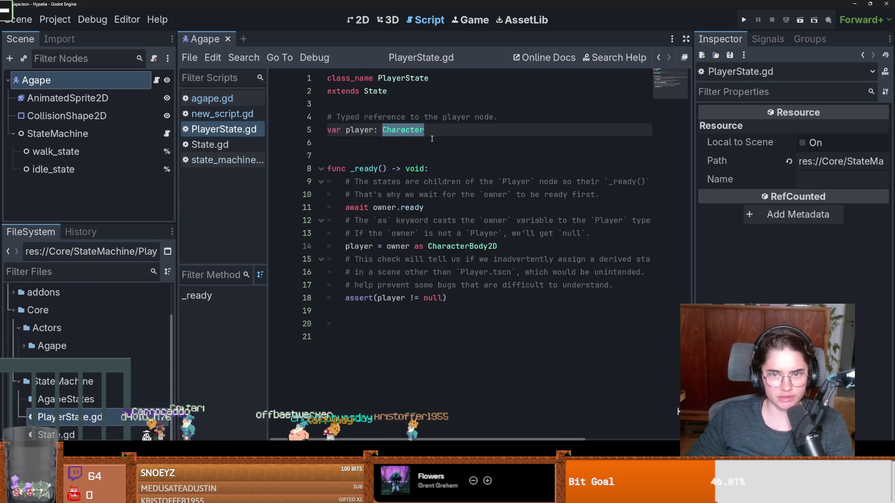
- Open State.gd and attach a new walk_state.gd to walk_state, saved in Core/StateMachine/AgapeStates
double_click(56, 435)
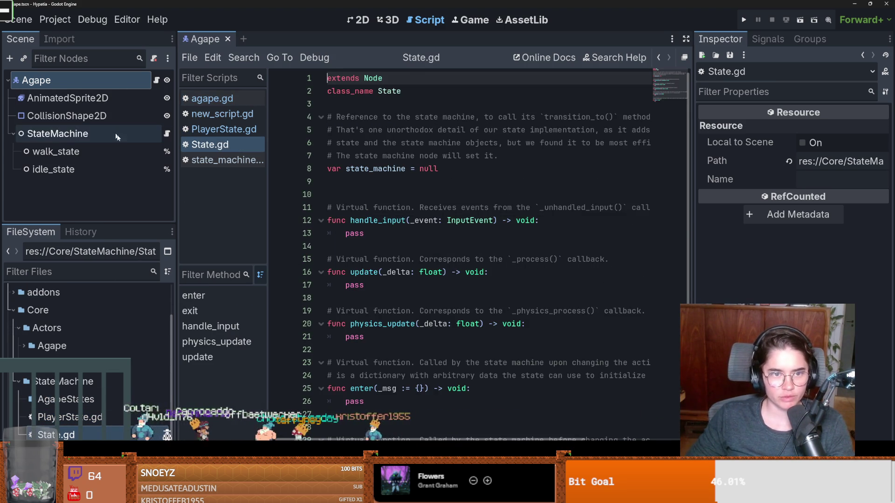
left_click(120, 153)
left_click(154, 58)
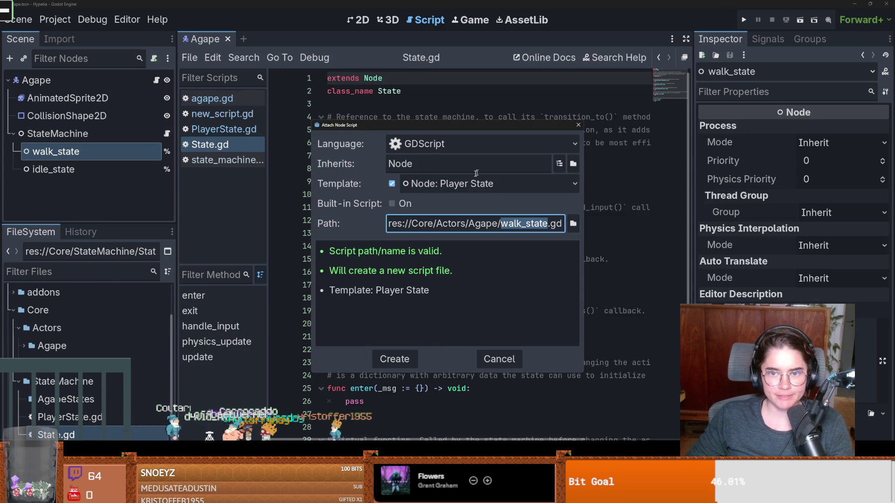
left_click(573, 223)
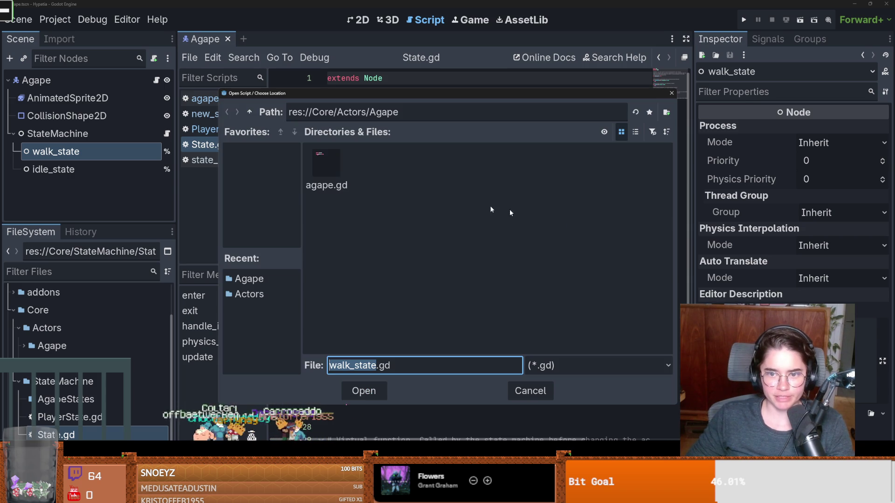
left_click(249, 112)
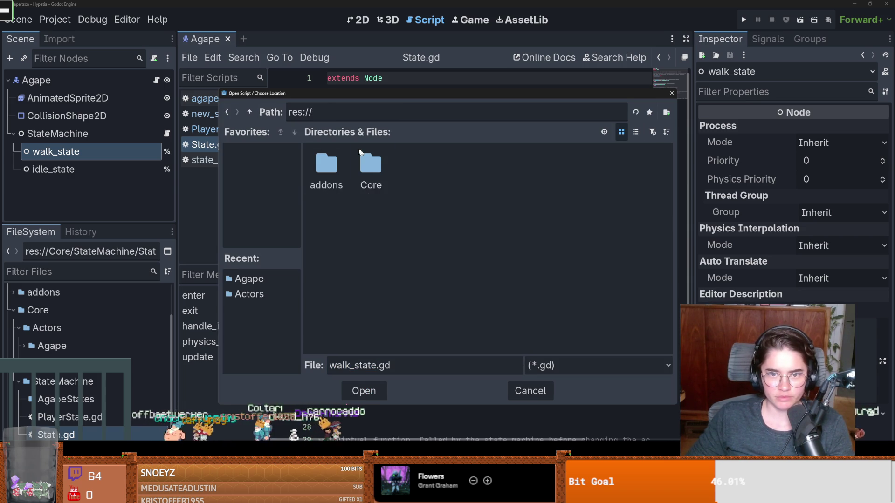
double_click(360, 161)
double_click(360, 184)
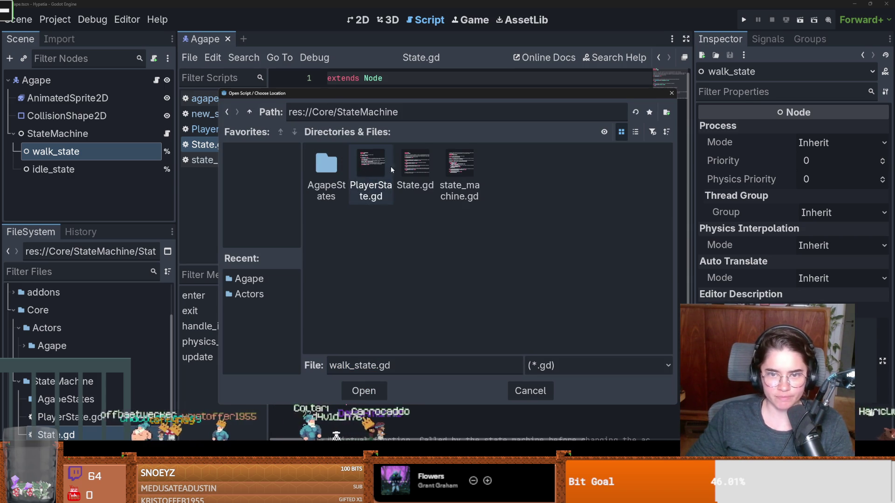
double_click(327, 173)
left_click(364, 391)
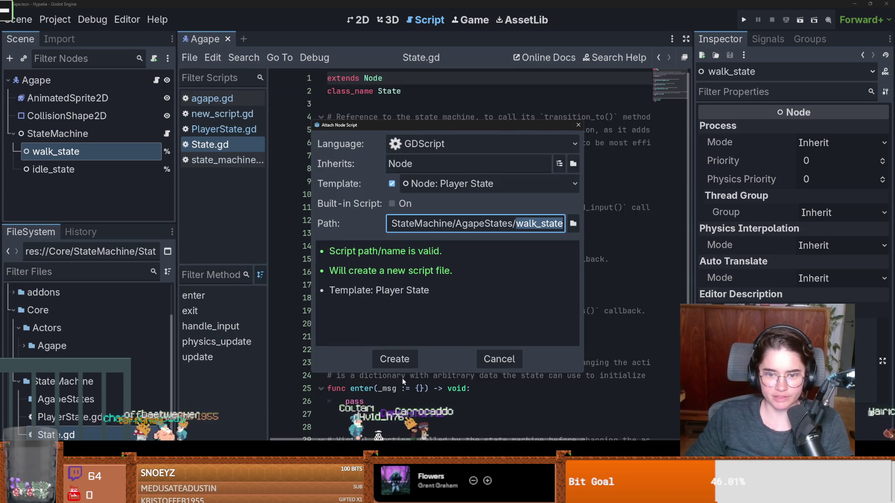
left_click(396, 358)
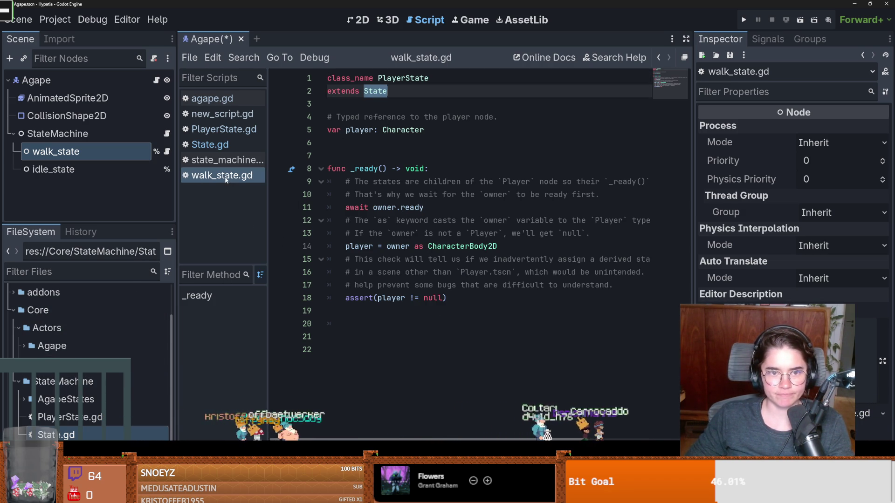
- Detach the script from walk_state and locate walk_state.gd in AgapeStates
left_click(127, 168)
left_click(137, 153)
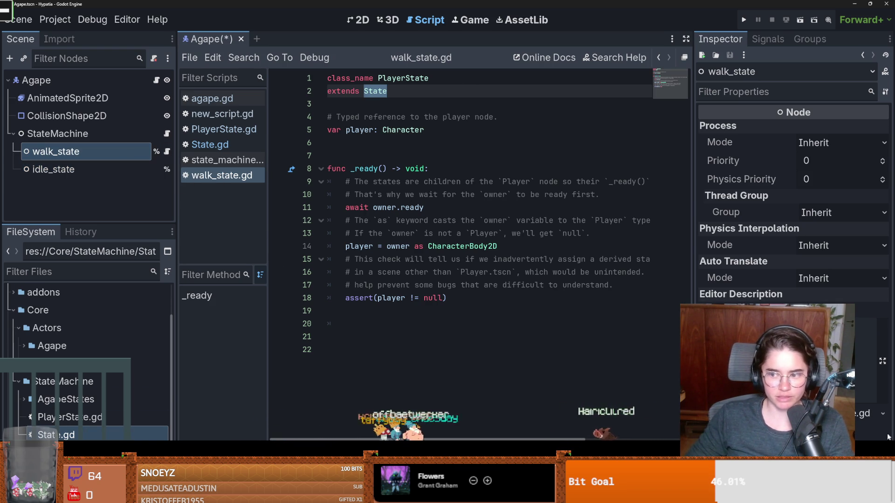
left_click(154, 59)
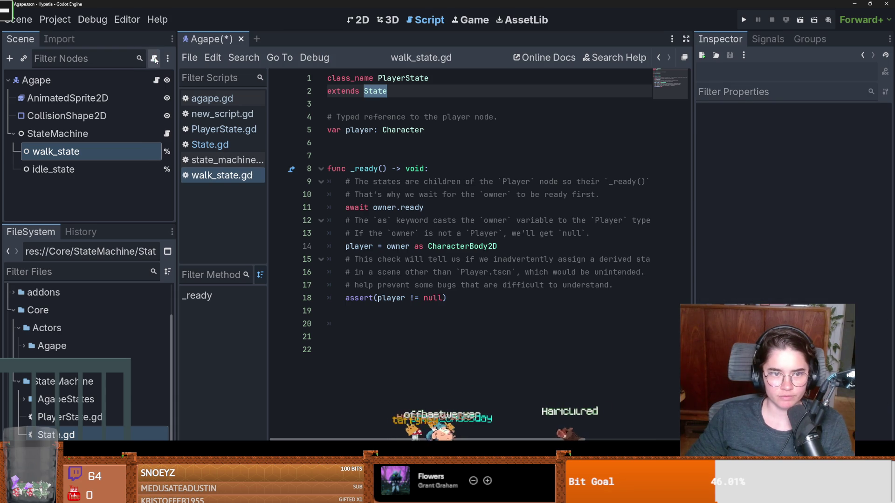
left_click(24, 399)
right_click(70, 417)
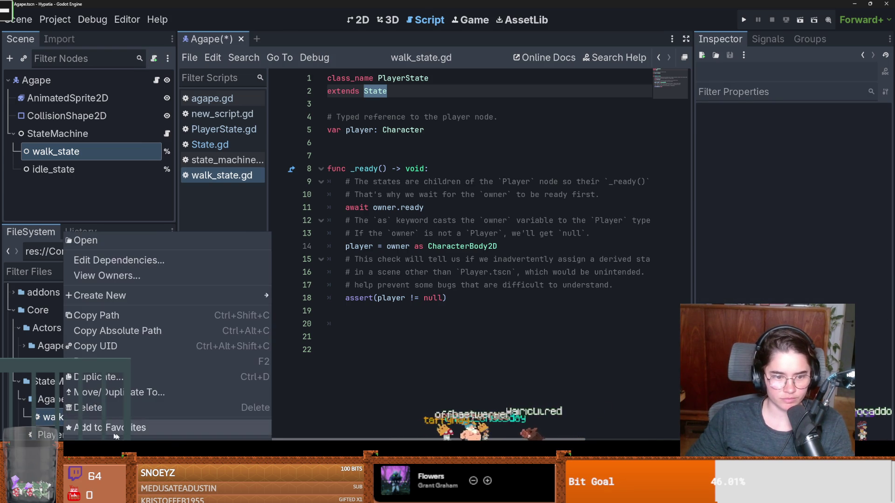
- Delete the old walk_state.gd and attach a script using the Player State Instance template
key("Delete")
left_click(371, 308)
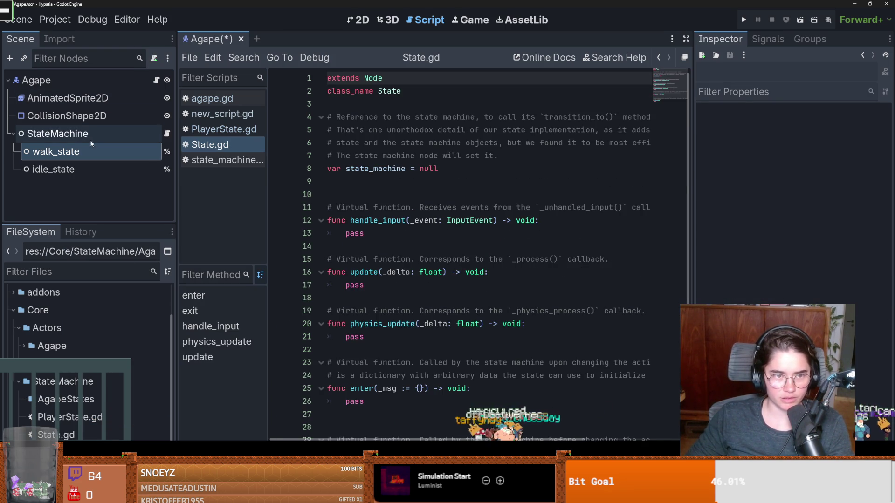
left_click(154, 59)
left_click(476, 184)
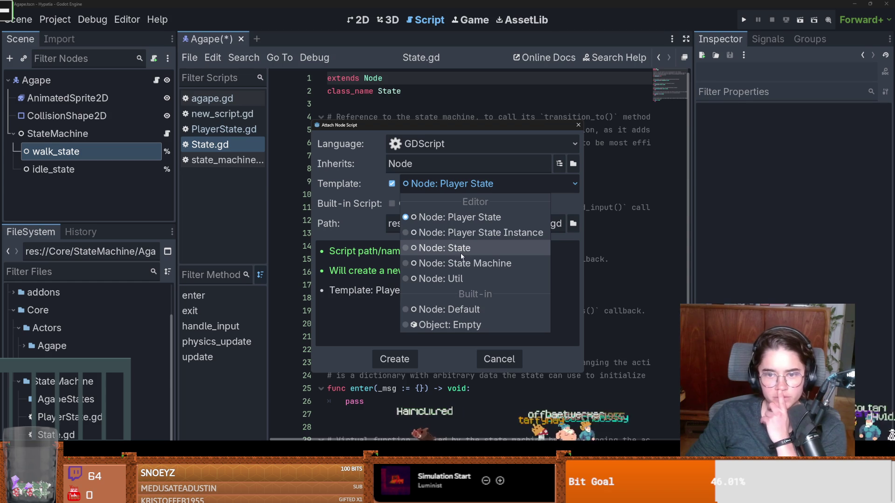
left_click(476, 232)
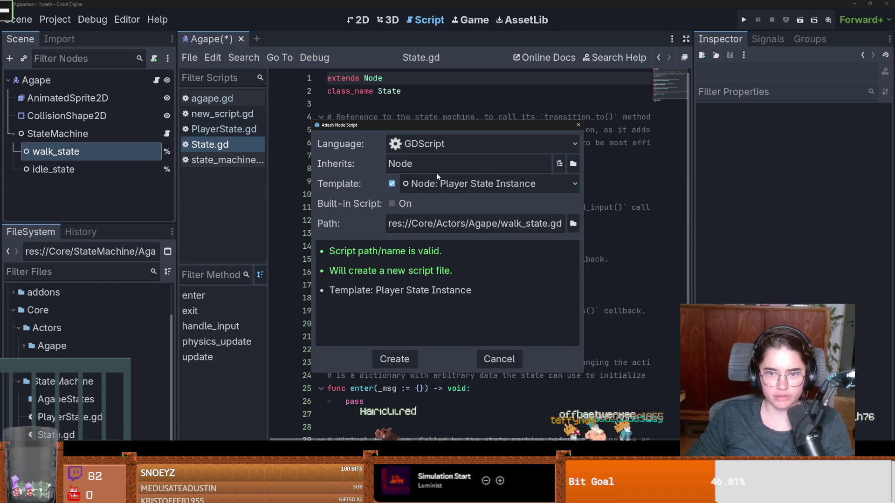
- Save the new walk_state.gd in Core/StateMachine/AgapeStates and create it
left_click(572, 223)
left_click(251, 112)
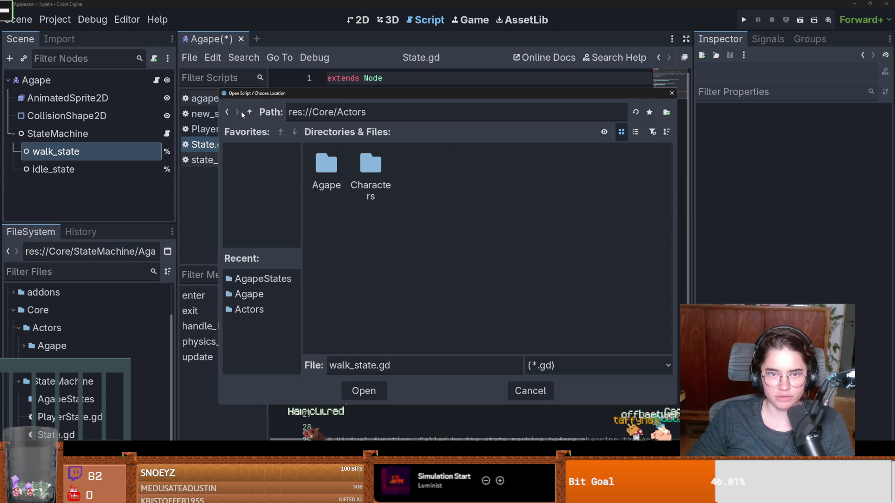
left_click(249, 112)
double_click(361, 164)
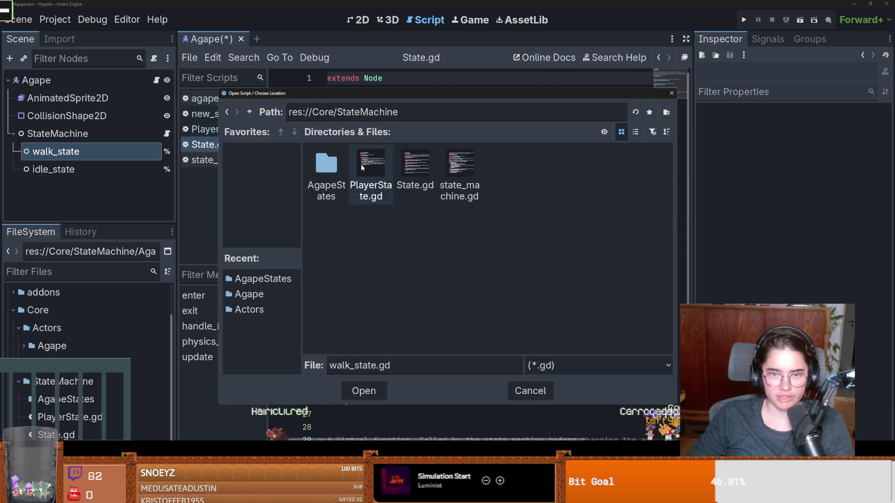
left_click(331, 165)
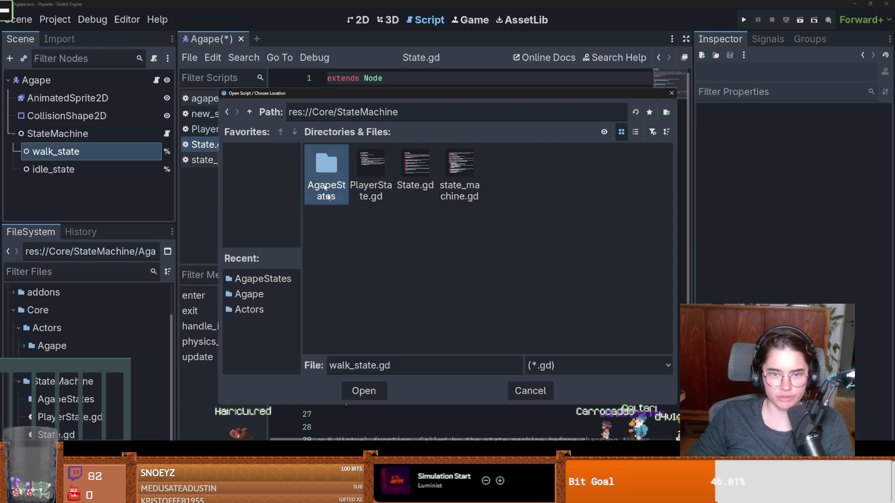
double_click(331, 165)
left_click(363, 391)
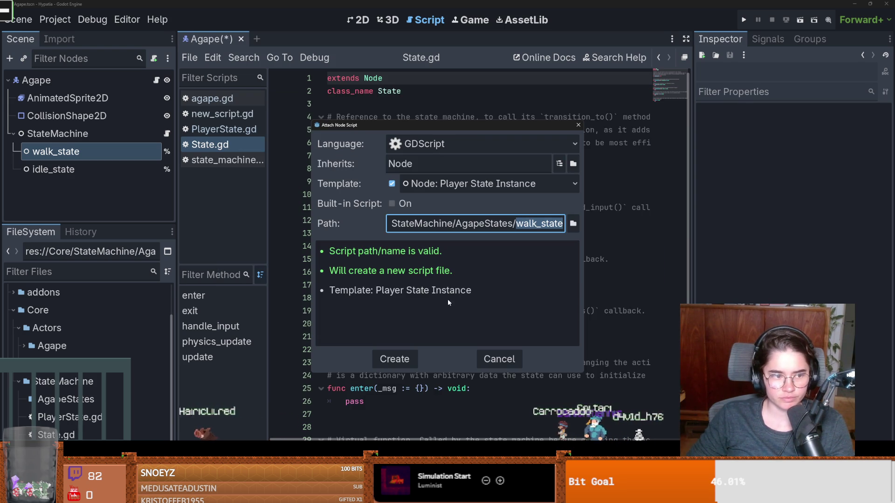
left_click(395, 359)
mouse_move(373, 327)
left_mouse_down()
mouse_move(336, 286)
mouse_move(328, 104)
left_mouse_up()
left_click(355, 130)
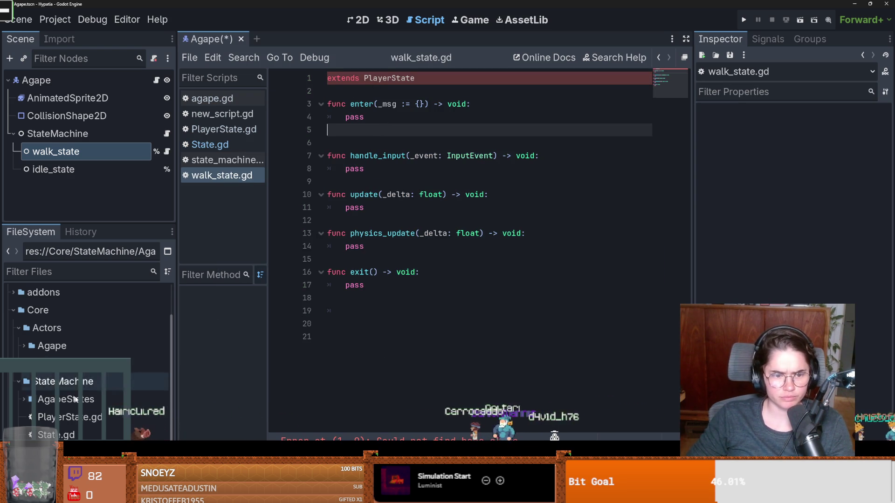
- Inspect the PlayerState and State class definitions, saving along the way
double_click(70, 417)
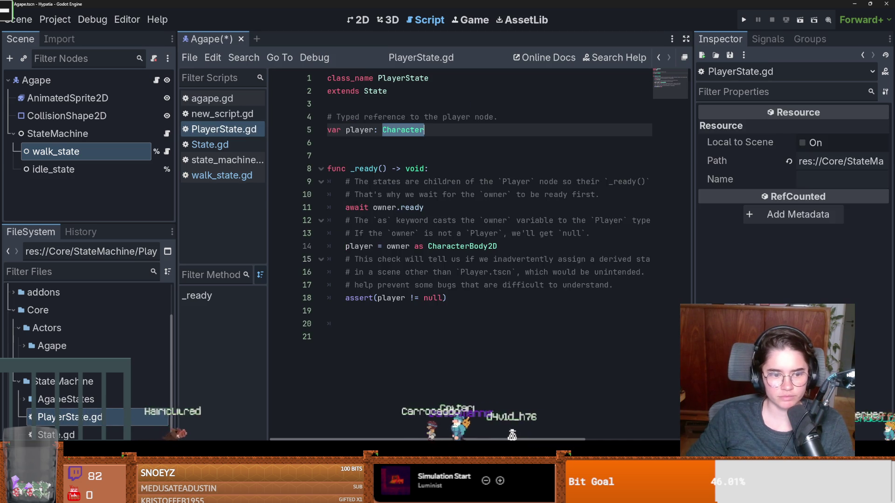
double_click(70, 417)
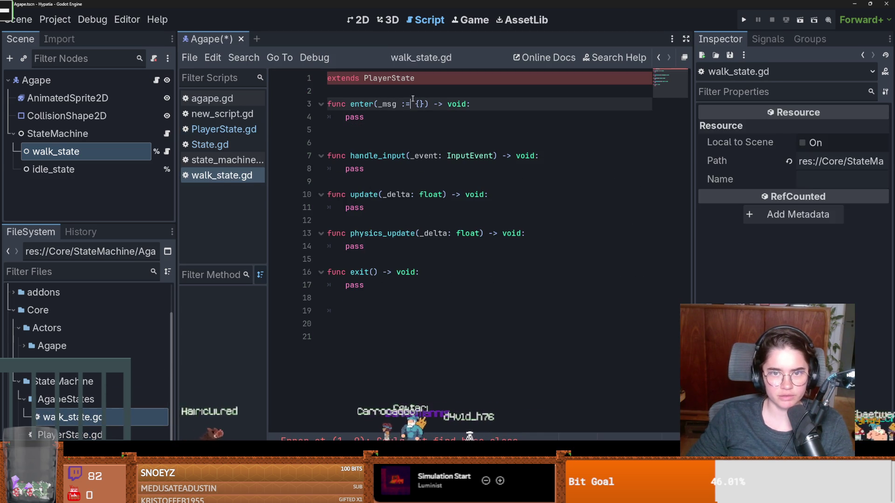
left_click(389, 78, "ctrl")
left_click(397, 165)
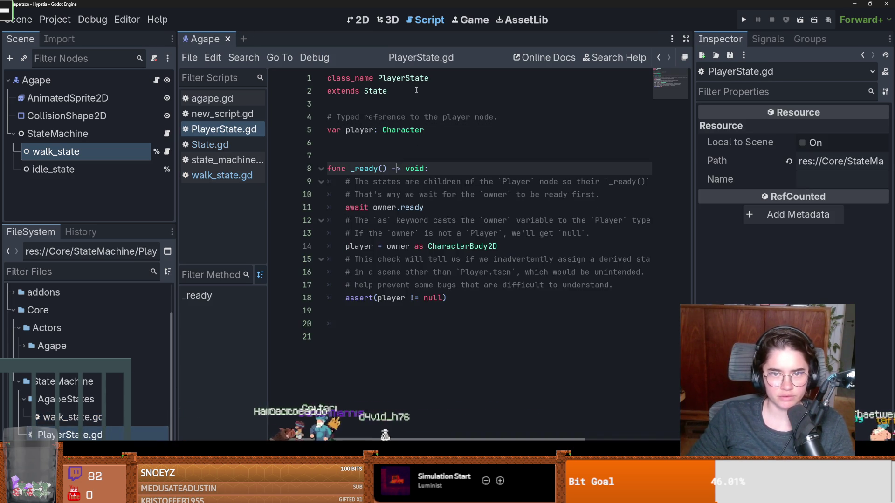
key("ctrl+s")
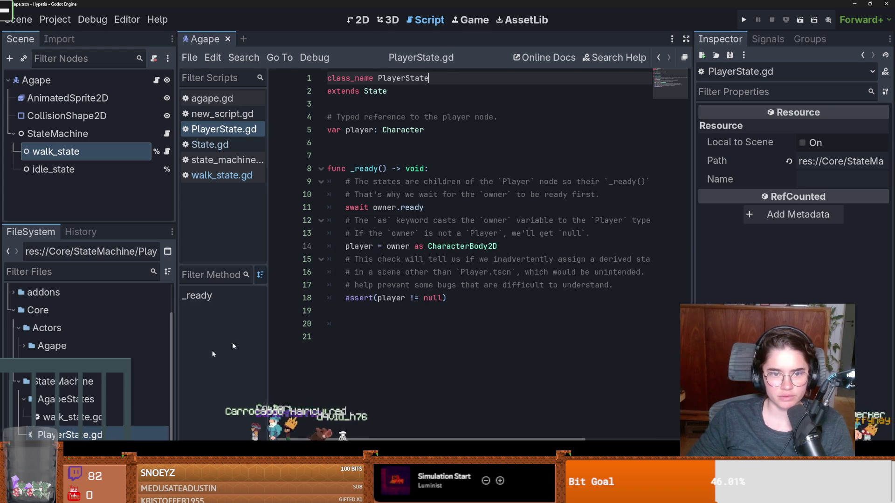
left_click(374, 92, "ctrl")
scroll(387, 186, "down", 2)
scroll(396, 219, "up", 2)
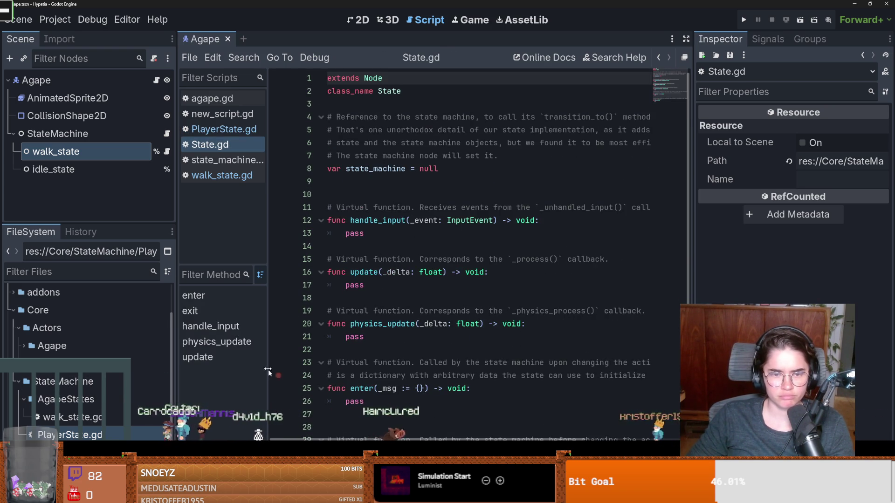
- Delete the blank line after enter() in walk_state.gd and save
left_click(222, 175)
left_click(401, 233)
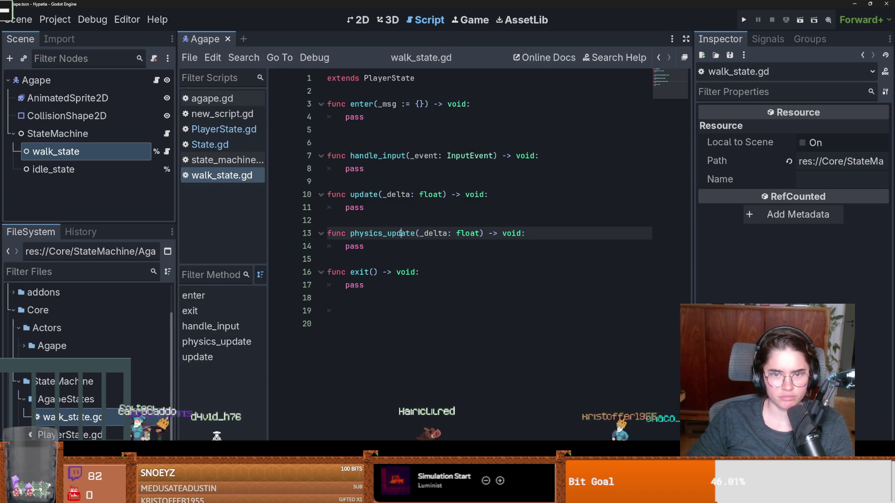
left_click(392, 285)
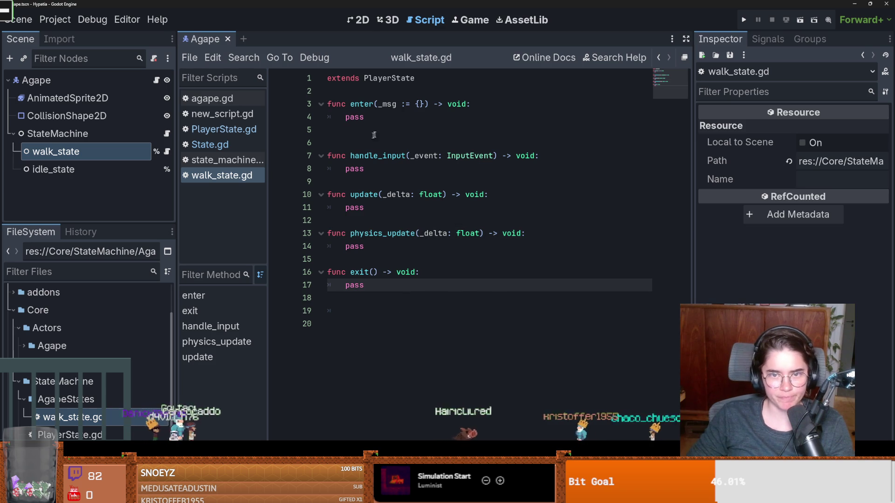
left_click(373, 134)
key("Delete")
key("ctrl+s")
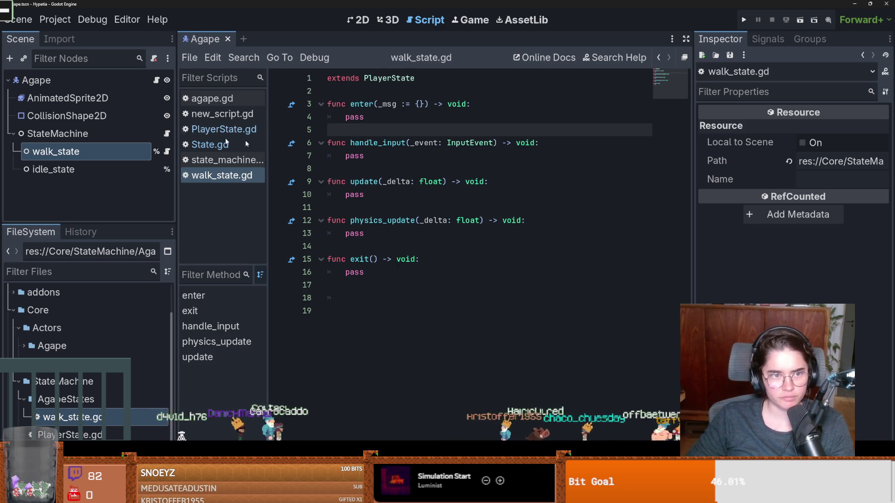
- Switch from the script editor to the 2D view to show the Agape character scene
left_click(37, 80)
left_click(358, 19)
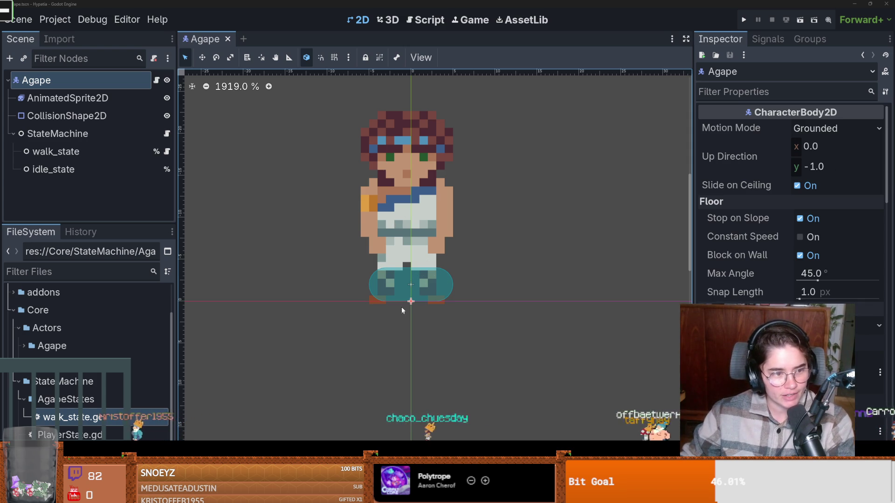
- Centre the Agape character on the canvas and select AnimatedSprite2D to list its animations
left_click_drag(377, 320, 344, 327)
scroll(343, 332, "up", 2)
scroll(341, 338, "down", 3)
scroll(341, 338, "up", 1)
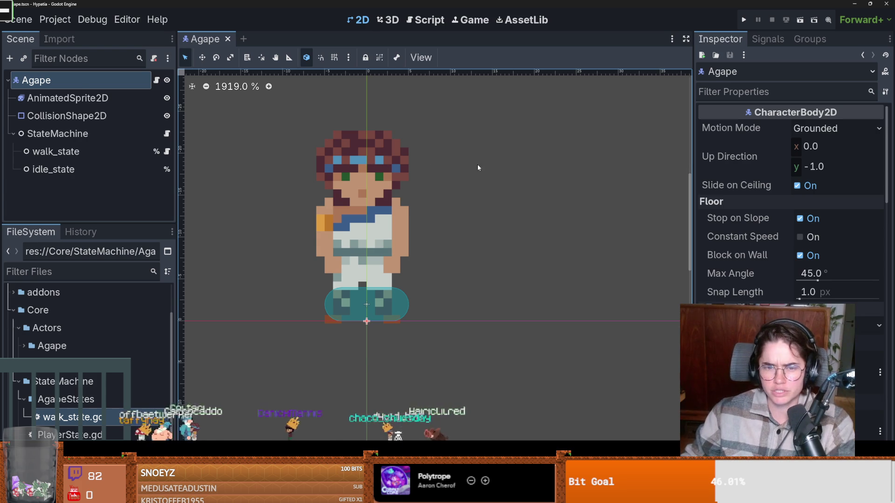
left_click(460, 172)
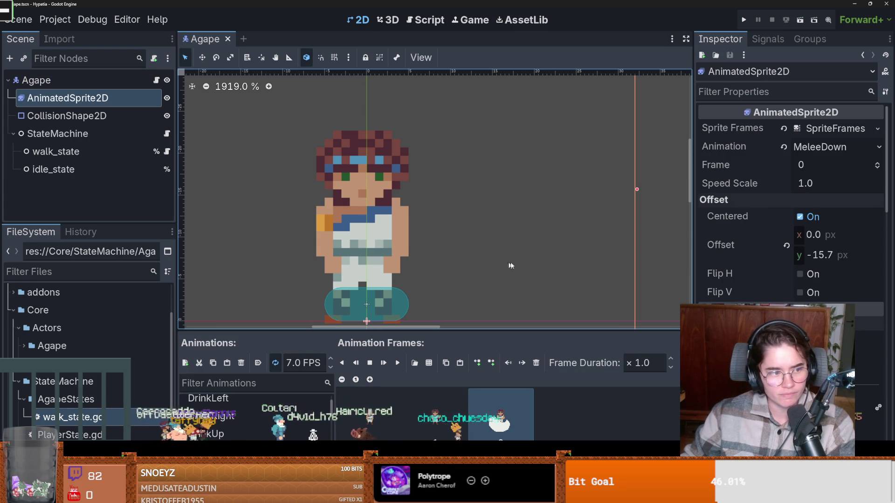
scroll(522, 264, "down", 2)
scroll(791, 210, "down", 5)
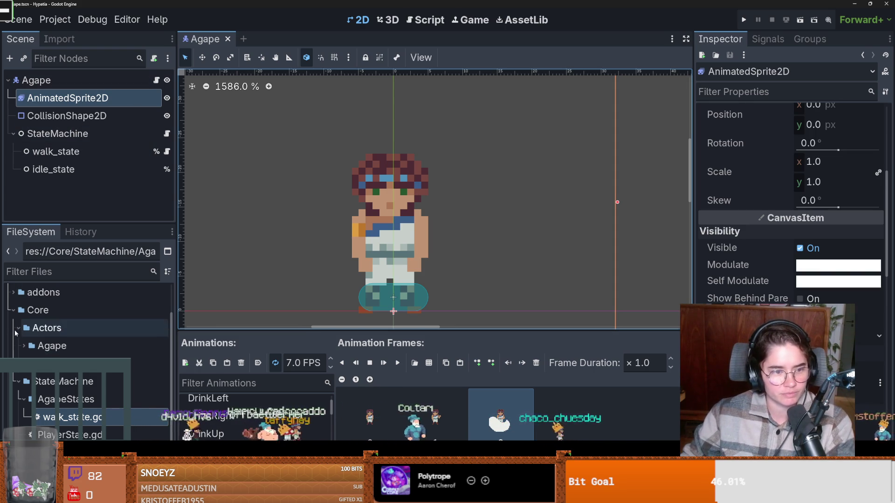
- Save the Agape scene while reframing the character on the canvas
key("ctrl+s")
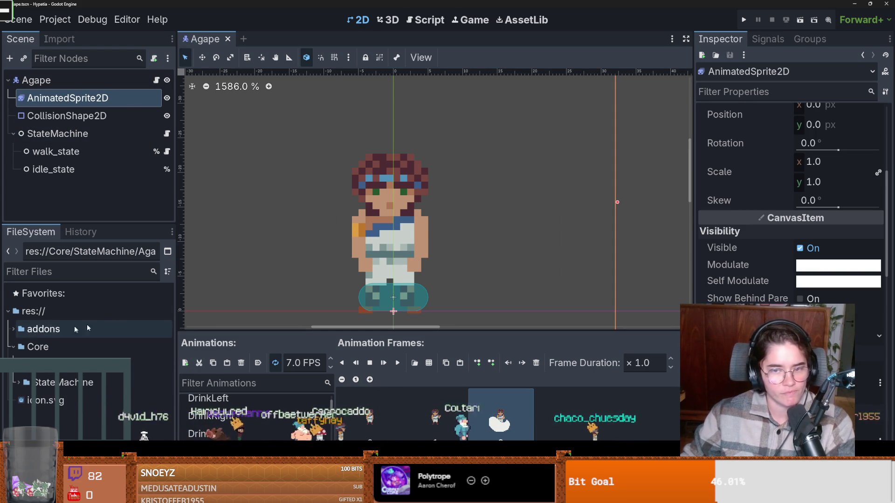
left_click_drag(468, 256, 452, 257)
scroll(418, 253, "up", 1)
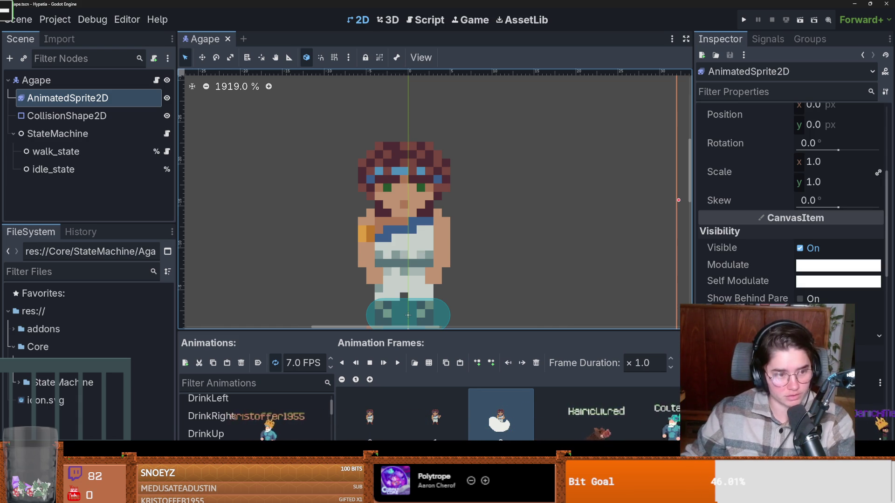
scroll(419, 209, "up", 2)
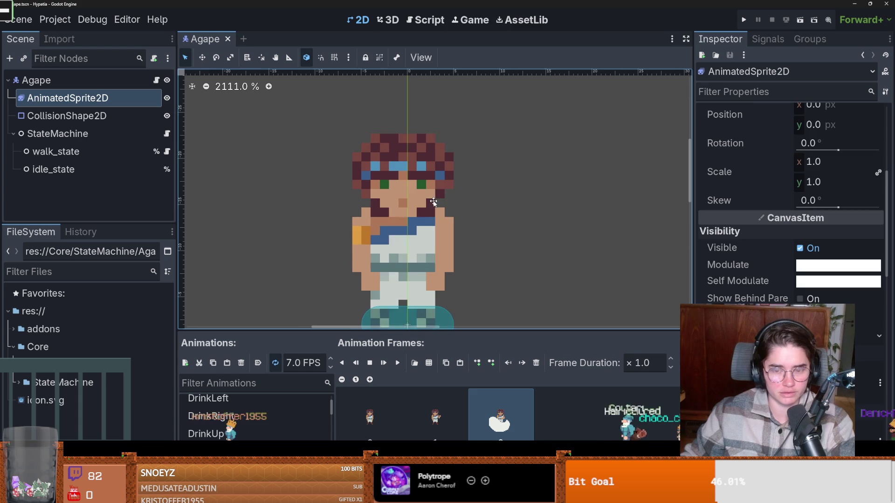
key("ctrl+s")
scroll(394, 230, "down", 1)
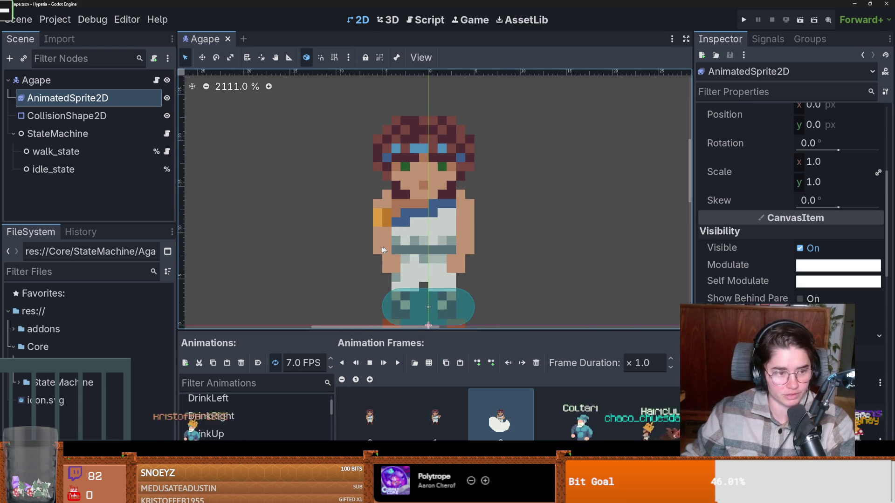
scroll(376, 245, "down", 3)
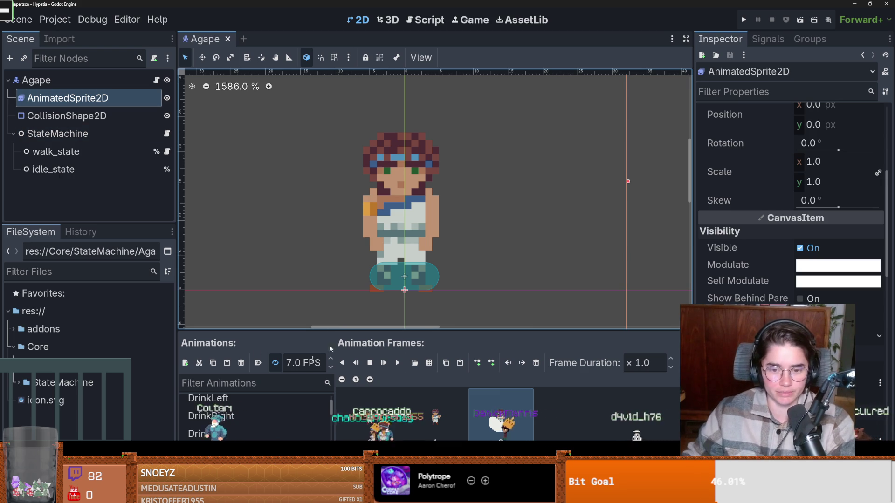
- Set the StateMachine node's Initial State to idle_state
left_click(167, 151)
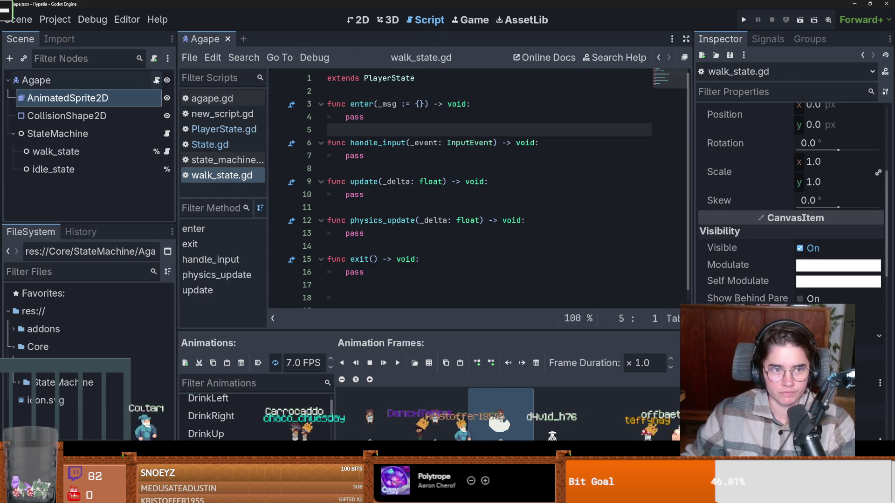
left_click(58, 133)
left_click(834, 128)
left_click(438, 224)
double_click(429, 223)
- Open the Character base class script, new_script.gd, from Agape's script
double_click(355, 117)
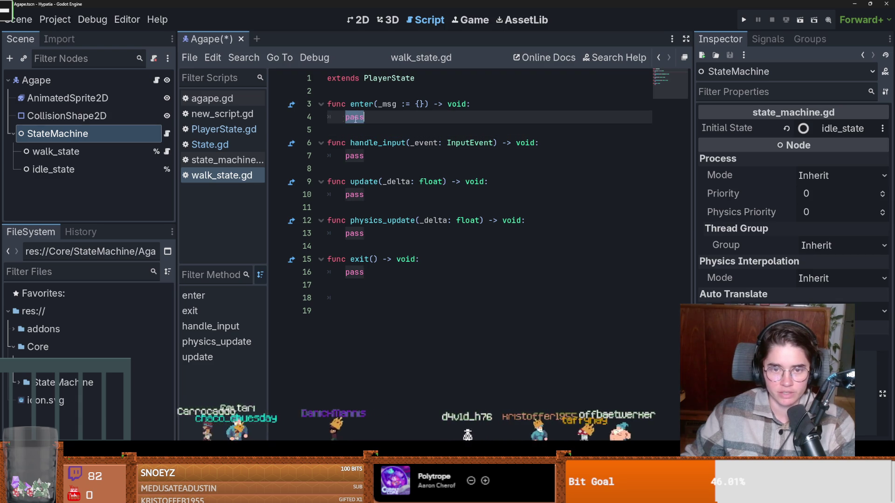
mouse_move(70, 98)
left_mouse_down()
mouse_move(347, 109)
mouse_move(343, 95)
mouse_move(115, 104)
left_mouse_up()
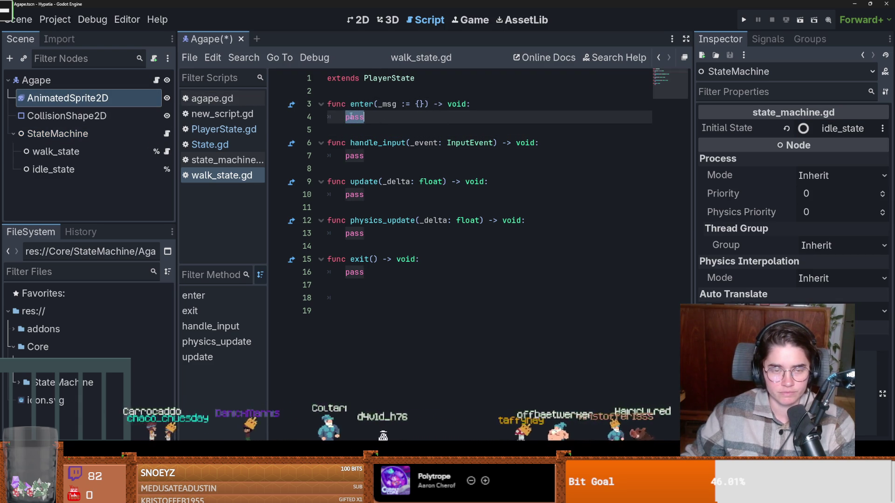
left_click(157, 81)
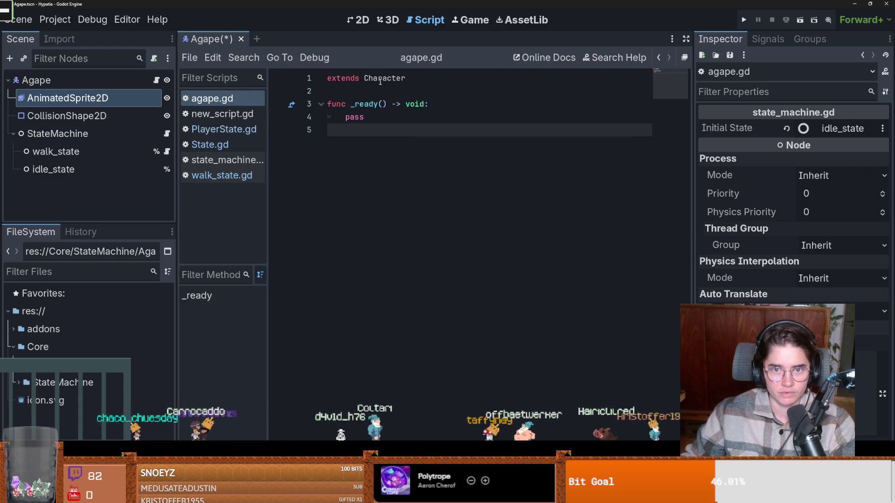
left_click(381, 80, "ctrl")
left_click(429, 90)
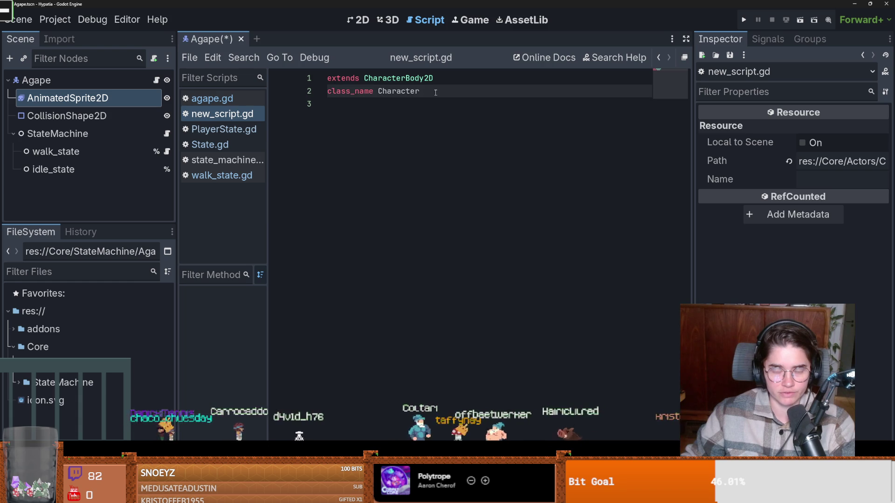
key("Return")
key("Return")
type("func play_animation(n")
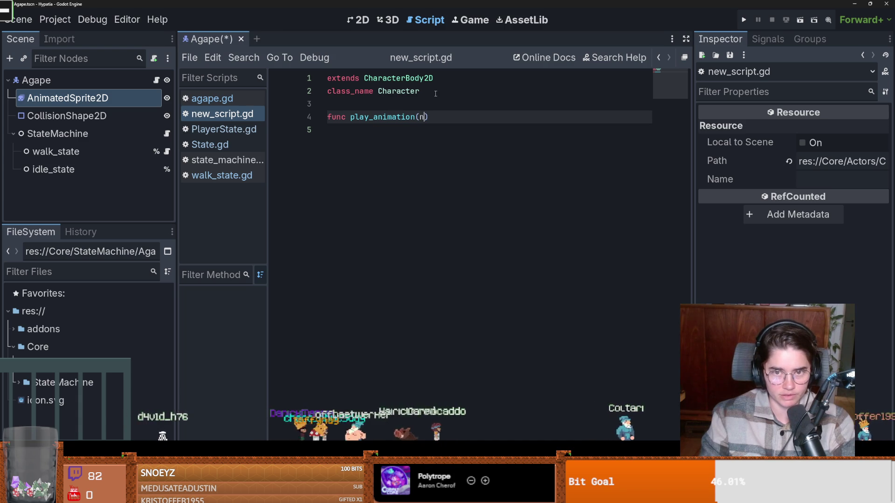
key("BackSpace")
type("anim_name : Stri")
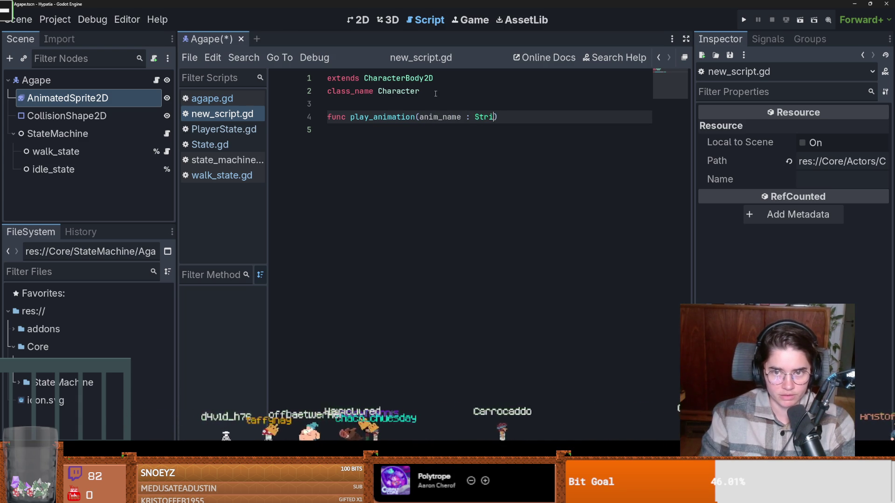
type("ng)")
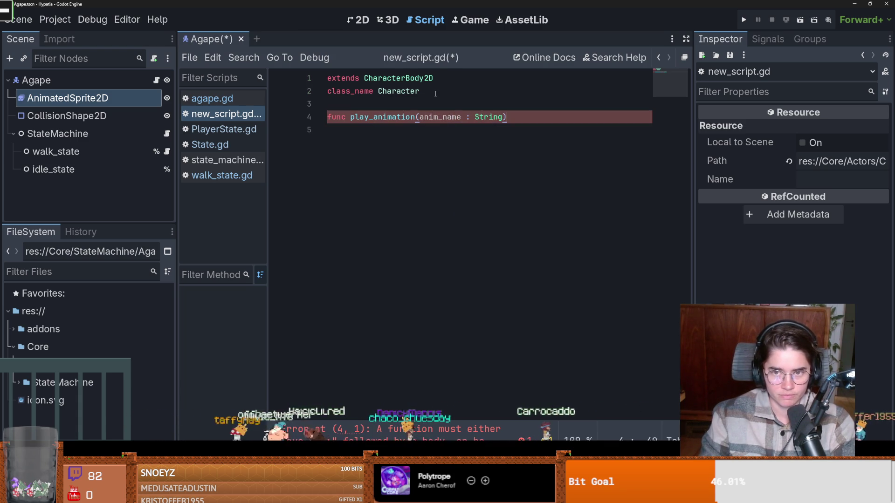
key("Return")
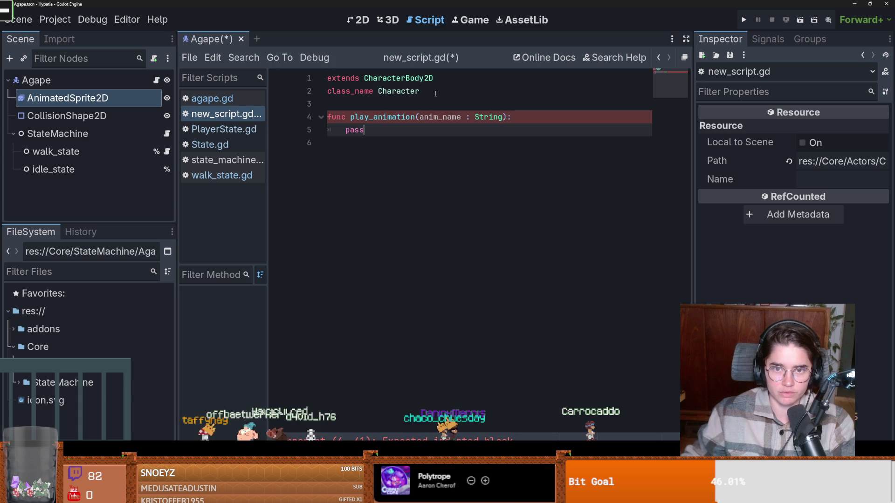
left_click(435, 94)
key("Return")
key("Return")
left_click_drag(91, 104, 368, 118)
- Make play_animation call animated_sprite_2d.play(anim_name) and save the Character script
double_click(354, 169)
type("animated_sprite_2d.play")
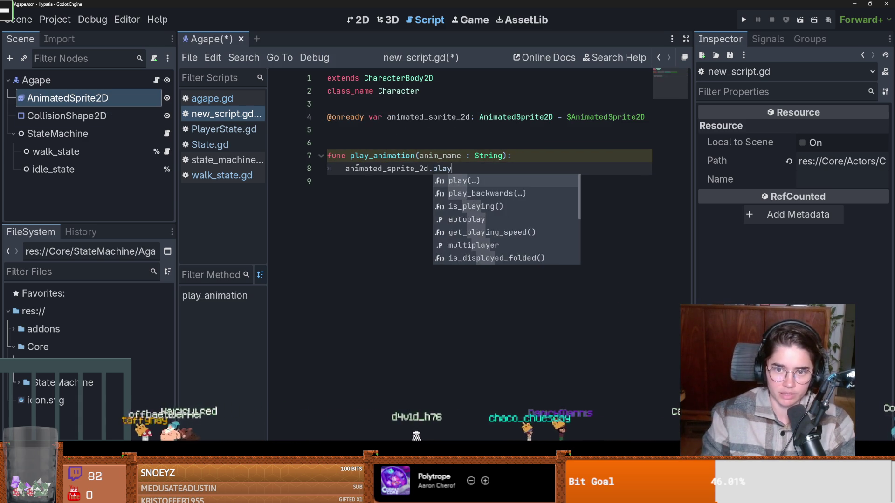
key("Return")
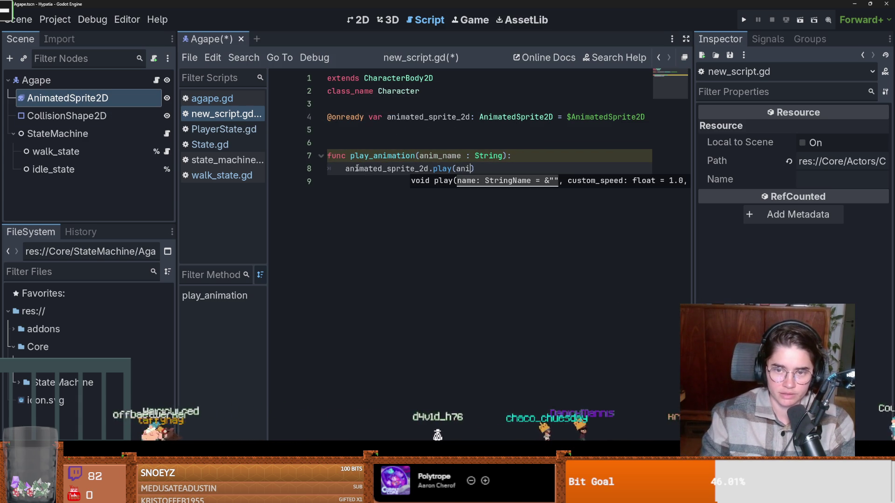
type("m")
double_click(452, 156)
key("ctrl+c")
double_click(466, 169)
key("ctrl+v")
key("ctrl+s")
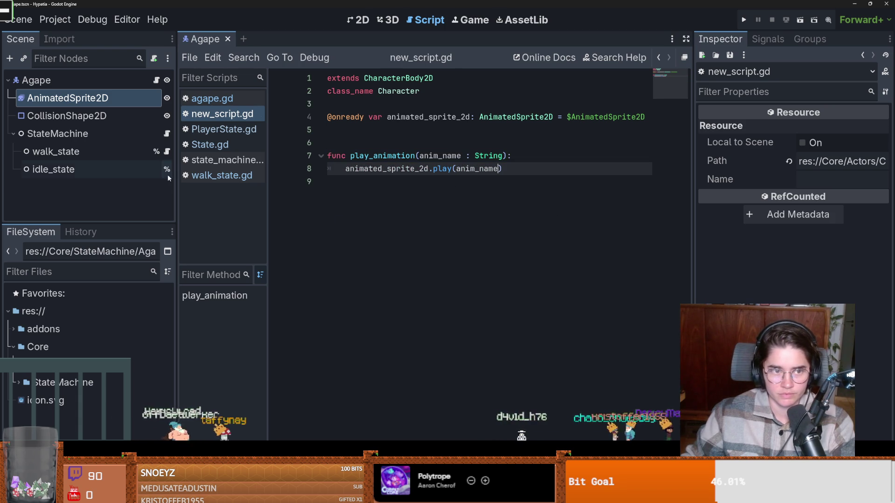
- Replace pass in walk_state's enter() with player.play_animation("idle") and save
left_click(167, 152)
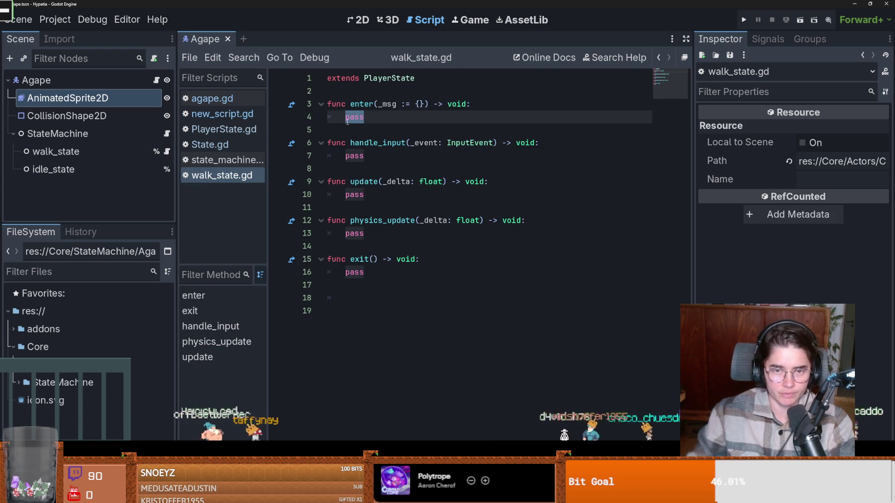
type("player.play")
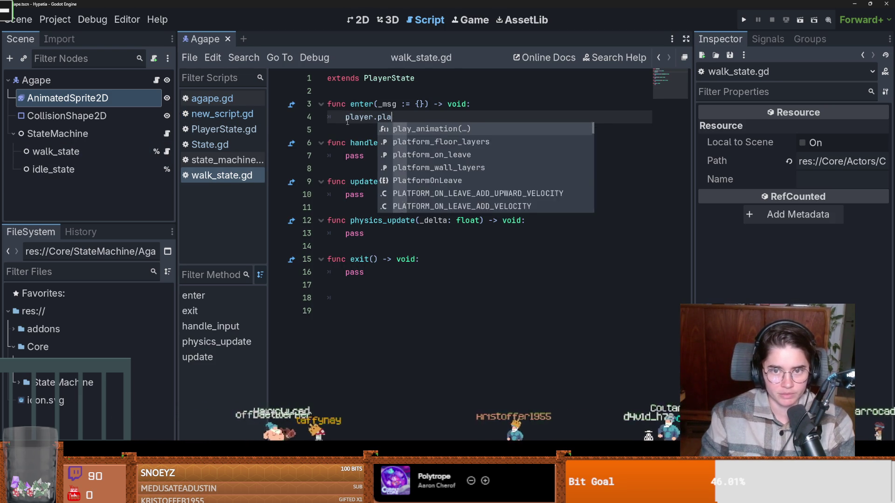
key("Return")
type("\"")
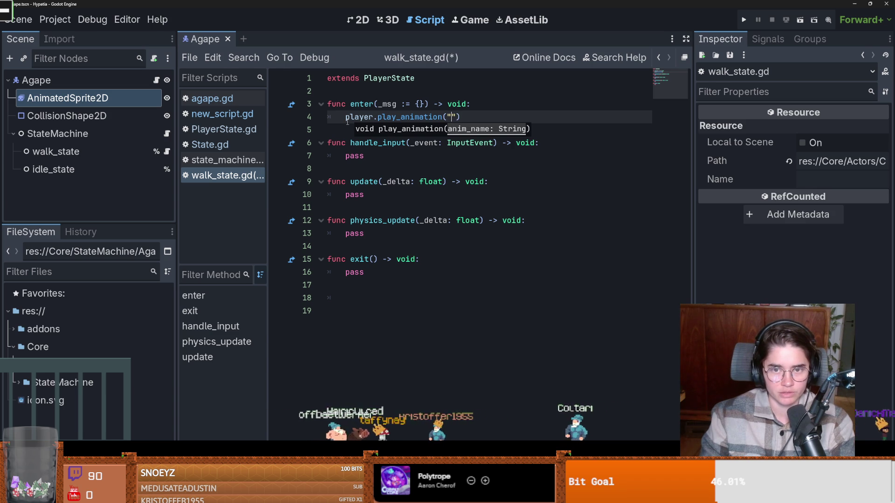
type("dil")
key("BackSpace")
key("BackSpace")
key("BackSpace")
type("idle")
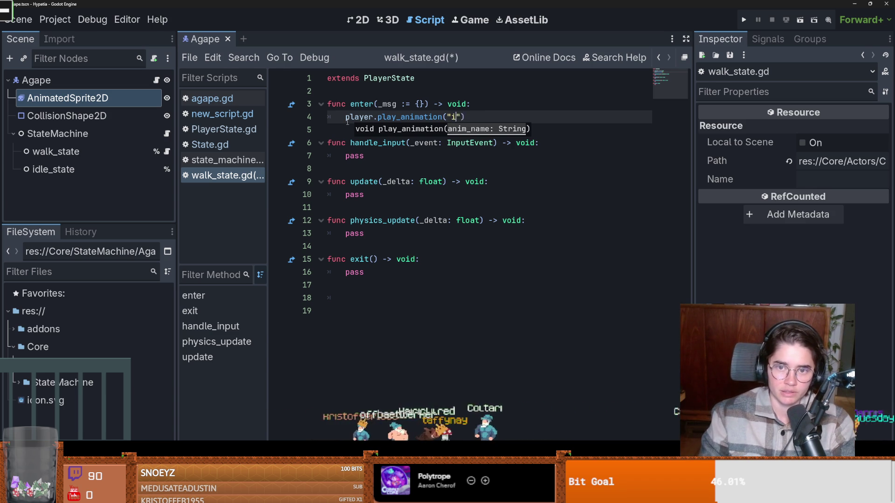
key("ctrl+s")
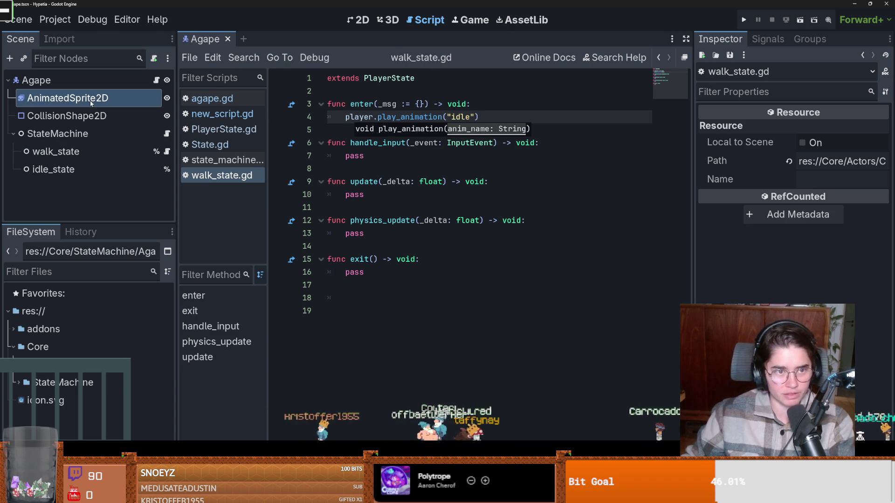
- Show AnimatedSprite2D's six idle_down frames in the enlarged SpriteFrames panel
left_click(66, 116)
left_click(67, 98)
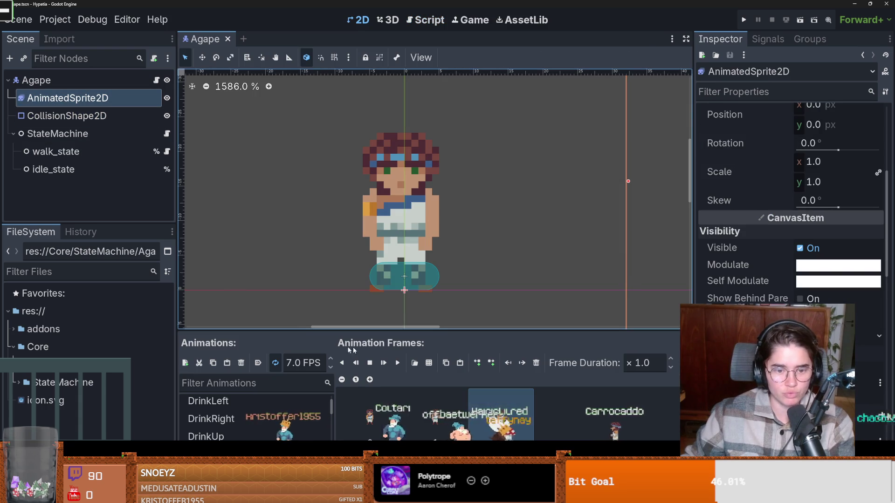
key("shift+F12")
scroll(279, 382, "down", 2)
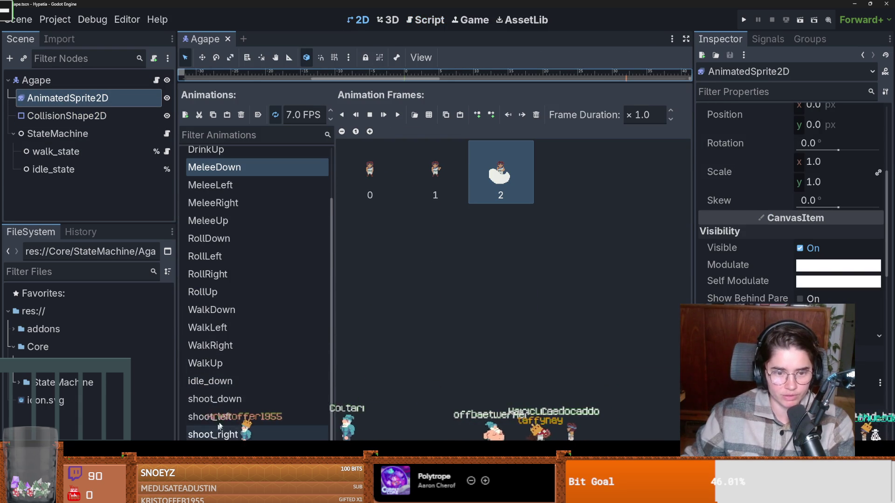
left_click(228, 380)
- Switch over to Aseprite and maximize its window
scroll(230, 391, "up", 2)
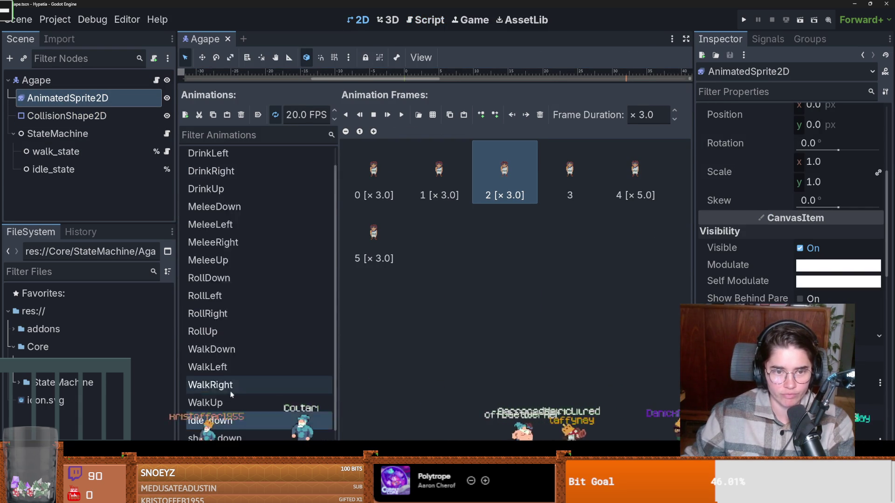
scroll(231, 395, "down", 2)
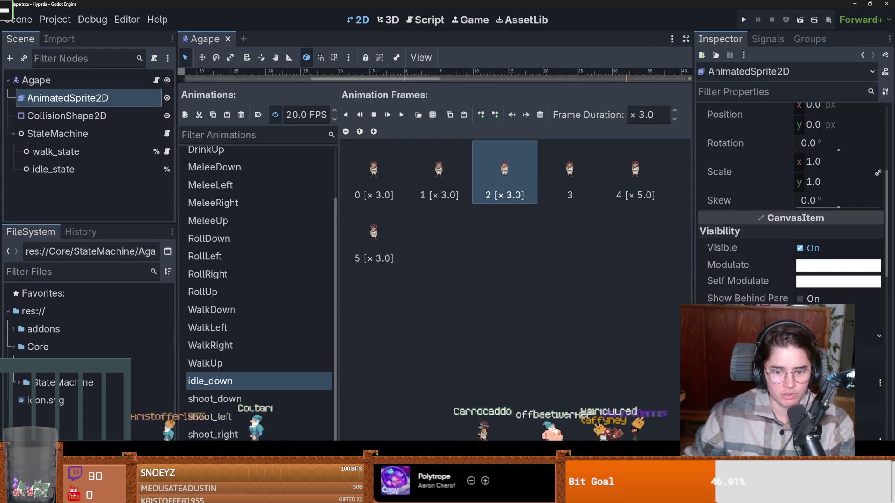
key("alt+Tab")
left_click(524, 166)
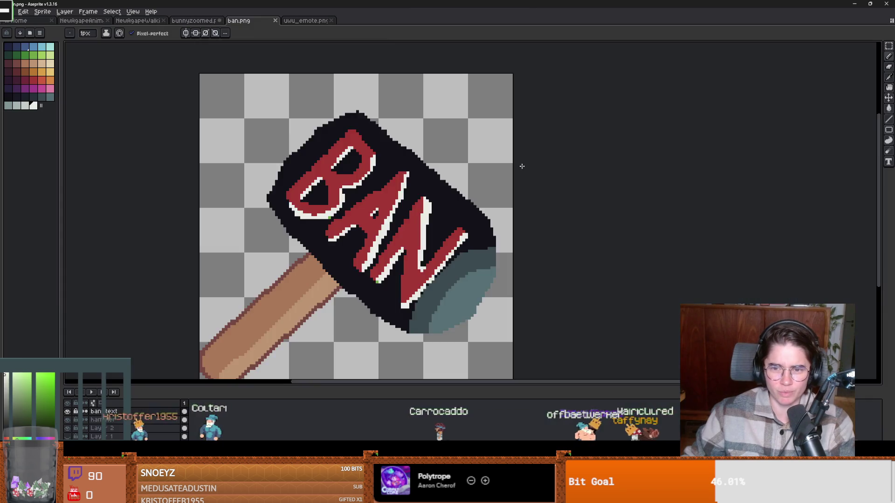
- Zoom out and view the NewAgapeAnimations sprite with its animation tags
key("minus")
key("minus")
left_click(82, 20)
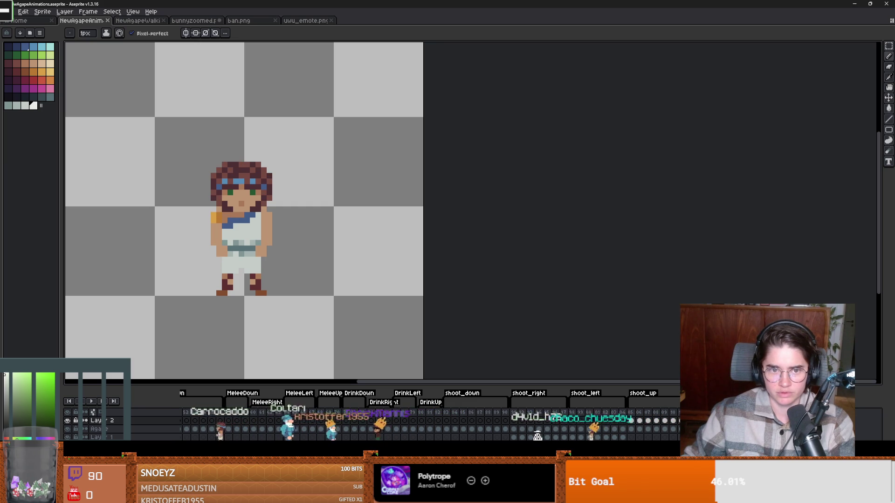
scroll(521, 404, "left", 10)
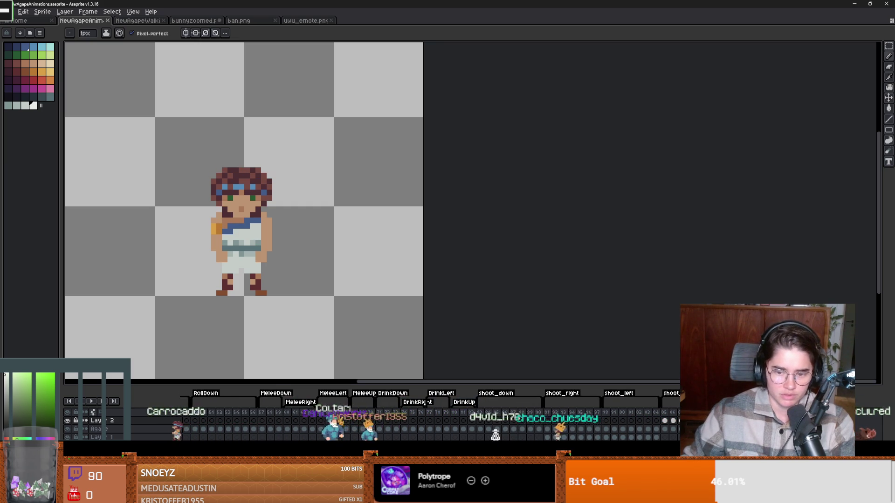
- Open and cancel the File > Open dialog, then return to Godot
left_click(7, 12)
left_click(17, 29)
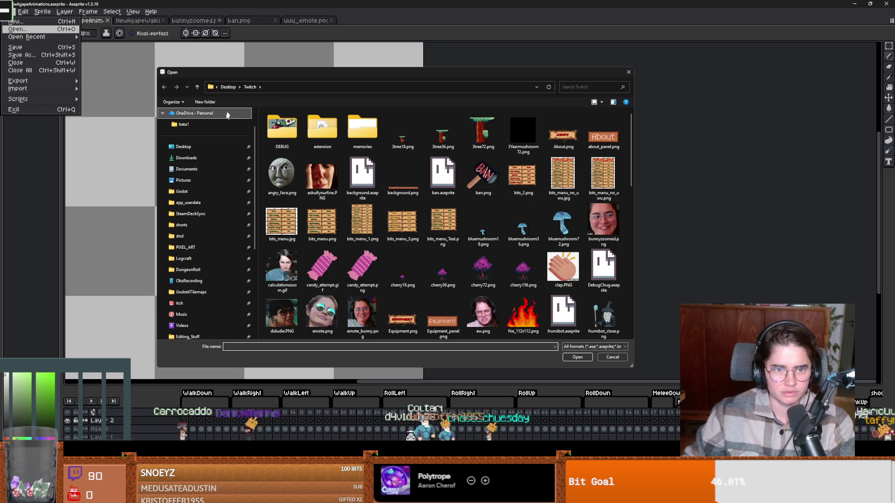
left_click(628, 72)
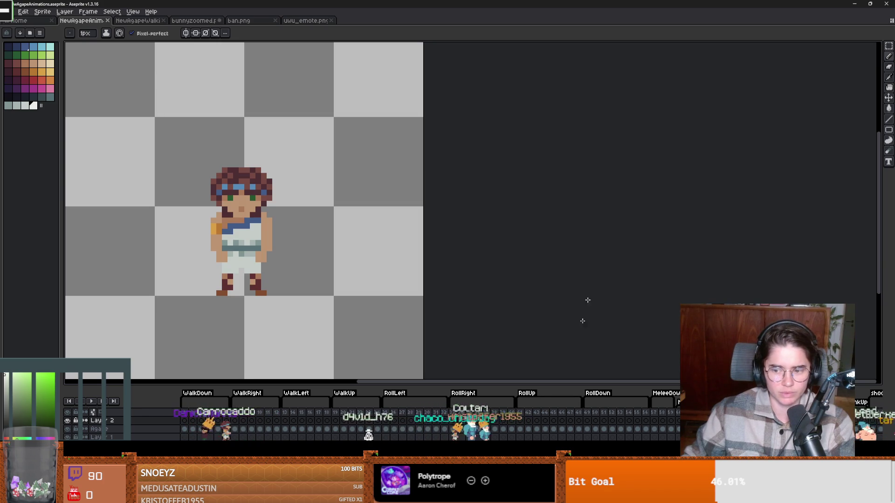
key("alt+Tab")
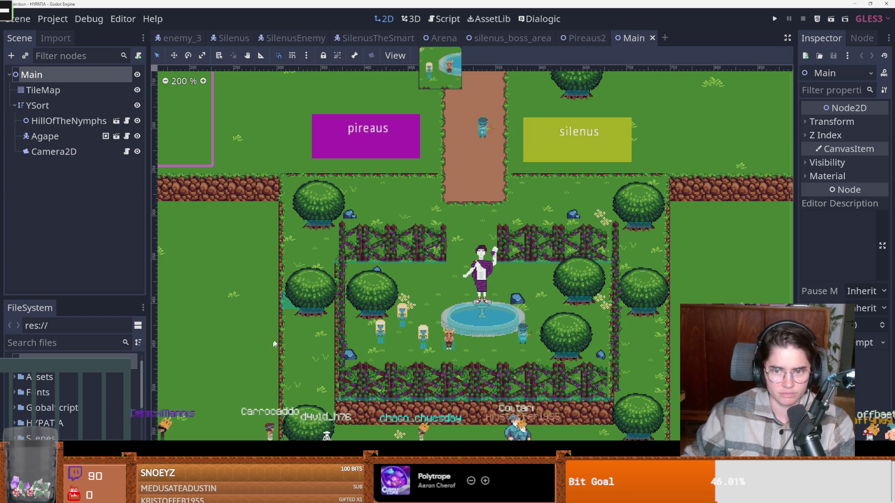
- Filter FileSystem by 'aga' and open the AgapeAnimation and Agape scenes
left_click(43, 343)
type("aga")
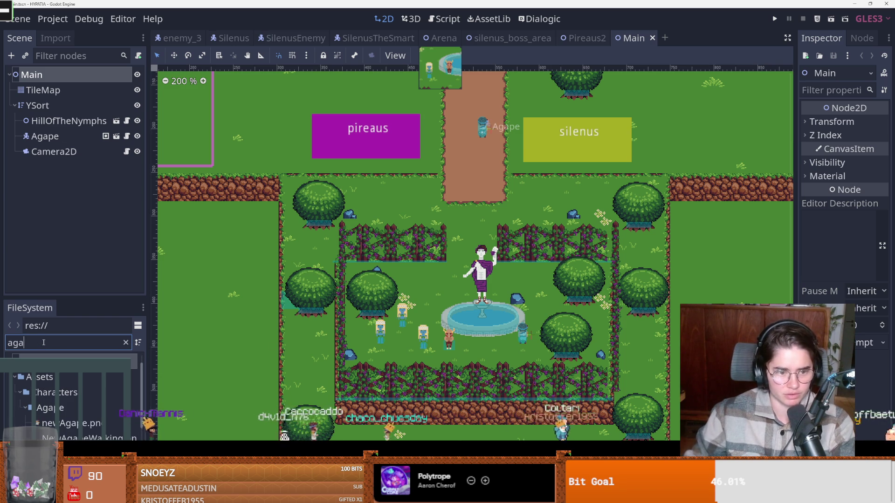
left_click(70, 438)
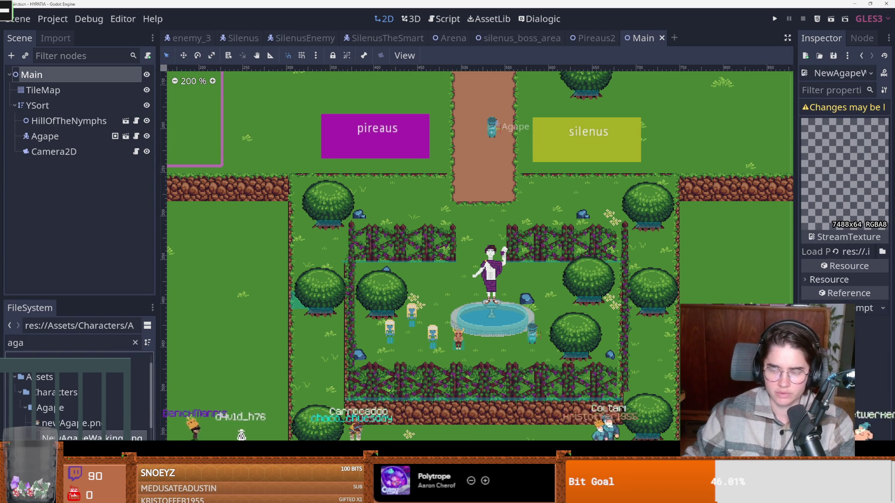
scroll(79, 399, "down", 3)
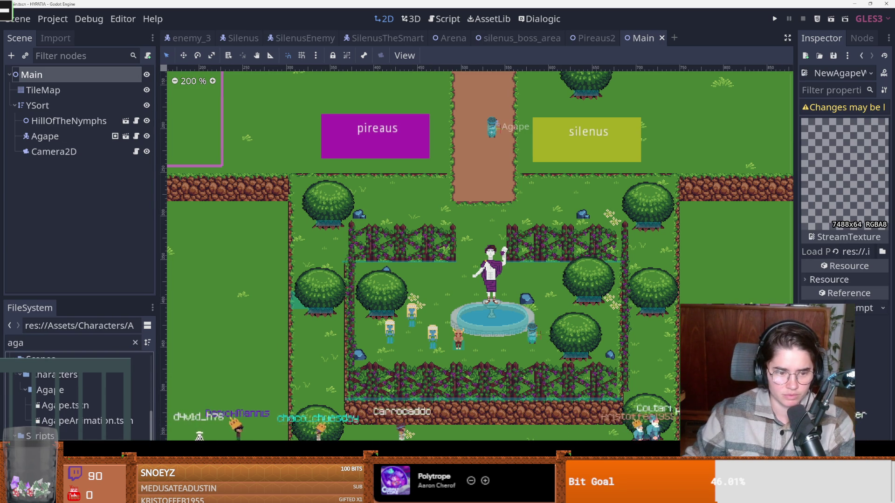
double_click(72, 421)
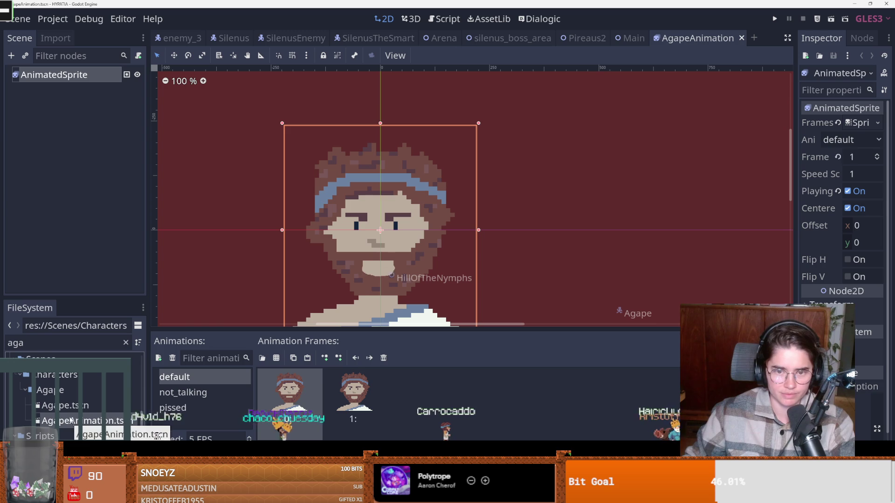
double_click(62, 405)
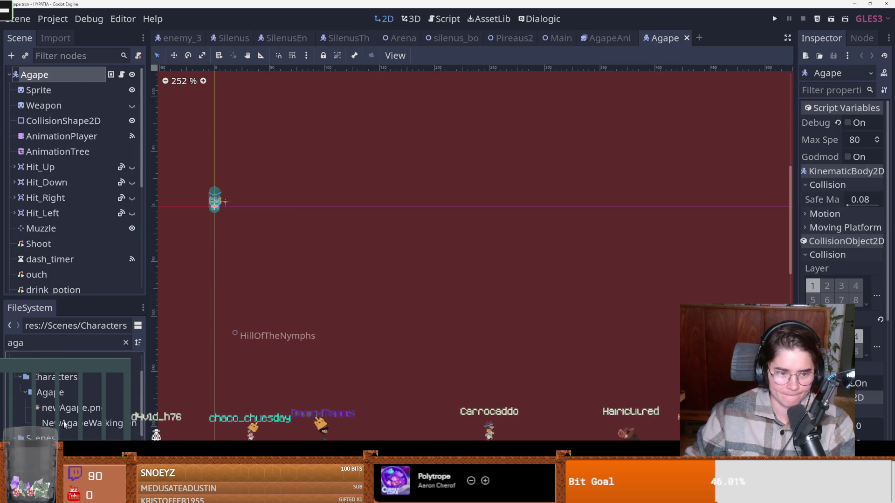
- Clear the search and open the Agape folder in the file manager
left_click(126, 342)
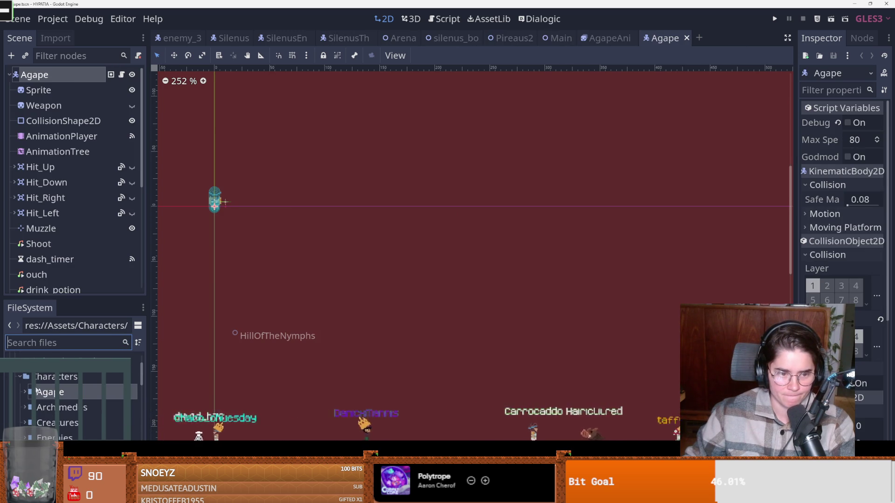
scroll(59, 413, "down", 1)
right_click(61, 415)
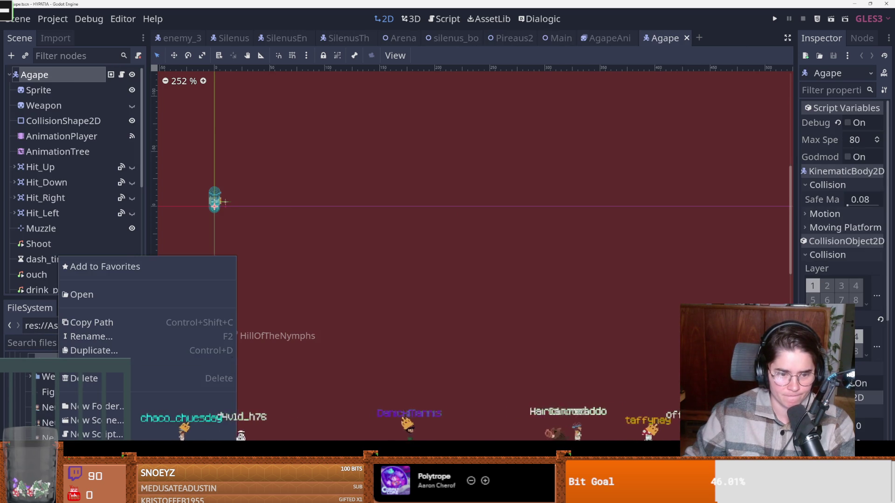
left_click(253, 336)
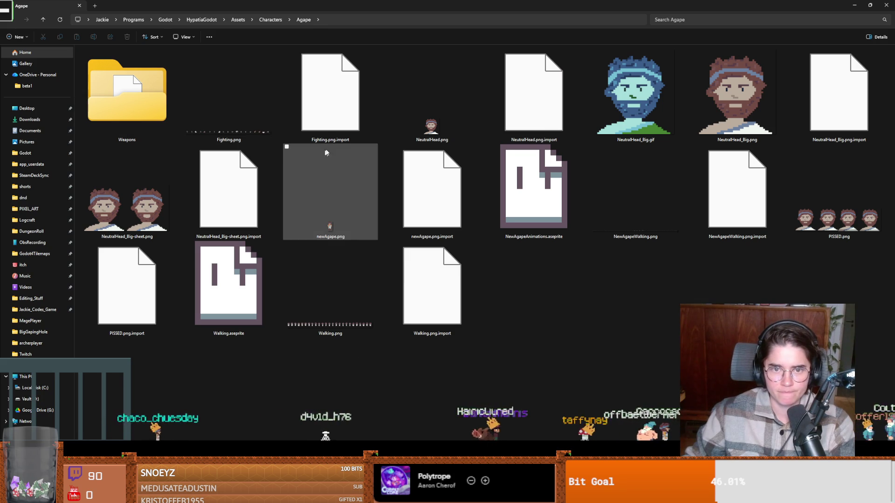
- Open NewAgapeAnimations.aseprite from the Agape folder, then switch to the YouTube browser
double_click(535, 201)
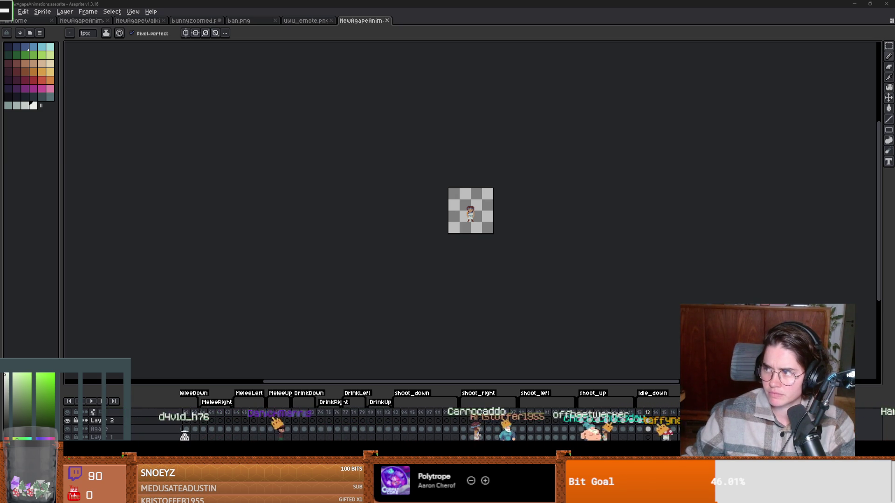
key("alt+Tab")
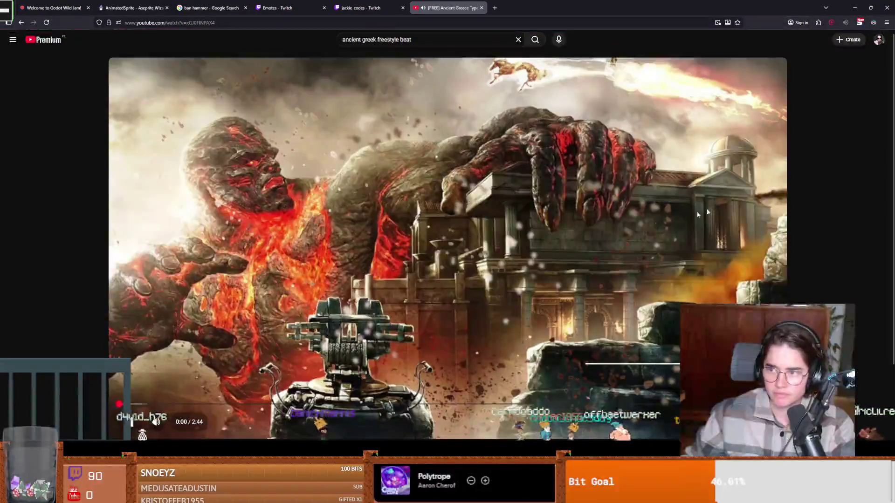
- Play, seek and pause the "Kronos" Ancient Greece Type Beat, then return to the search results
key("space")
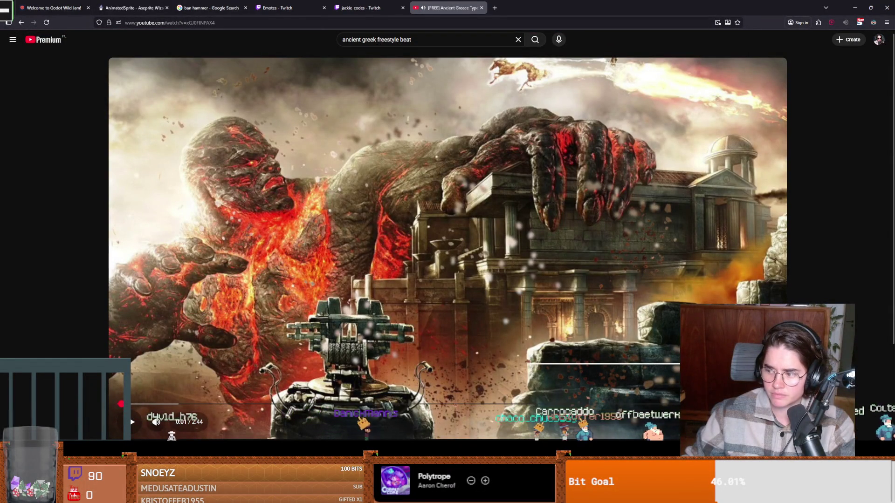
left_click(510, 337)
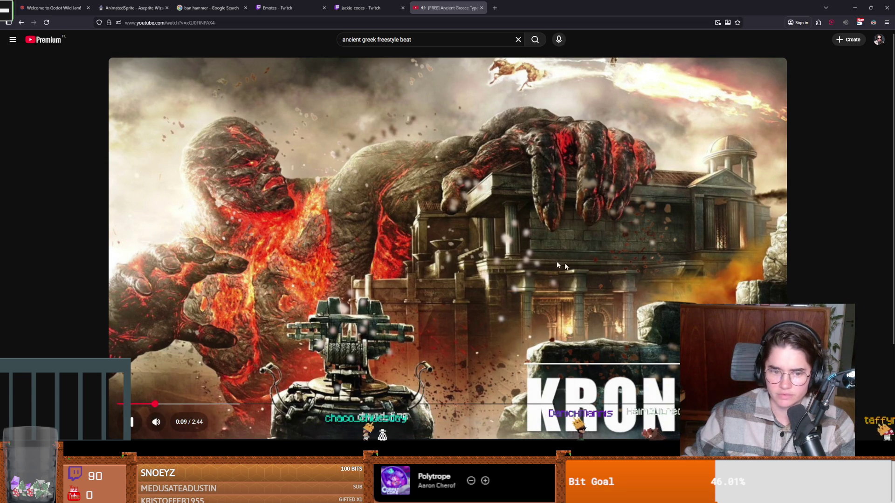
left_click(205, 178)
left_click_drag(160, 405, 217, 405)
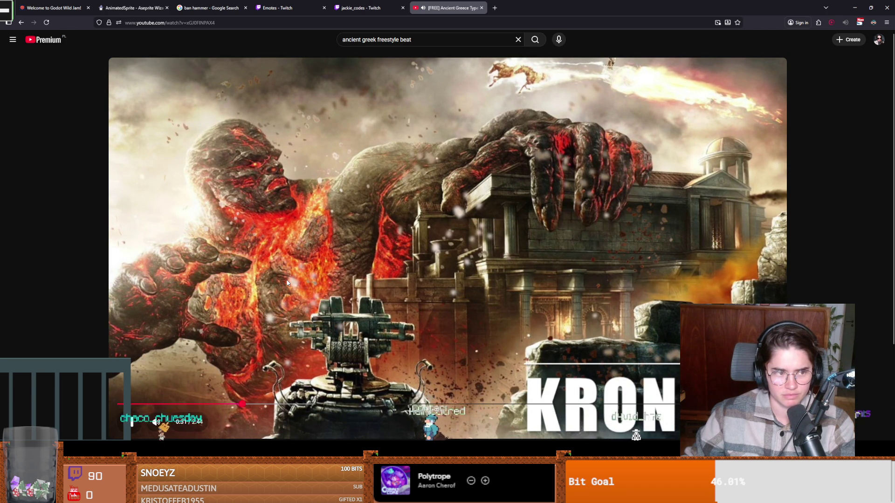
key("space")
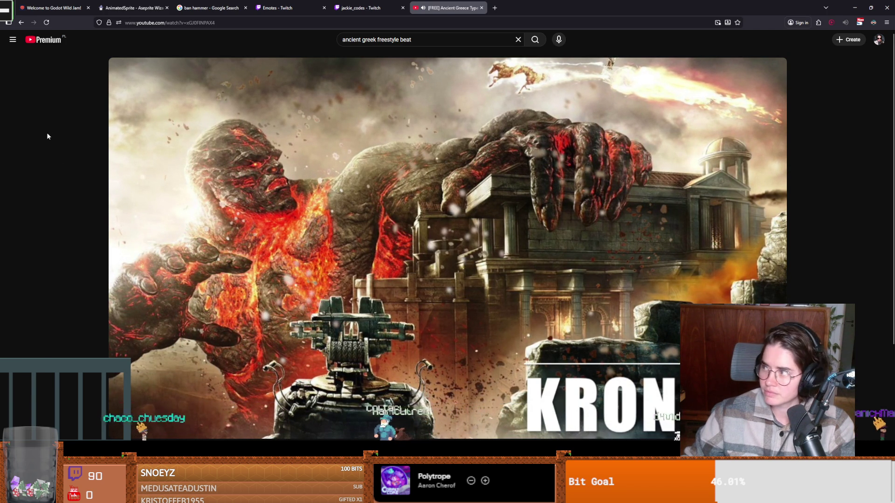
left_click(20, 22)
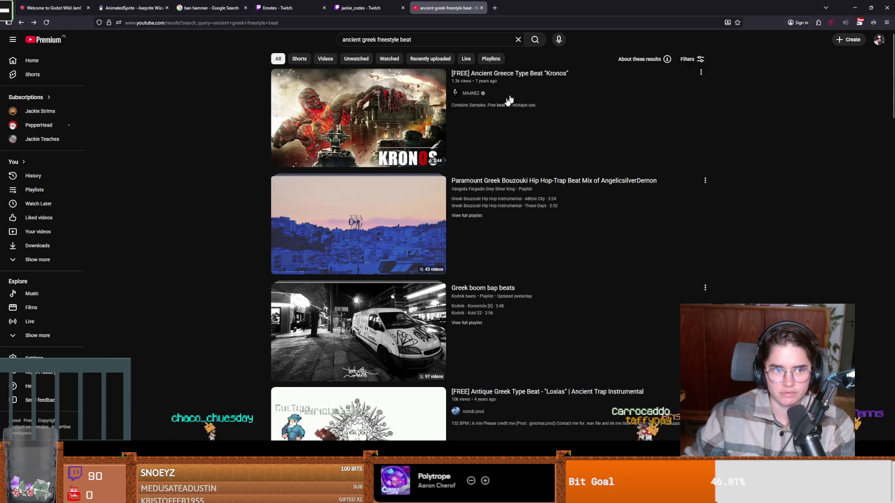
- Open the "Loxias" Antique Greek Type Beat from the results, pause it and rewind to 0:00
scroll(363, 218, "down", 1)
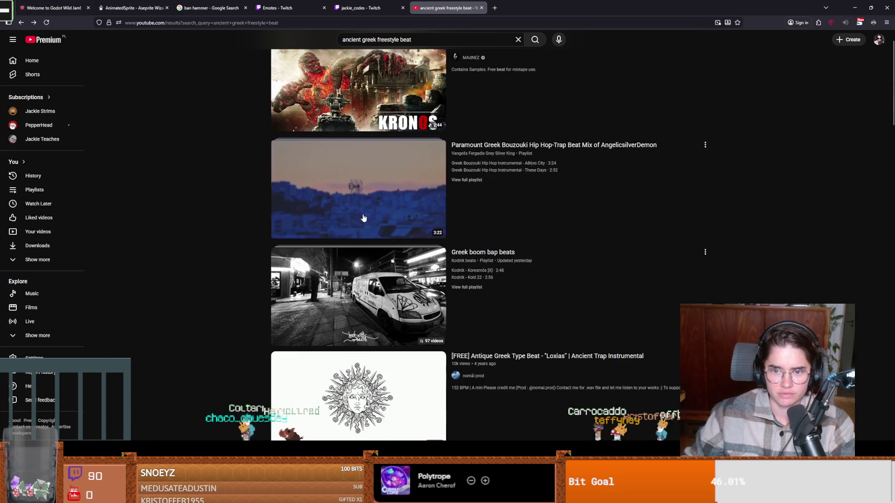
scroll(375, 241, "down", 1)
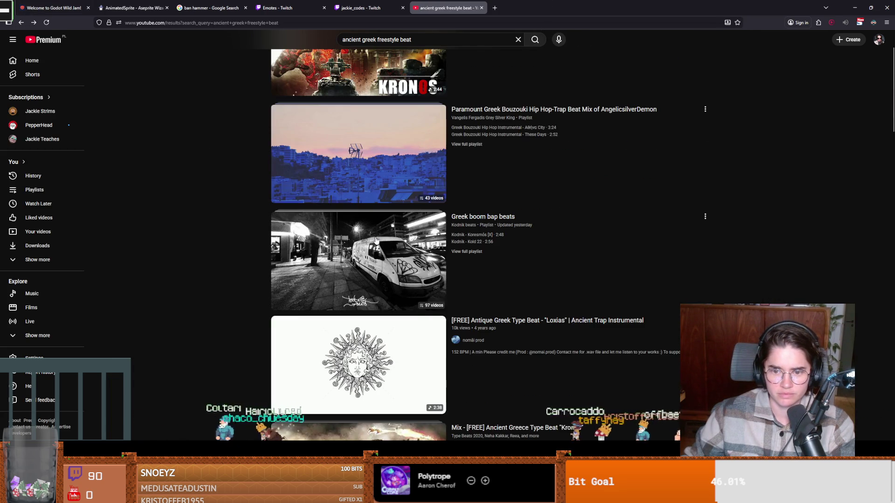
left_click(389, 352)
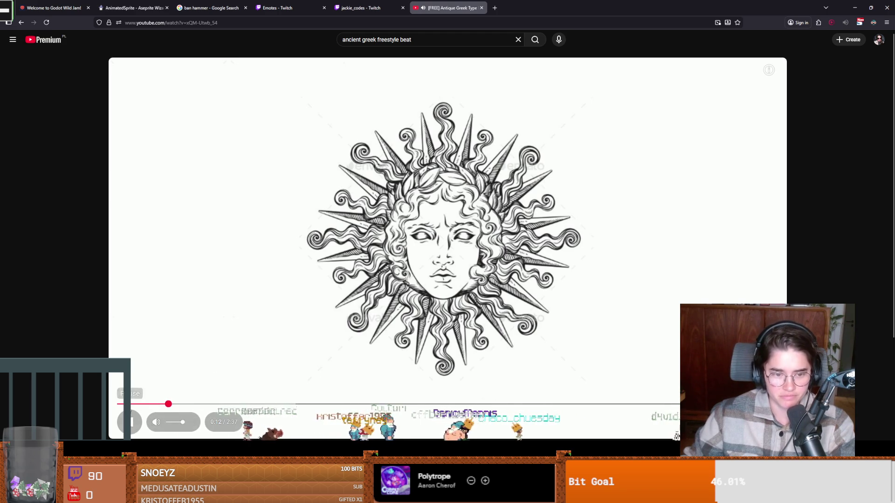
left_click(317, 344)
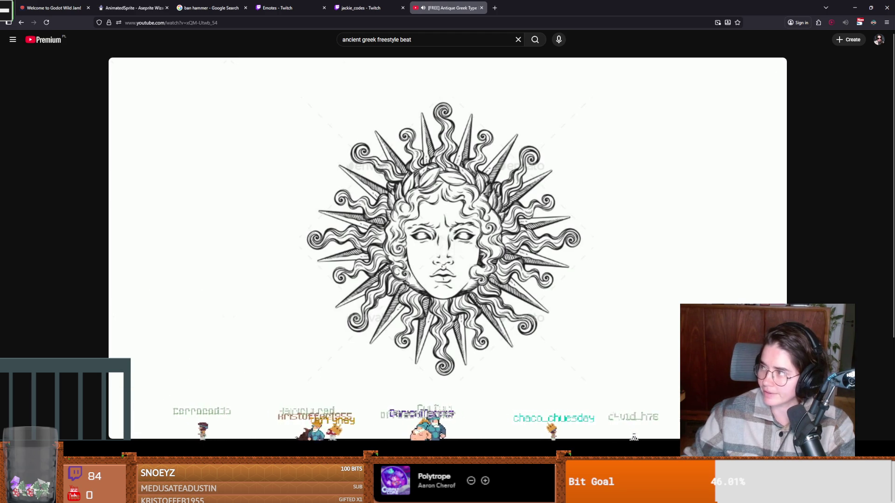
left_click_drag(155, 404, 85, 403)
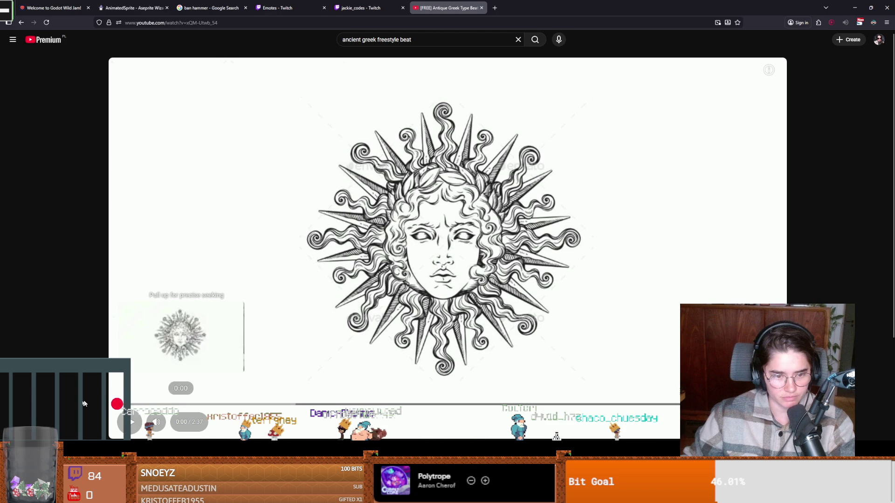
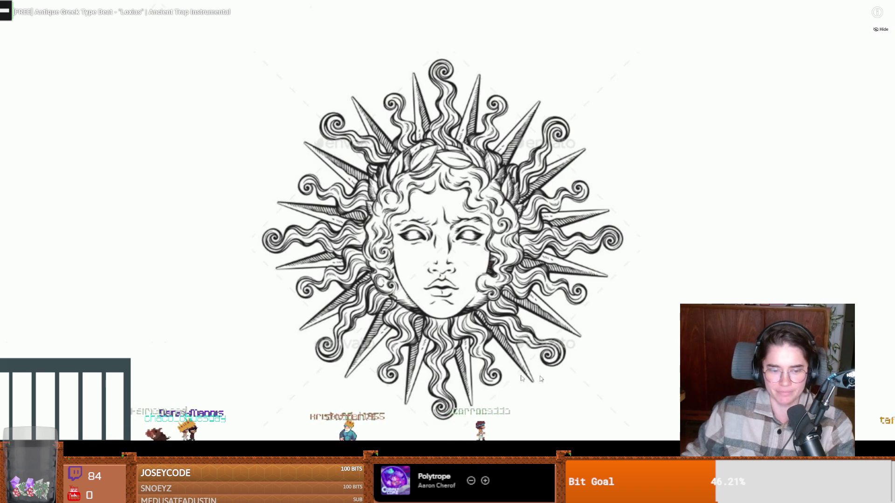
- Leave the fullscreen YouTube video and return to the Aseprite character animation file
double_click(407, 170)
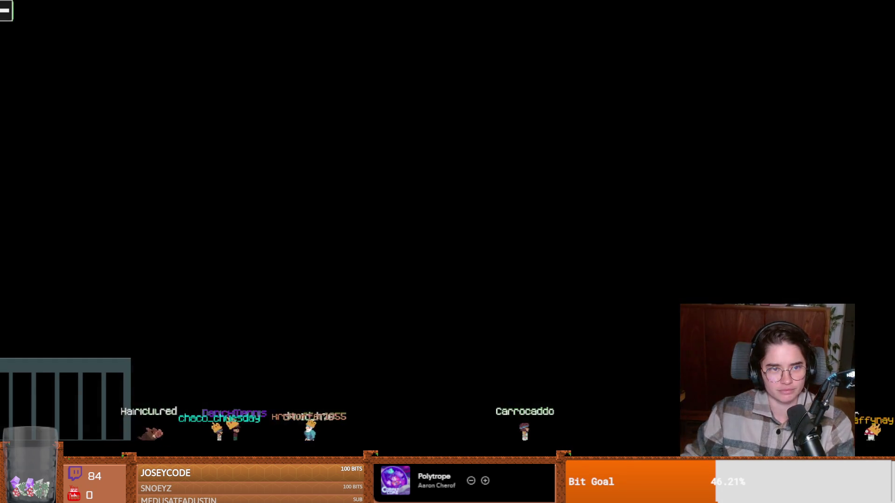
key("alt+Tab")
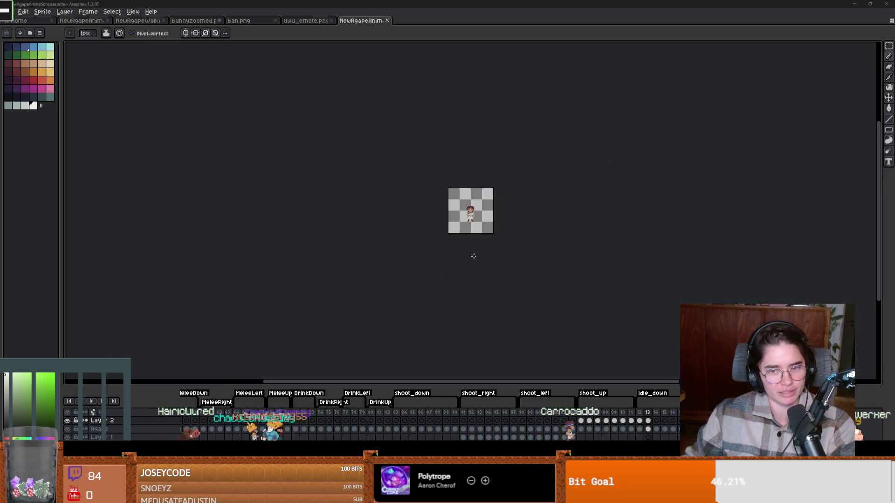
- Center the sprite and open the idle_down tag's properties to end its range at 117
scroll(473, 254, "up", 5)
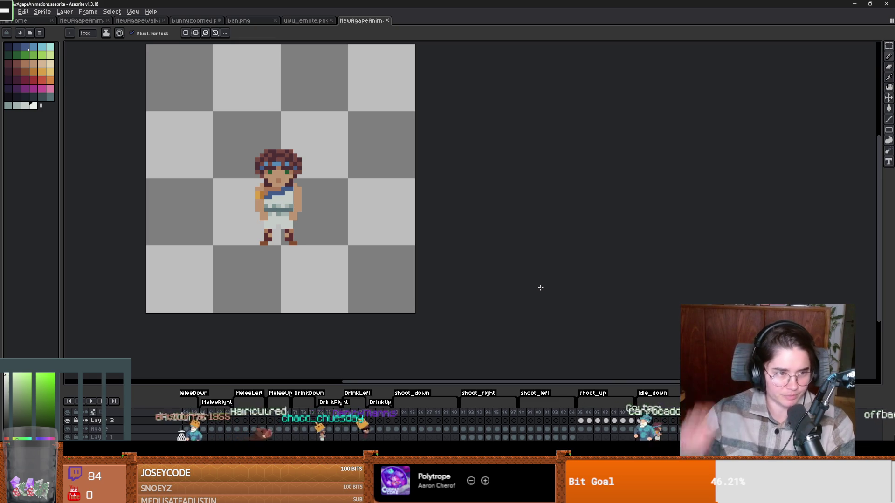
left_click_drag(270, 186, 277, 188)
scroll(277, 188, "up", 2)
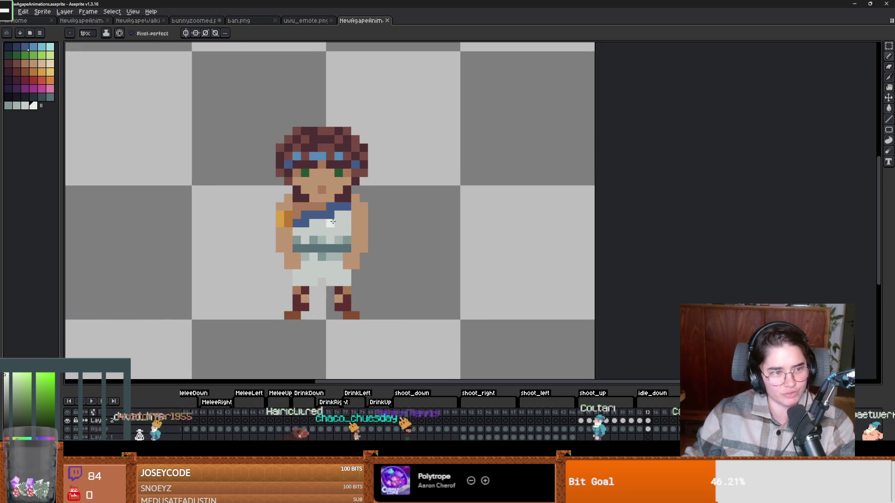
scroll(277, 188, "down", 1)
scroll(342, 247, "up", 3)
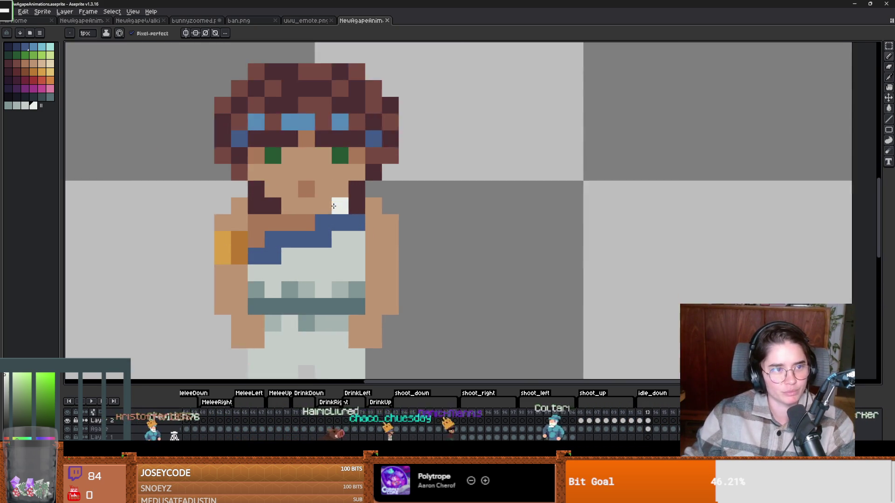
scroll(342, 247, "down", 1)
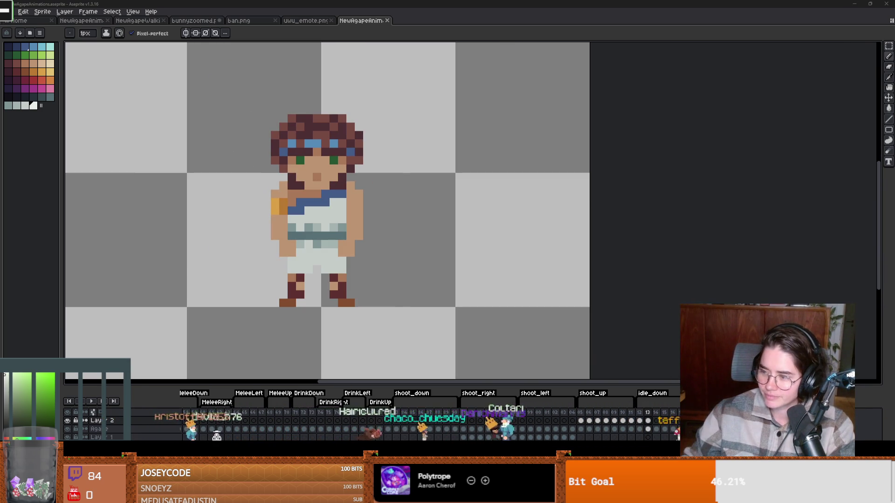
scroll(330, 270, "up", 2)
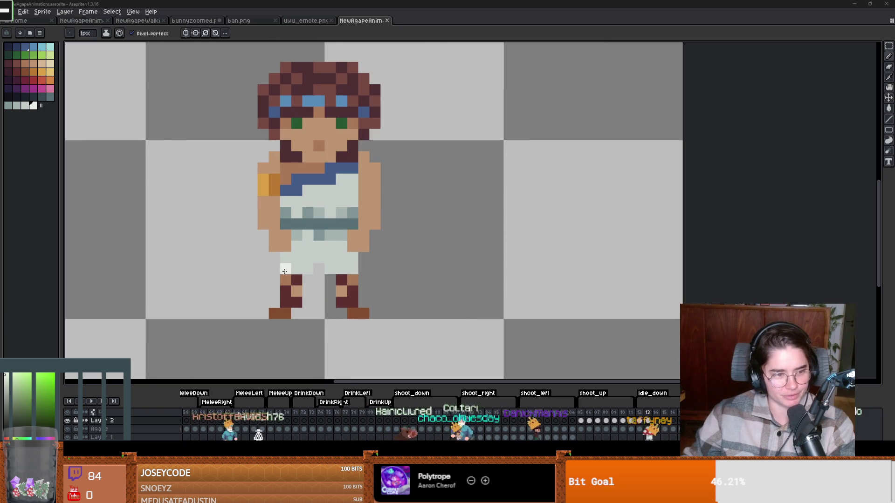
left_click(640, 421)
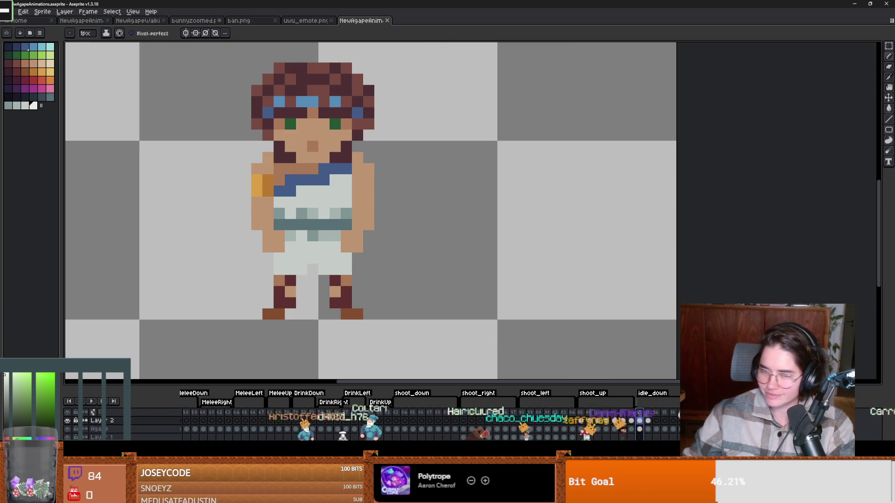
left_click_drag(421, 330, 462, 343)
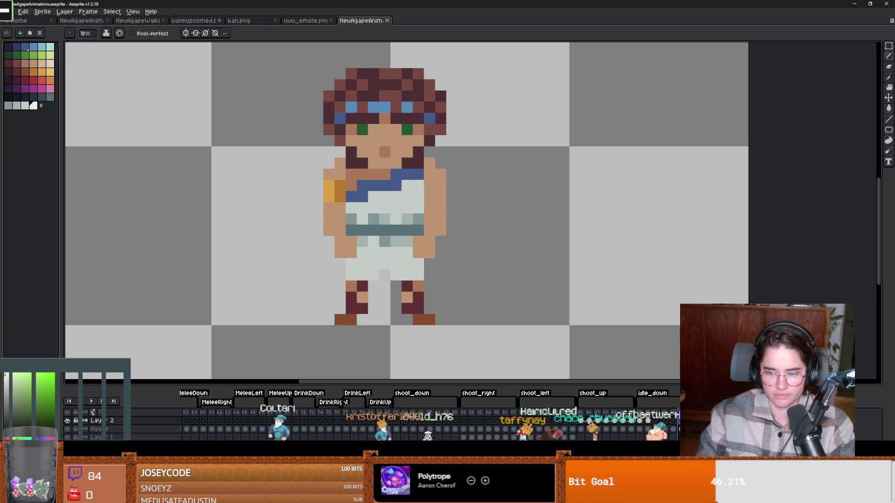
double_click(652, 393)
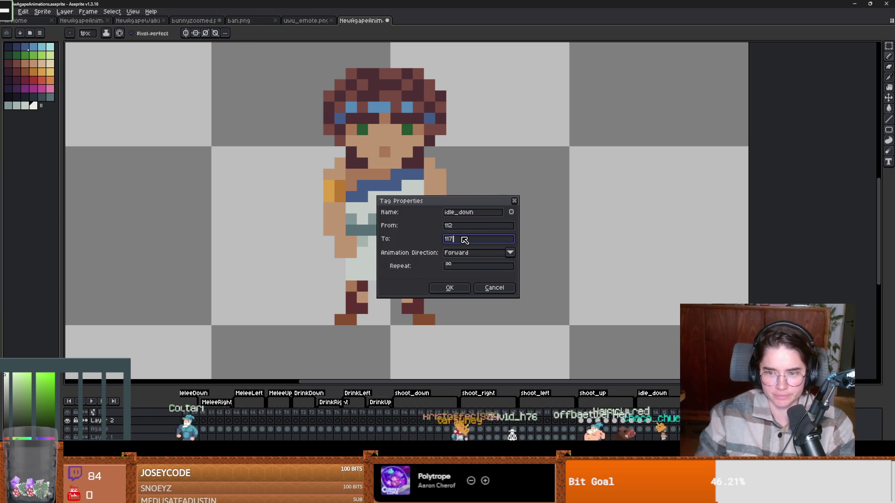
- Confirm the idle_down tag change and check Layer 1 on the archer pose frame
key("Return")
scroll(463, 242, "down", 1)
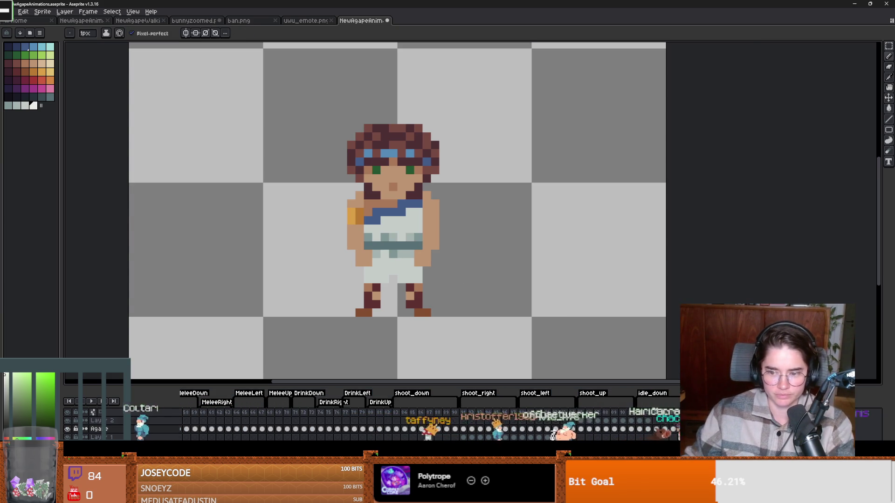
key("ctrl+a")
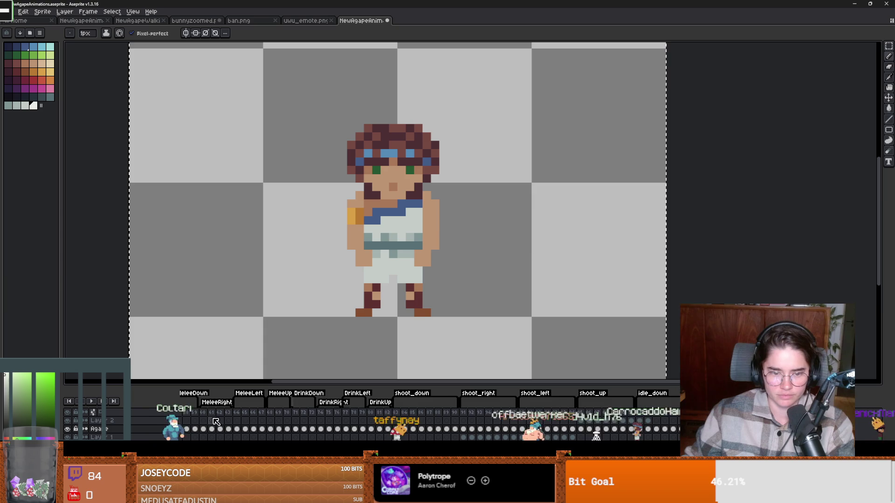
scroll(238, 421, "left", 4)
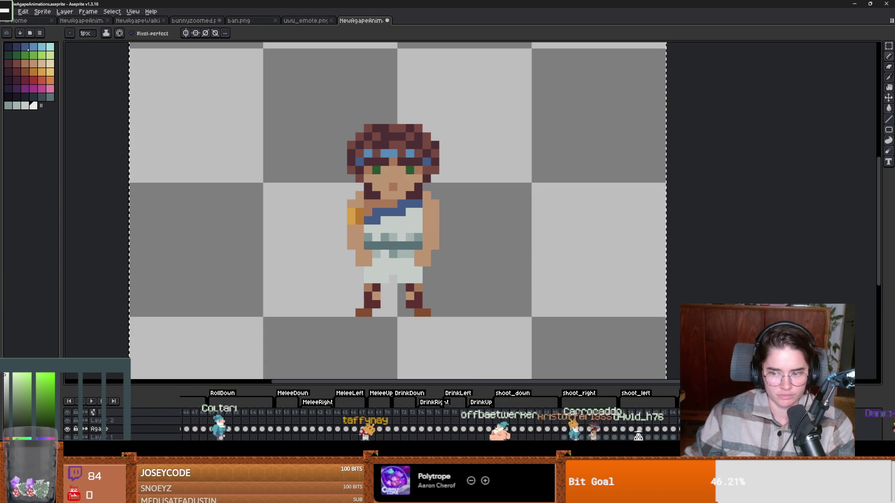
left_click(647, 415)
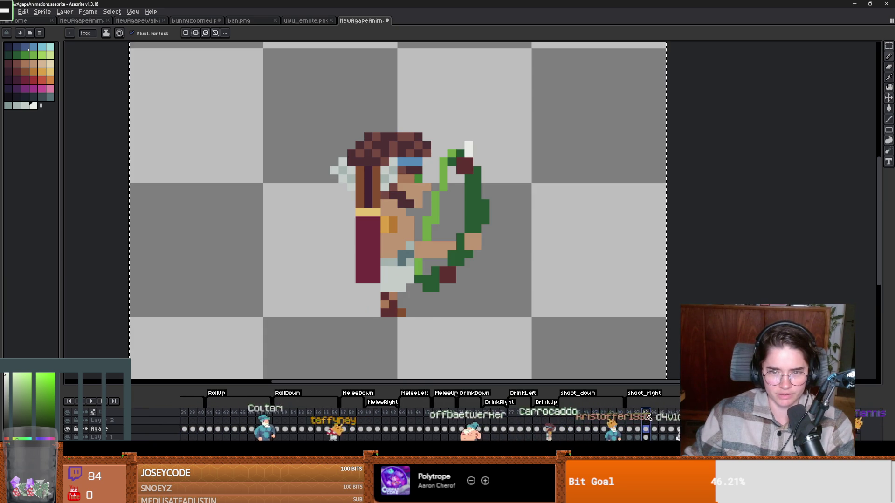
left_click(67, 437)
left_click(67, 437)
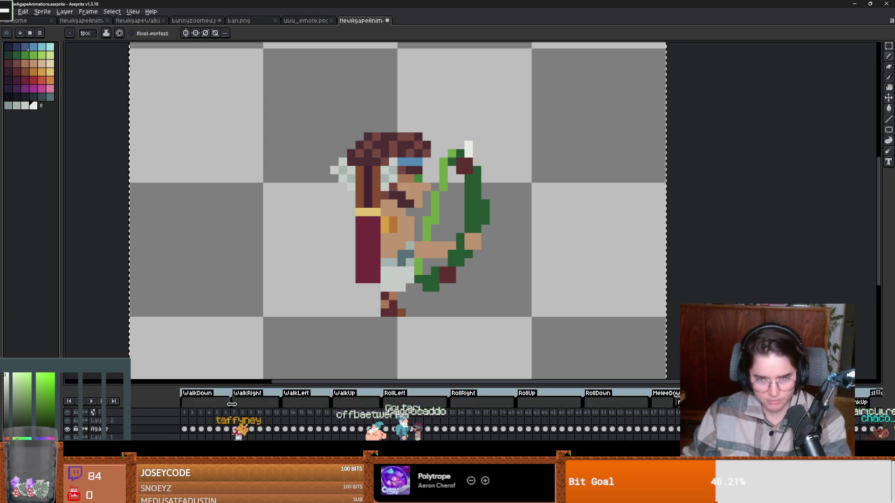
- Copy the whole WalkRight frame 7 and jump to the front-facing idle_down frame
left_click(236, 413)
key("m")
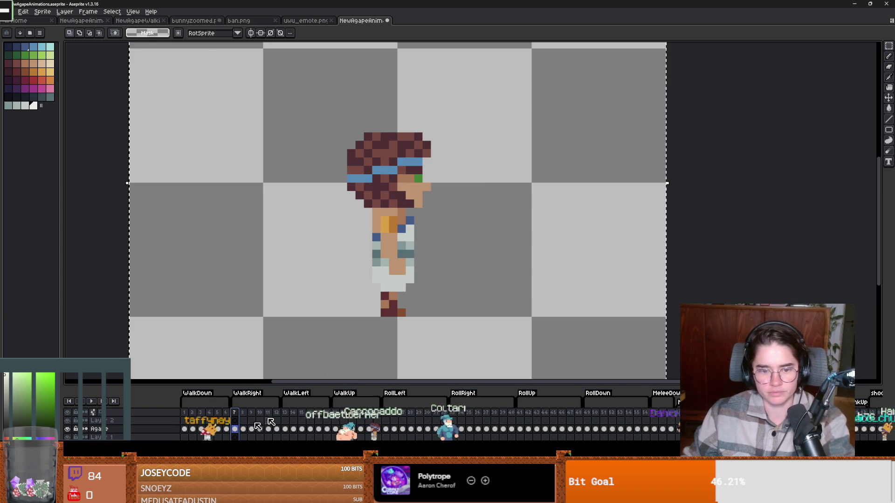
left_click_drag(293, 124, 390, 234)
key("ctrl+z")
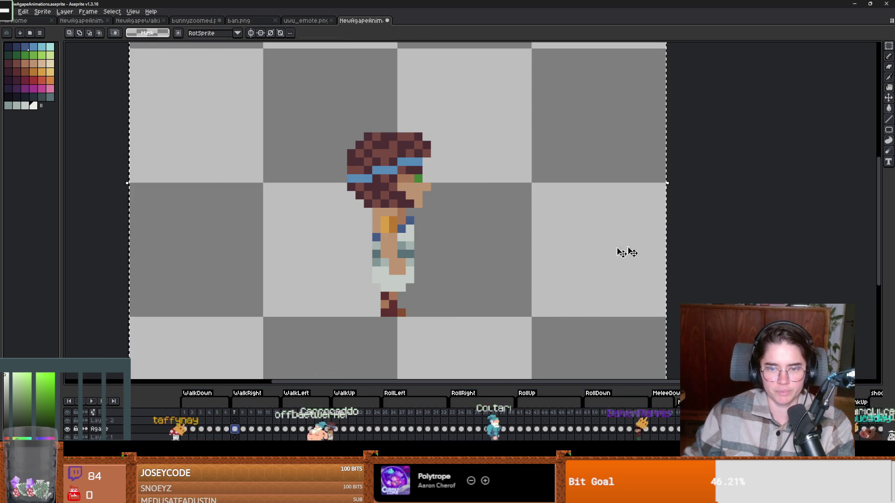
key("ctrl+z")
left_click(601, 261)
key("ctrl+a")
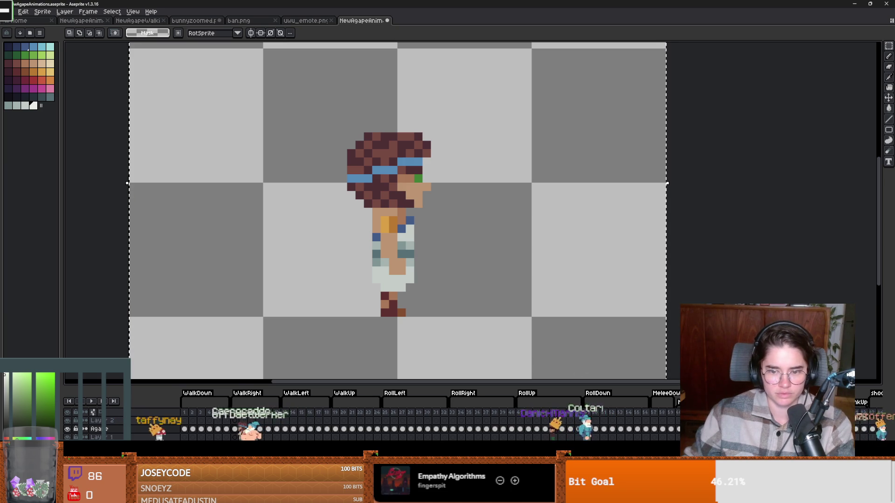
key("End")
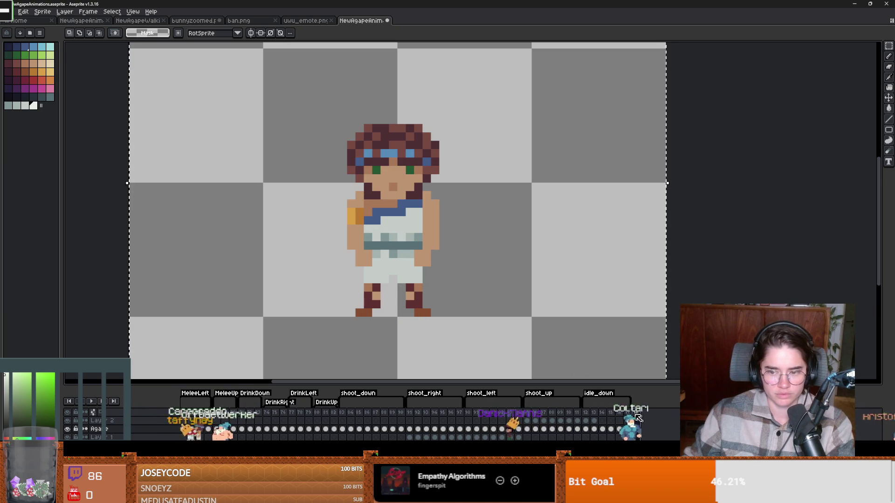
- Replace the front-facing idle frame with the pasted side-facing sprite merged into Agape
key("Delete")
key("ctrl+v")
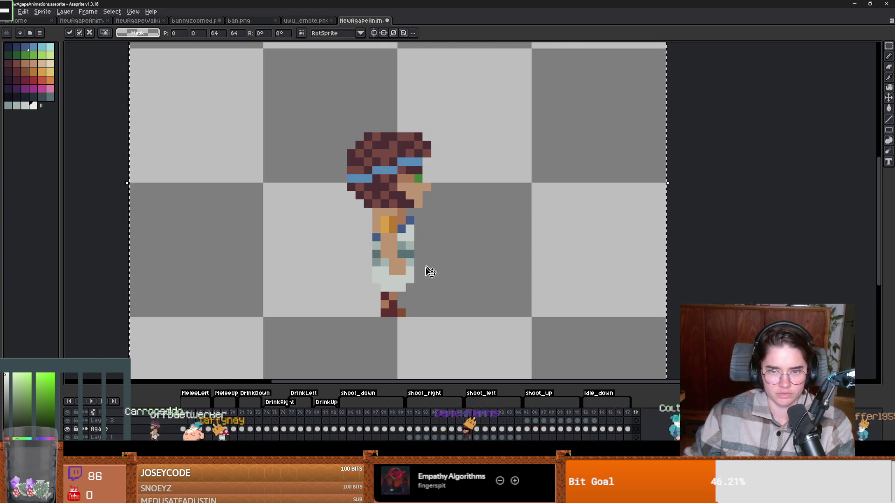
scroll(441, 305, "down", 2)
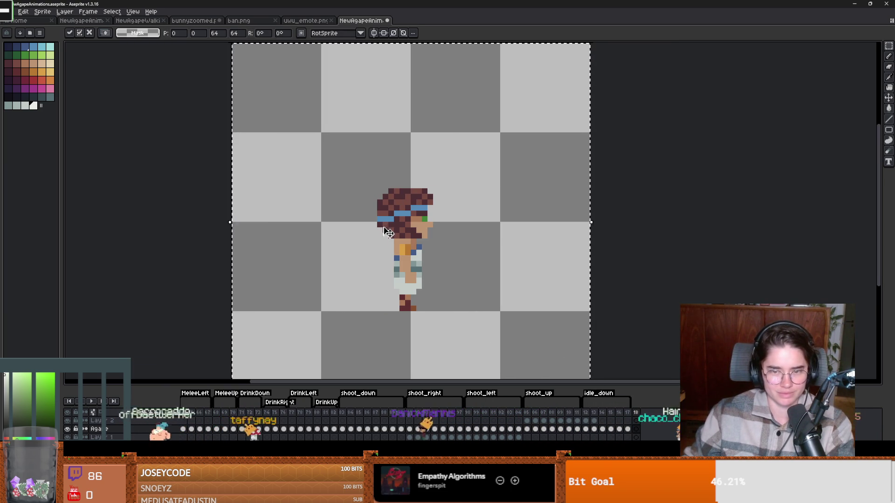
scroll(407, 252, "up", 3)
key("Return")
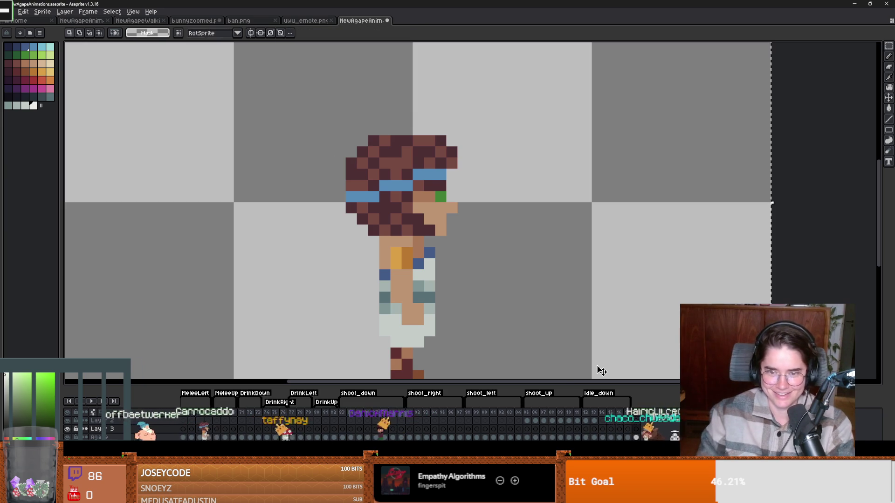
key("ctrl+e")
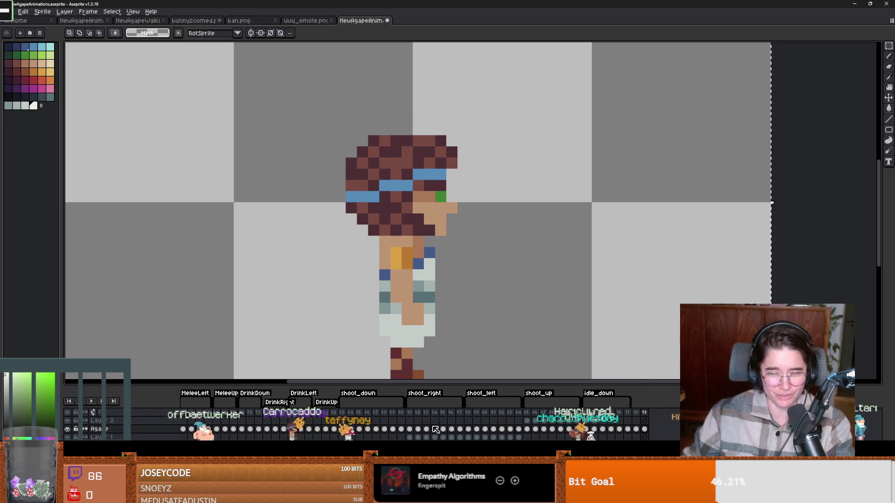
- Step through the idle frames to compare them, ending on side-view frame 19
left_click(587, 414)
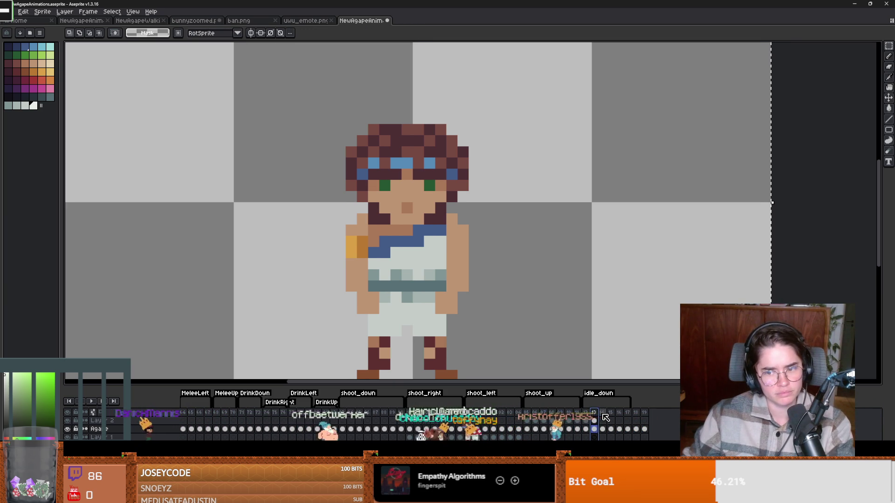
left_click(602, 414)
left_click(594, 414)
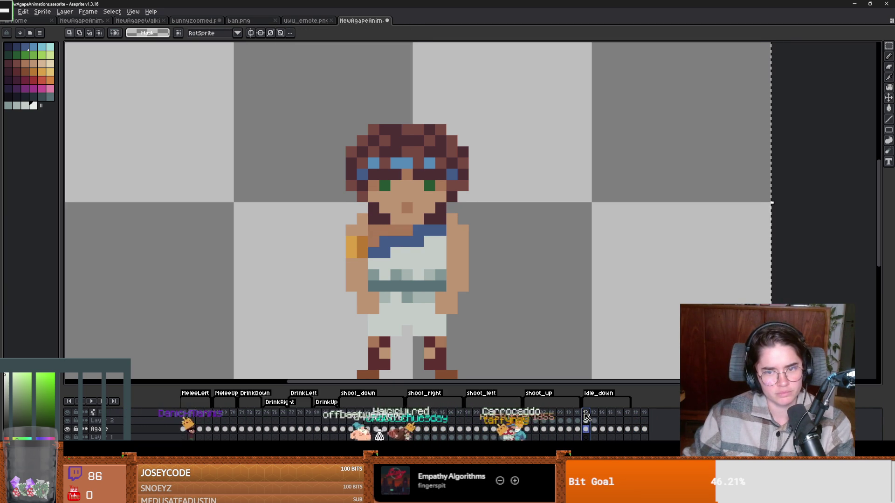
left_click(602, 414)
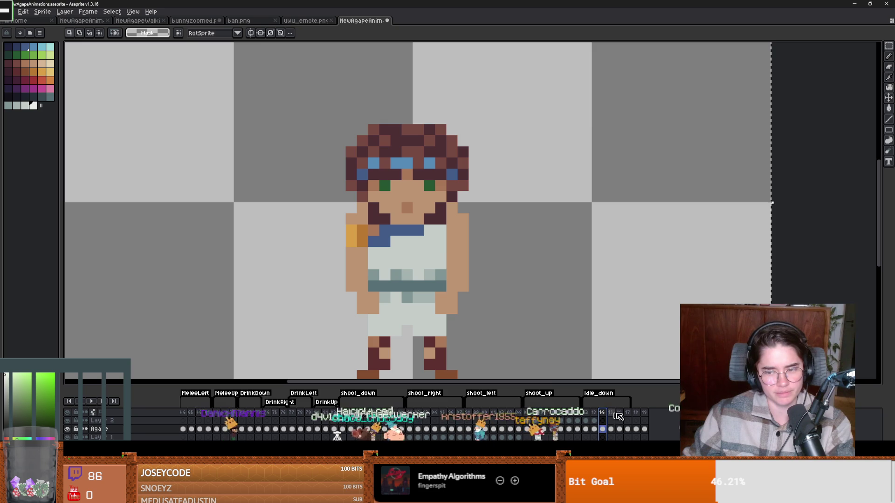
left_click(645, 414)
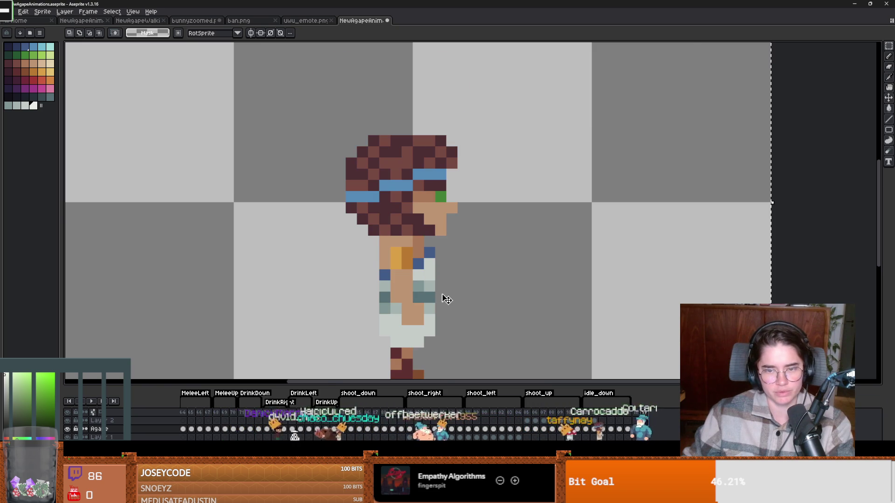
scroll(445, 298, "down", 2)
left_click(578, 414)
left_click(597, 413)
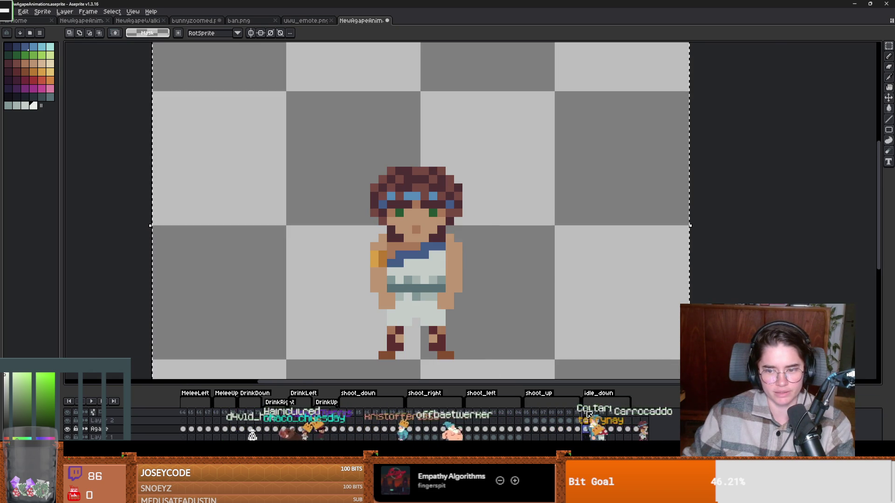
scroll(460, 300, "down", 2)
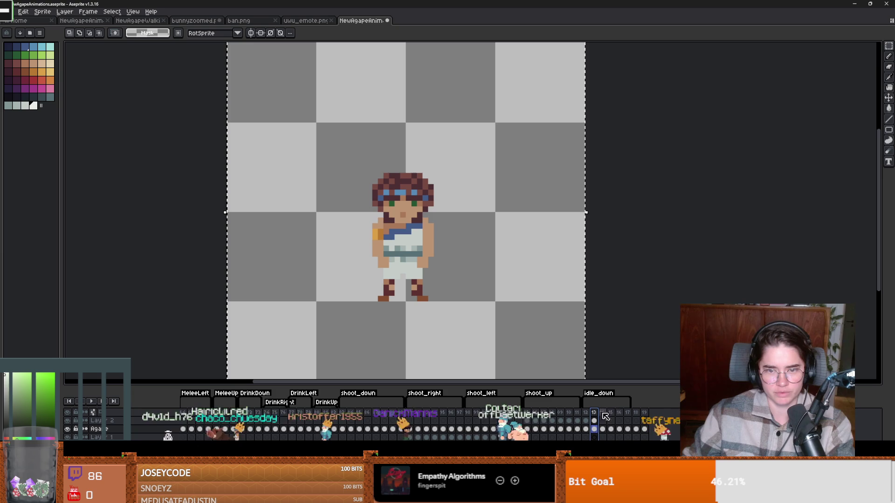
left_click(647, 415)
scroll(409, 242, "up", 2)
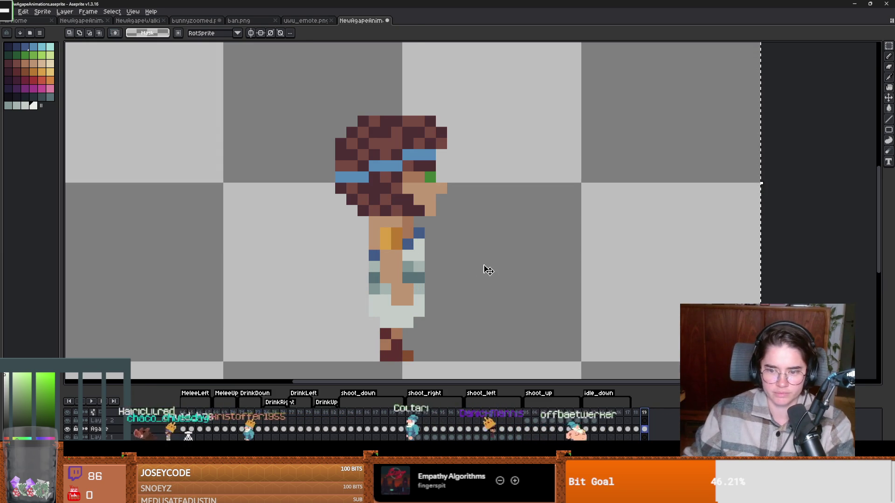
- Raise the side-facing character's arm block up one pixel
key("b")
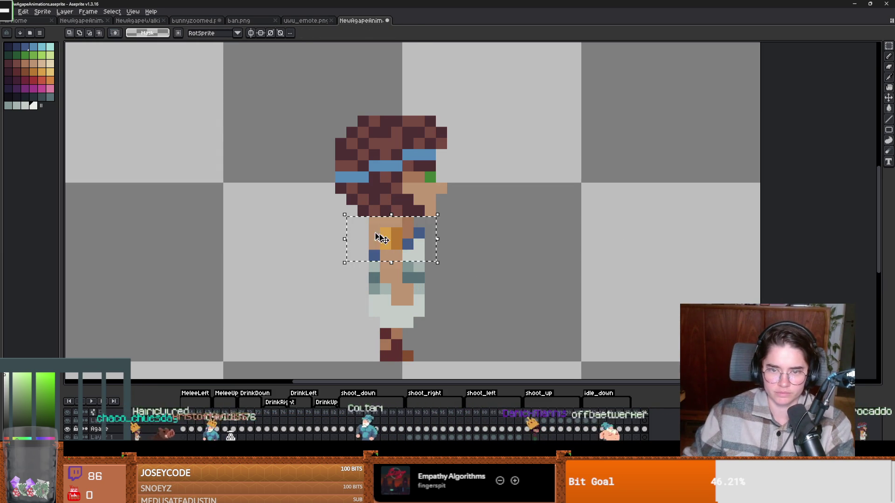
left_click(404, 243)
left_click(490, 255)
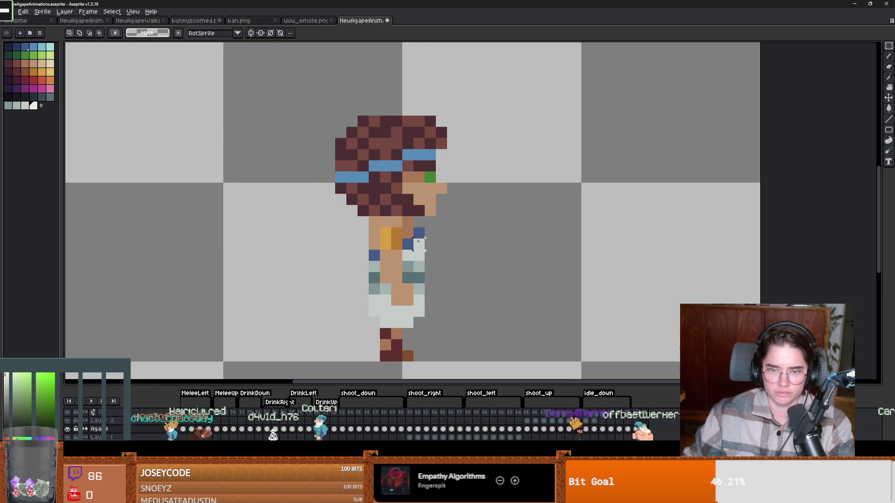
left_click(403, 250)
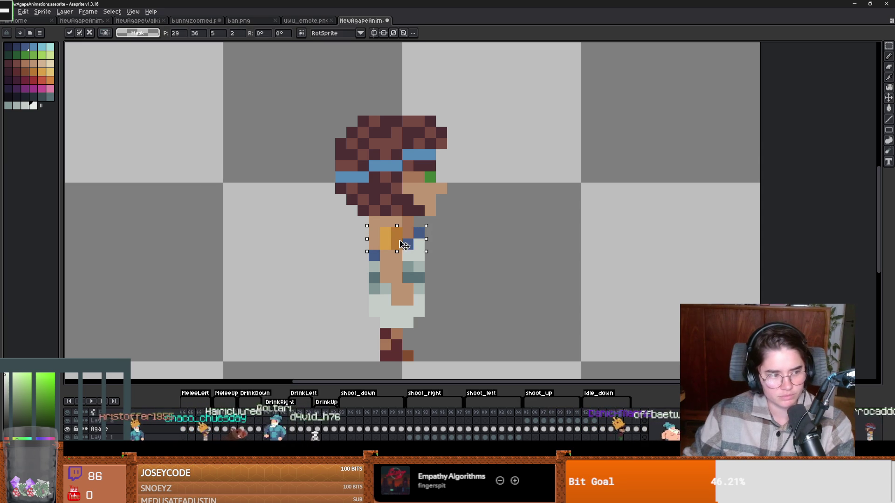
left_click_drag(403, 245, 406, 243)
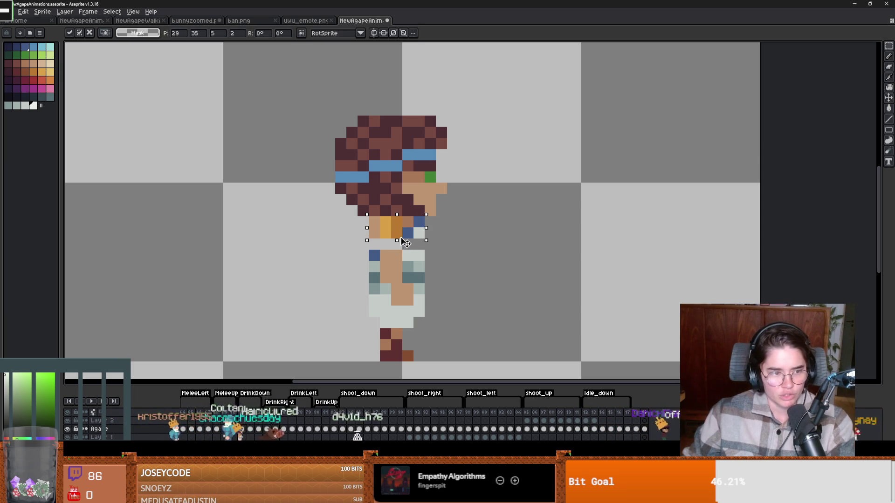
key("b")
scroll(388, 247, "up", 1)
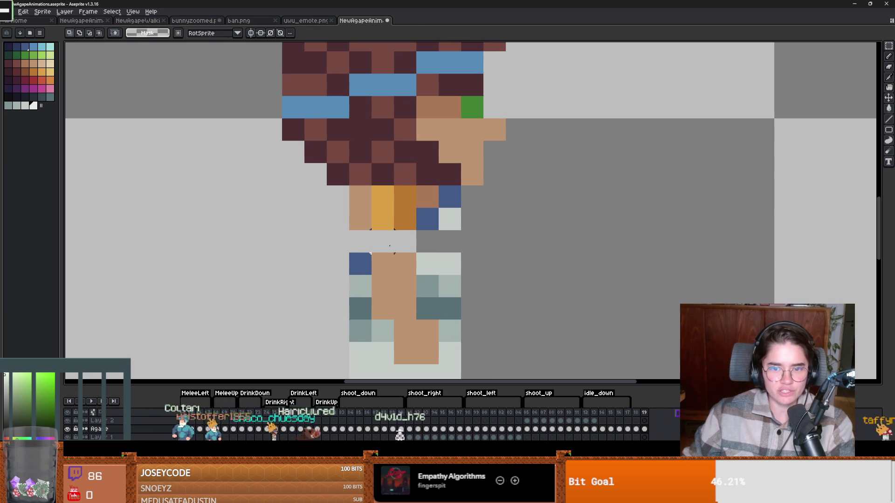
- Fill the gap under the shoulder with skin and add a dark-blue pixel beside it
left_click(401, 251, "alt")
left_click(381, 241)
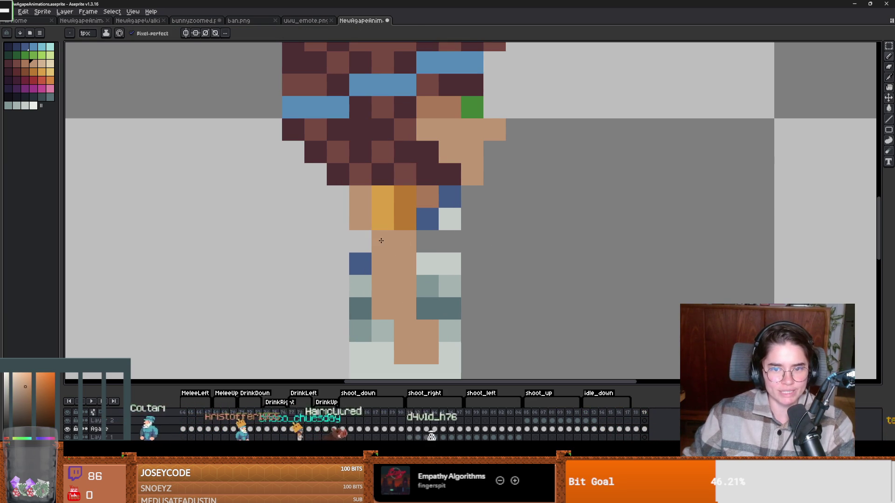
left_click(357, 235)
left_click(449, 197, "alt")
left_click(427, 219)
left_click(450, 219, "alt")
scroll(455, 292, "down", 3)
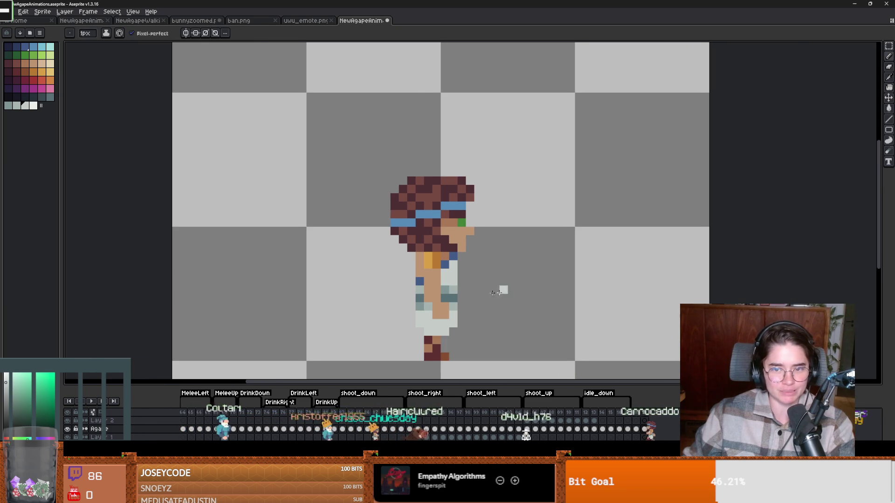
left_click_drag(501, 292, 438, 290)
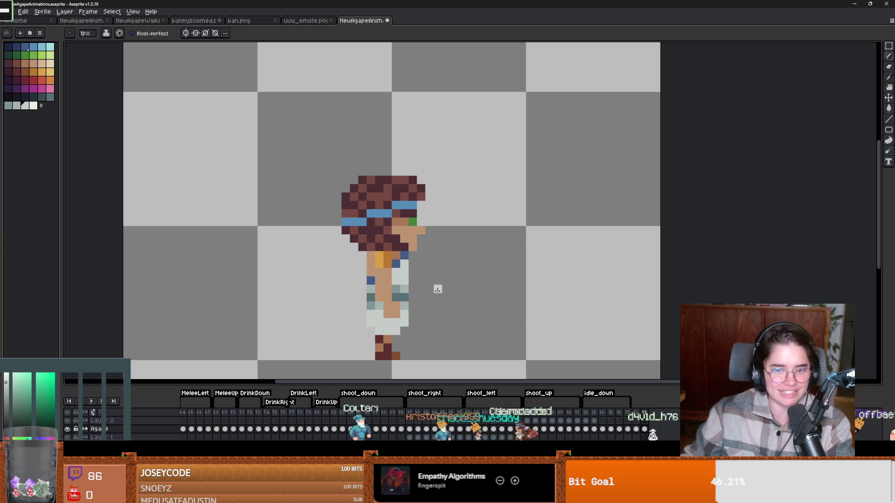
scroll(400, 313, "up", 3)
- Paint the arm's outer pixels with the brown shade sampled from the arm
key("i")
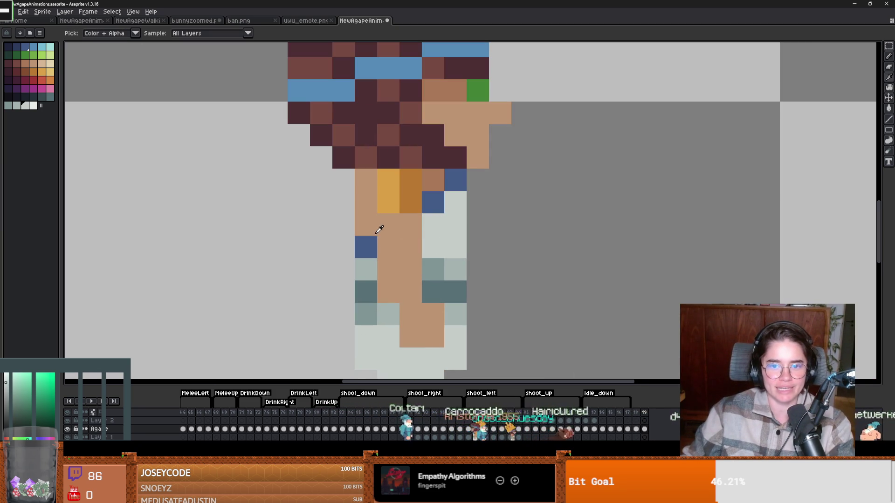
left_click(425, 186, "alt")
left_click(360, 215)
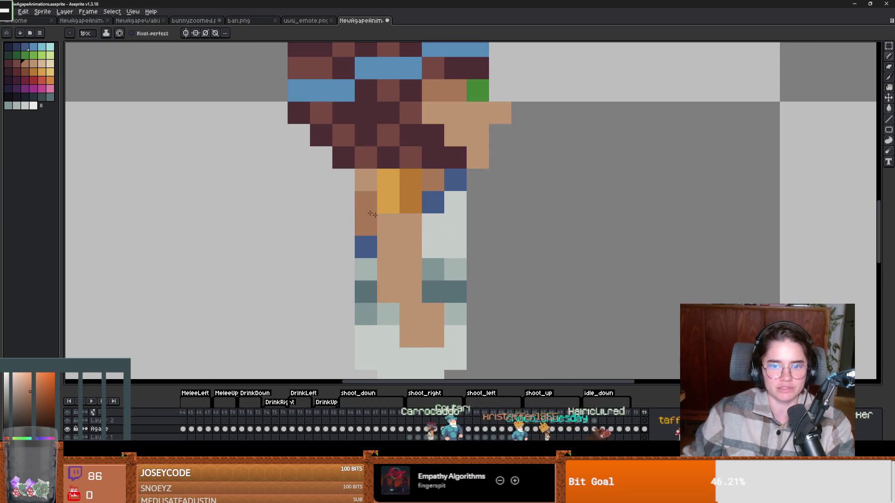
scroll(372, 214, "down", 3)
scroll(455, 243, "up", 2)
left_click(455, 244)
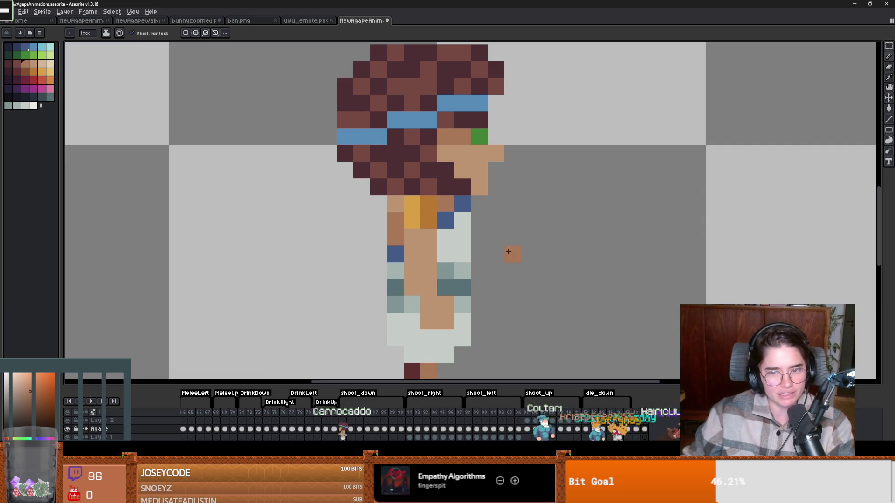
scroll(509, 251, "down", 1)
scroll(460, 208, "up", 2)
scroll(560, 265, "down", 5)
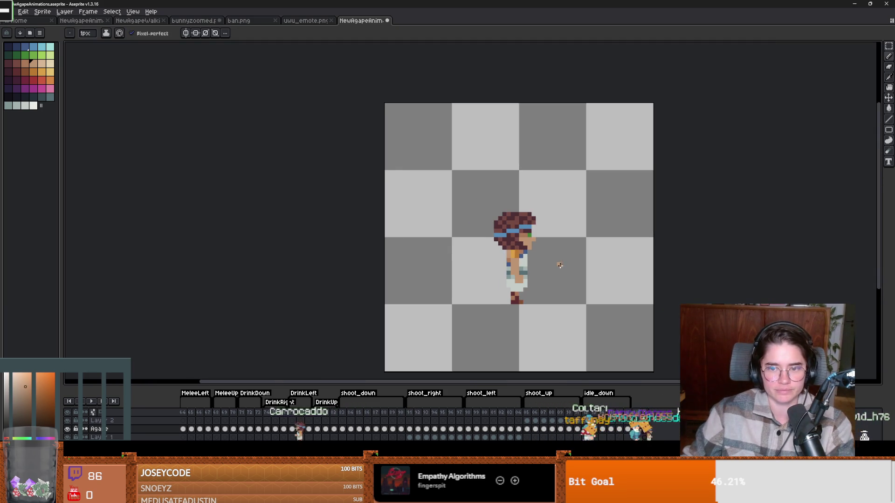
scroll(559, 265, "up", 4)
- Add a skin-coloured pixel beside the hand
key("ctrl")
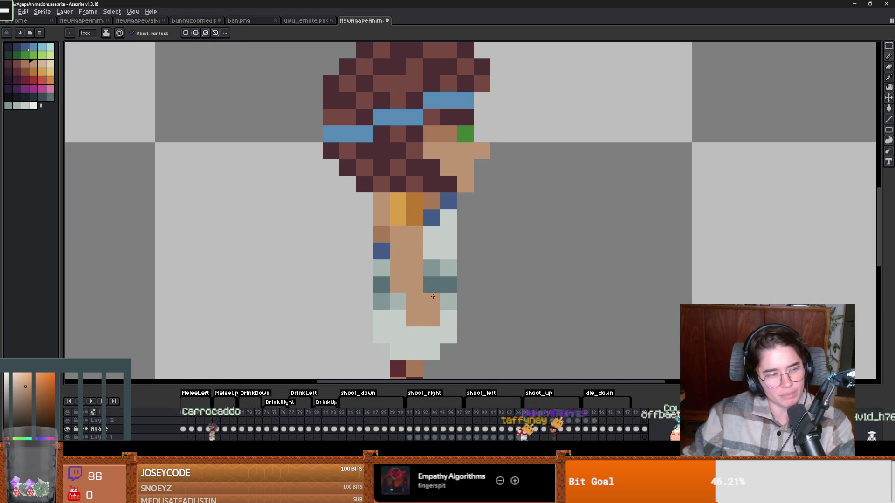
scroll(433, 296, "down", 2)
scroll(466, 289, "up", 2)
scroll(501, 300, "down", 2)
left_click(459, 282)
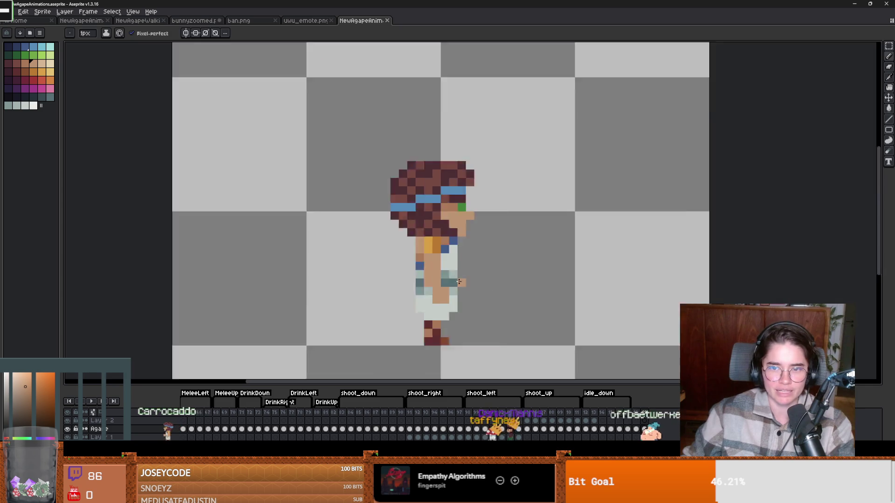
scroll(459, 282, "down", 2)
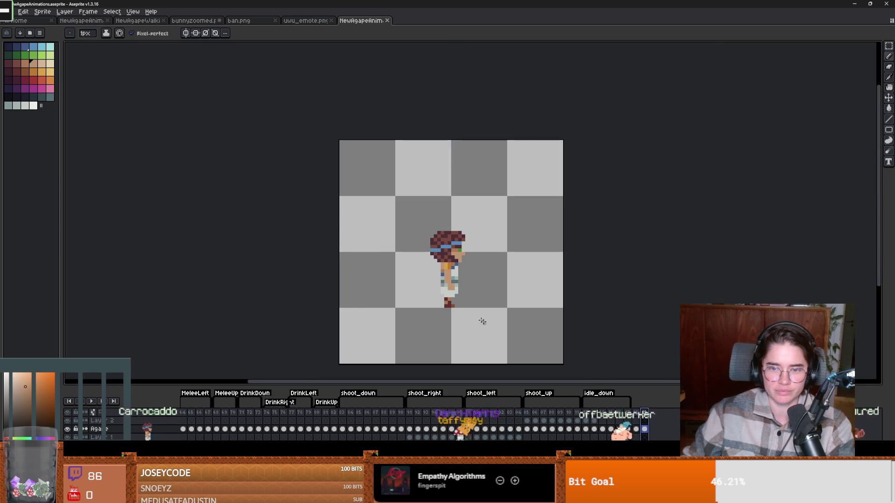
scroll(446, 297, "up", 3)
- Step through frames 14 to 20 to compare the walk poses
left_click(606, 417)
left_click(604, 415)
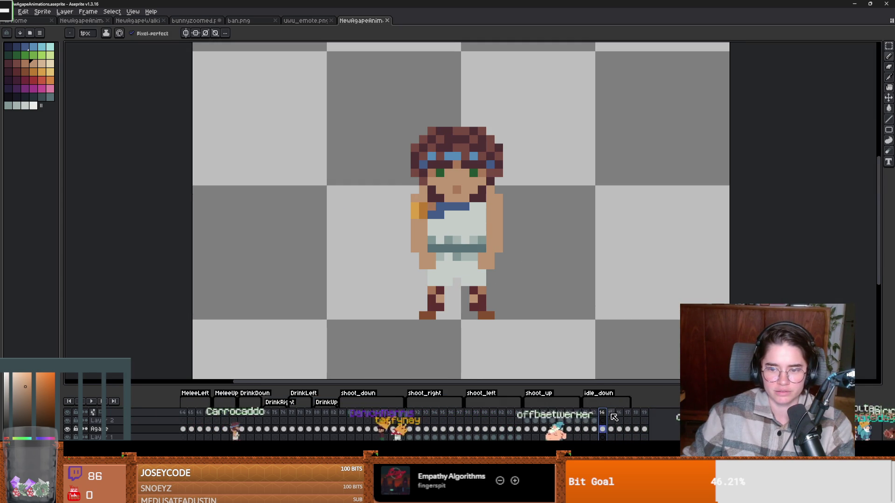
left_click(611, 414)
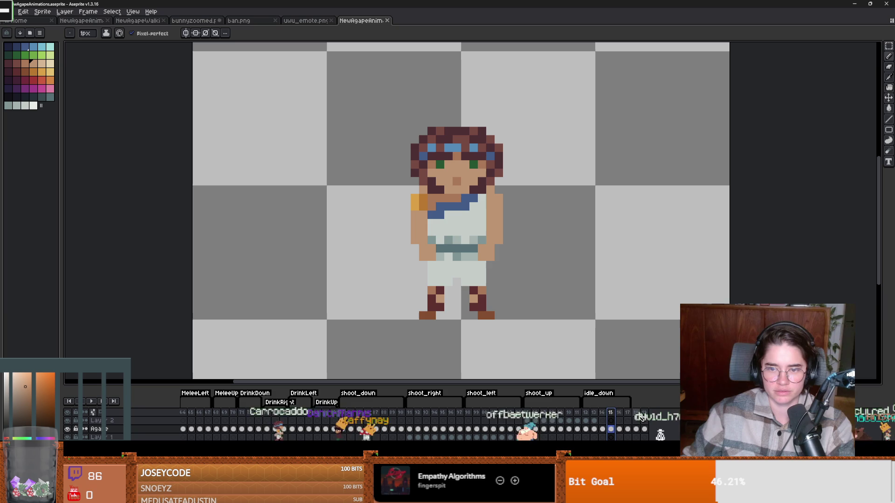
left_click(619, 415)
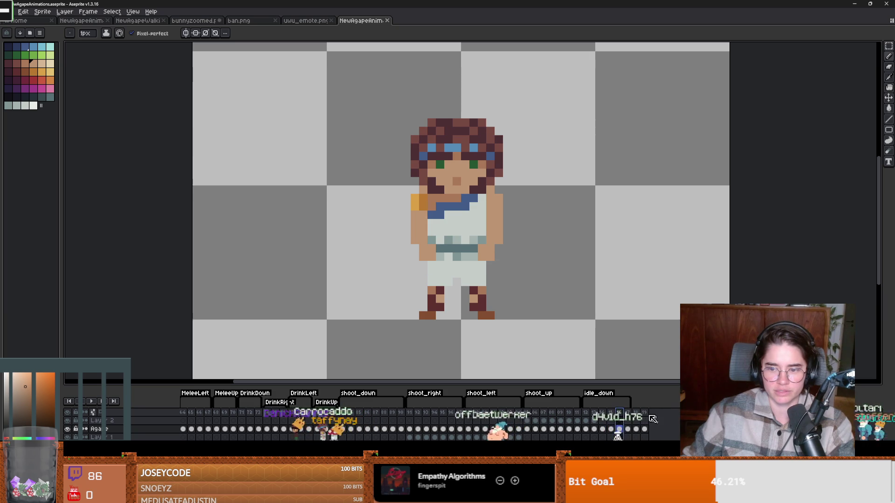
left_click(652, 415)
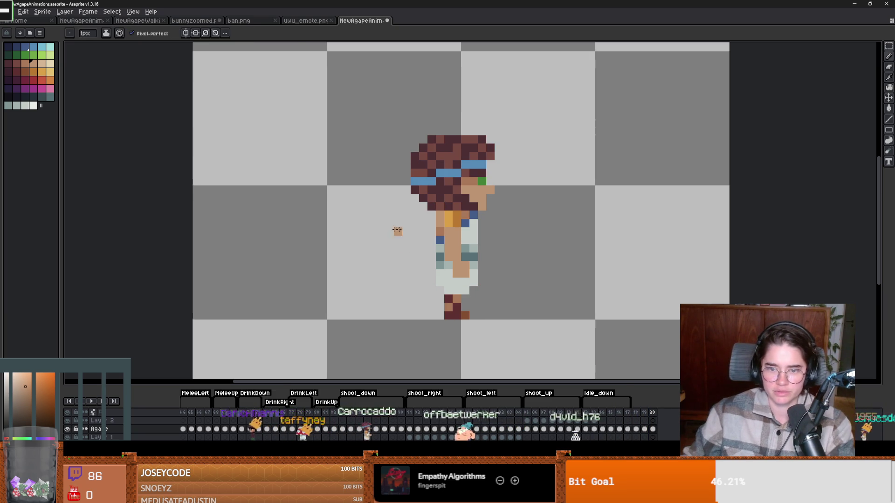
scroll(397, 231, "up", 1)
- Raise the 2×2 hand pixels up one pixel
key("w")
left_click(501, 282)
key("ctrl+a")
key("ctrl+t")
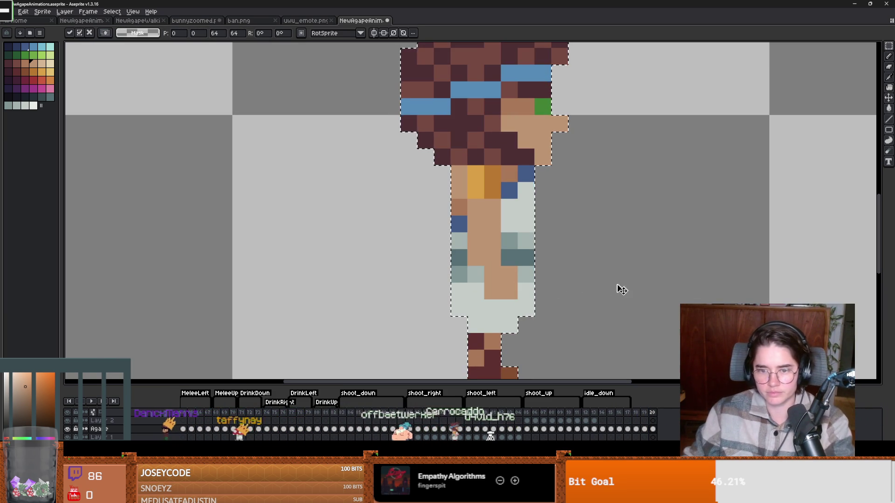
left_click(525, 290)
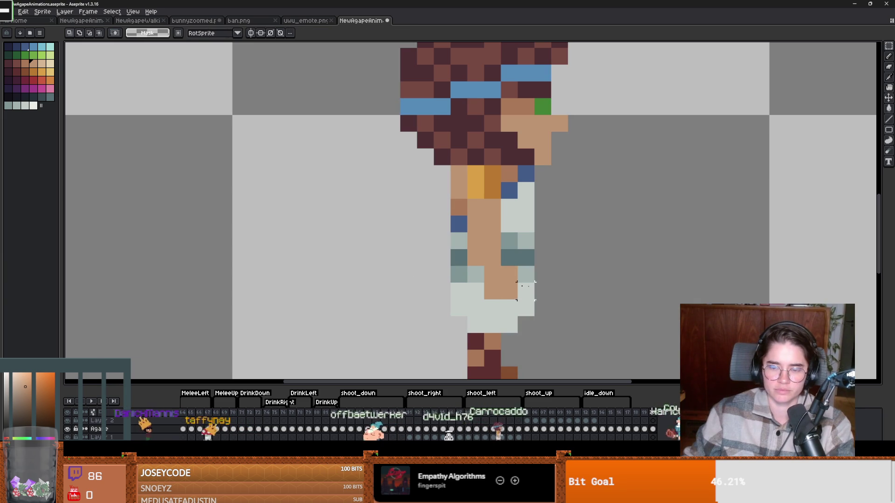
left_click_drag(507, 285, 509, 264)
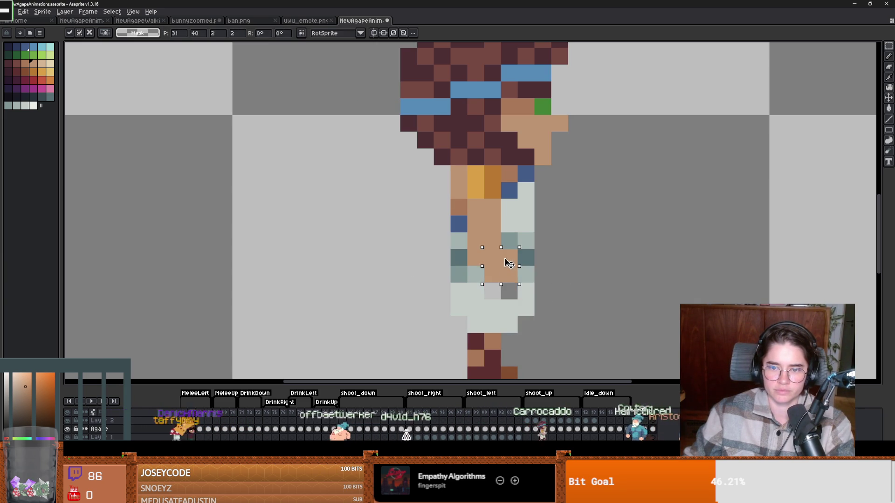
key("b")
- Paint a tunic pixel in the dark teal colour
left_click(459, 257, "alt")
scroll(501, 276, "down", 3)
scroll(501, 276, "up", 3)
scroll(494, 270, "down", 3)
scroll(490, 265, "up", 3)
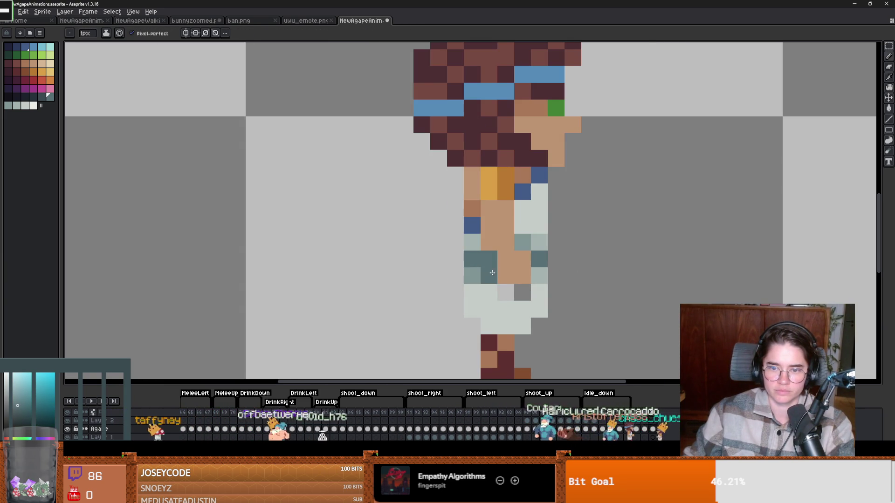
left_click(486, 262)
scroll(504, 285, "down", 2)
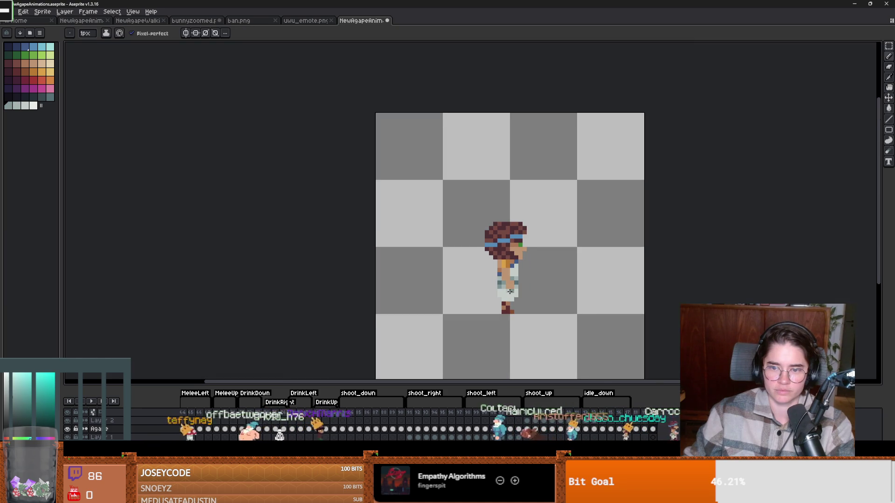
scroll(510, 292, "up", 1)
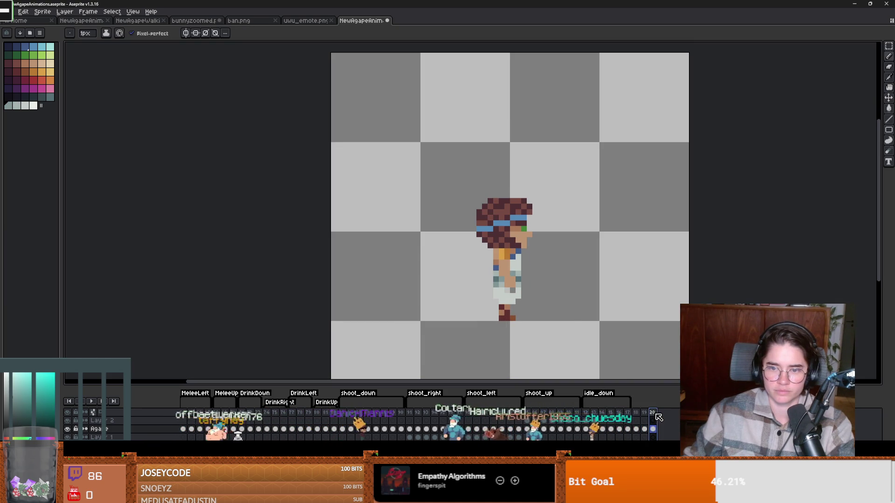
scroll(536, 270, "up", 2)
- Select and deselect the character's head, then return to the first animation frame
key("m")
left_click_drag(371, 106, 578, 221)
key("ctrl+d")
key("b")
scroll(536, 276, "down", 2)
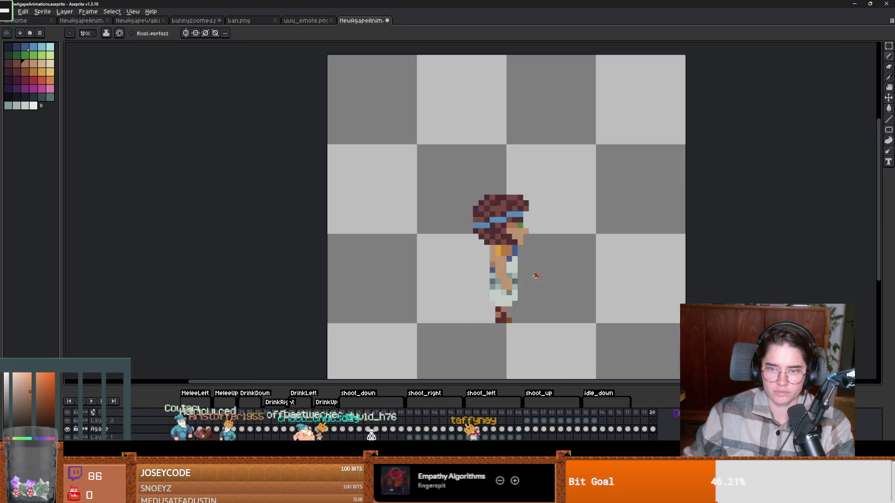
scroll(536, 276, "down", 1)
key("Home")
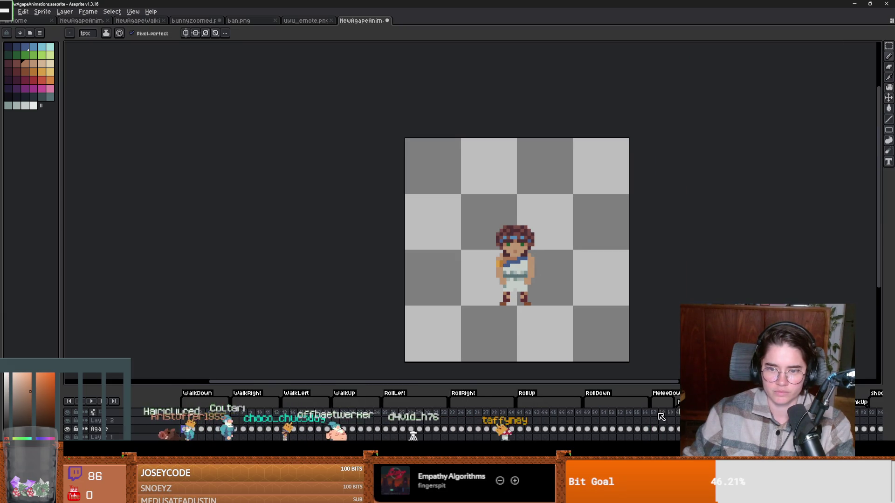
key("End")
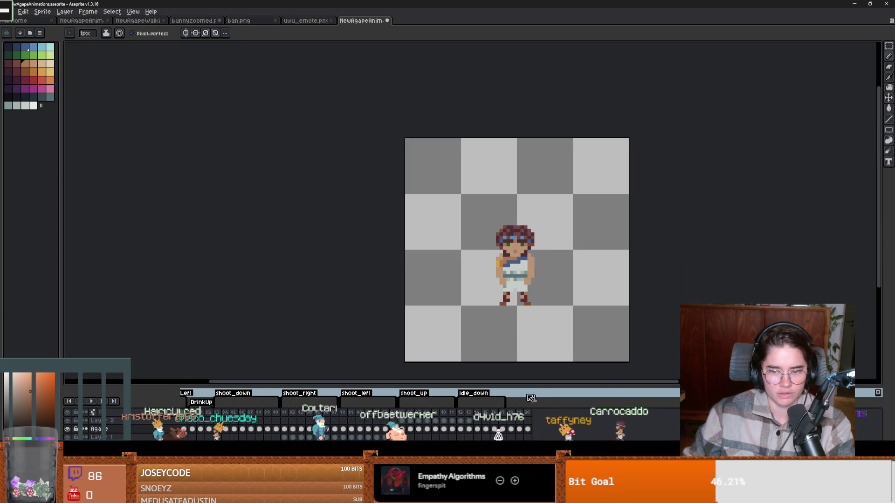
left_click(528, 413)
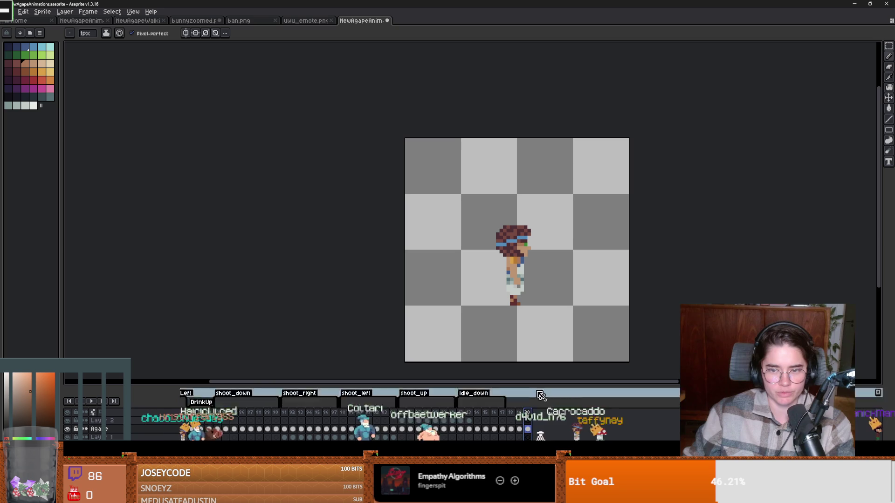
scroll(542, 297, "up", 3)
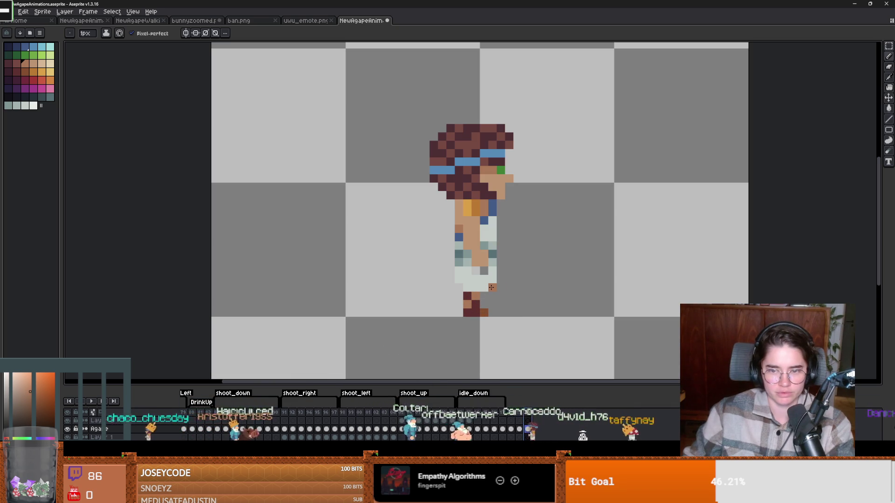
key("m")
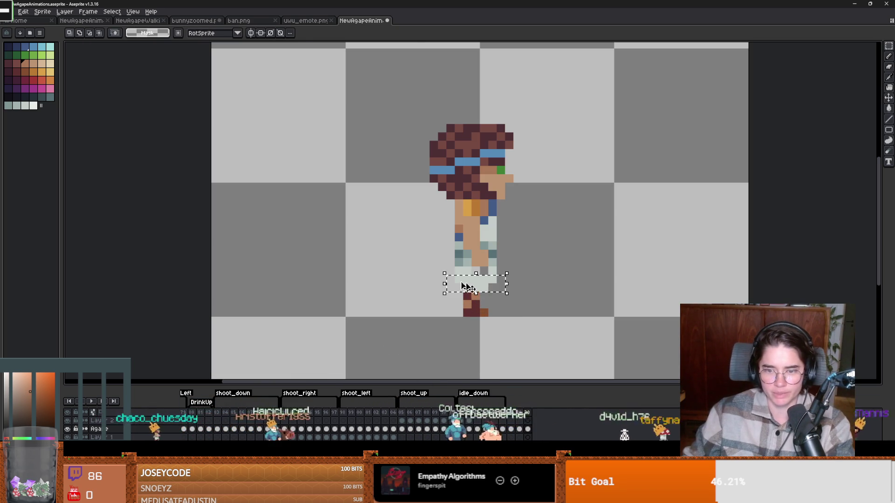
scroll(485, 286, "up", 1)
key("i")
key("b")
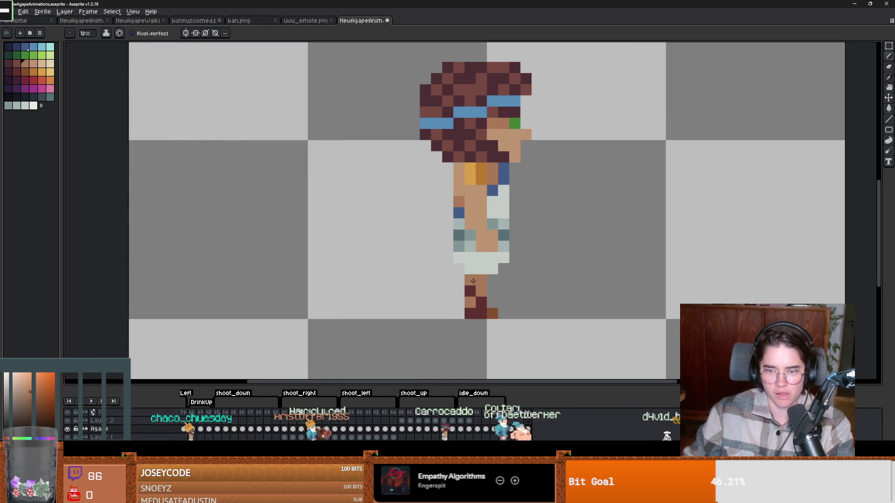
scroll(502, 344, "down", 3)
left_click(528, 420)
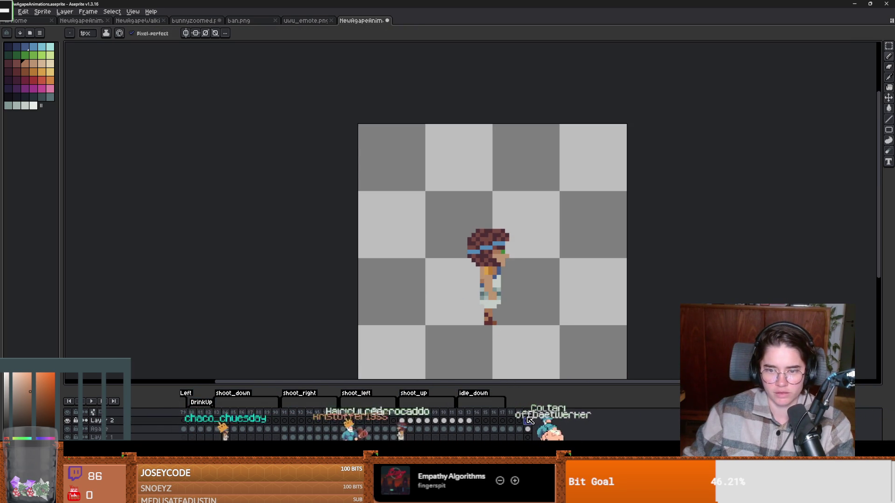
left_click(471, 420)
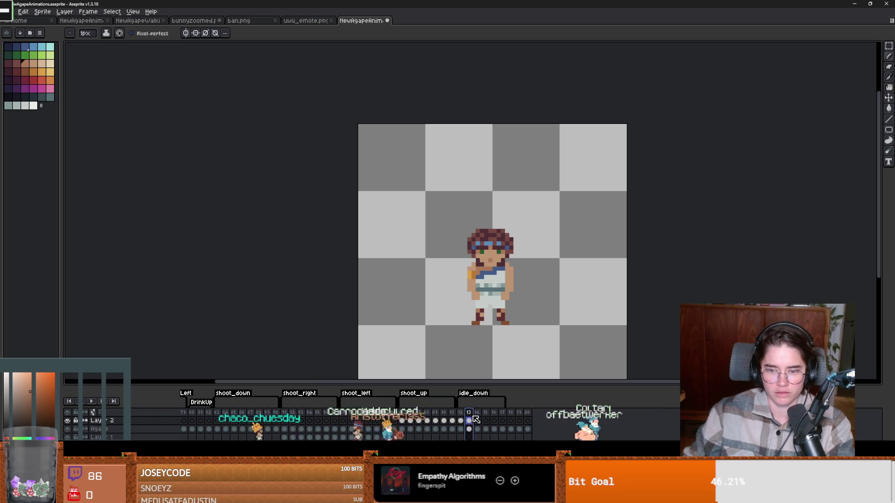
left_click(488, 415)
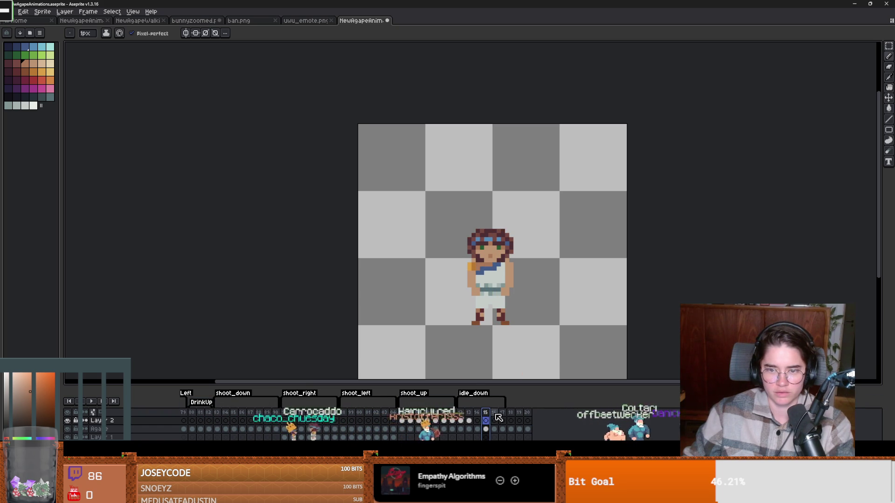
left_click(528, 413)
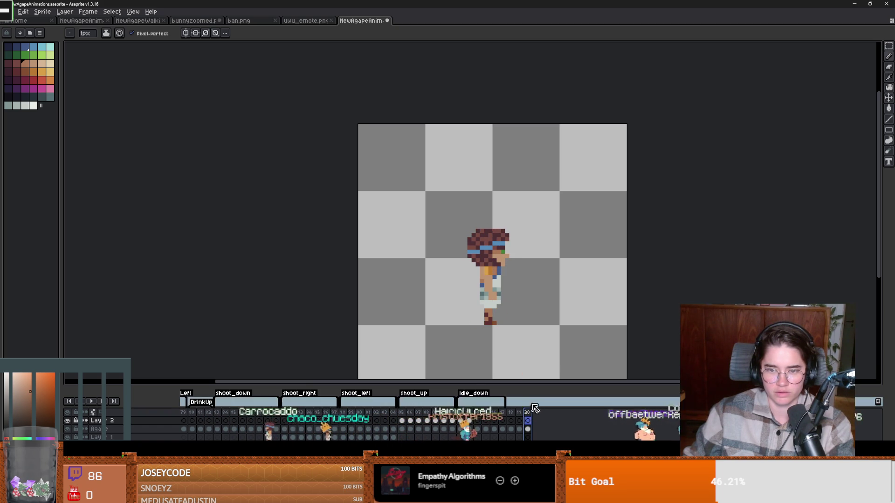
left_click(518, 417)
- Move the top of the character's hair down one pixel
key("m")
scroll(459, 222, "up", 1)
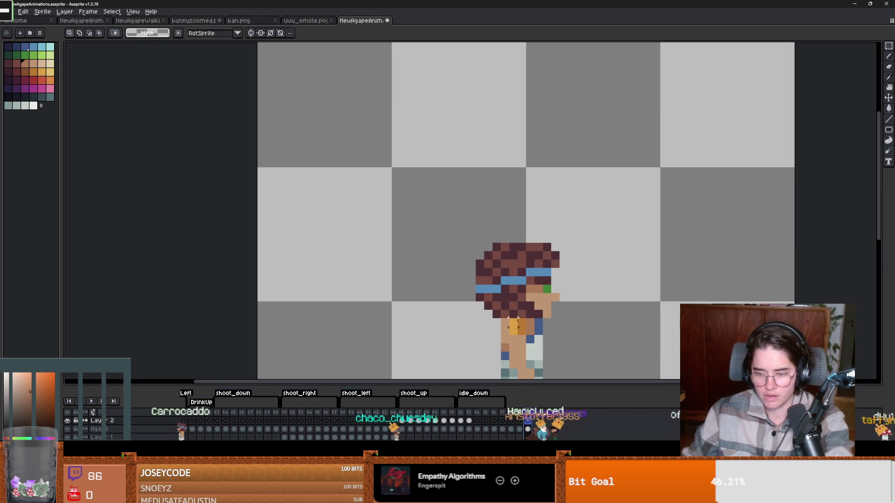
mouse_move(465, 233)
left_mouse_down()
mouse_move(578, 252)
mouse_move(567, 260)
mouse_move(474, 242)
left_mouse_up()
left_click_drag(570, 269, 416, 225)
key("ctrl+t")
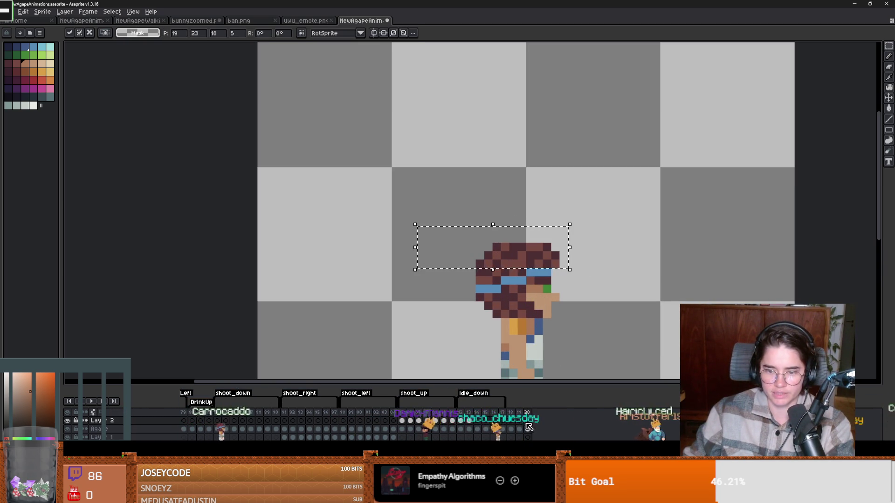
left_click_drag(570, 261, 449, 241)
left_click_drag(522, 263, 523, 272)
key("ctrl+d")
- Pick the maroon hair colour, preview the animation, and select the side-facing idle frame
key("b")
left_click(531, 254, "alt")
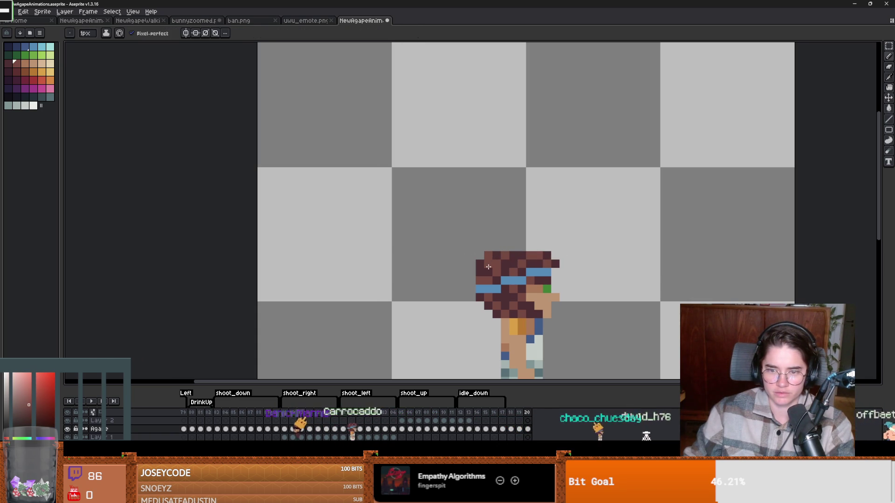
key("Return")
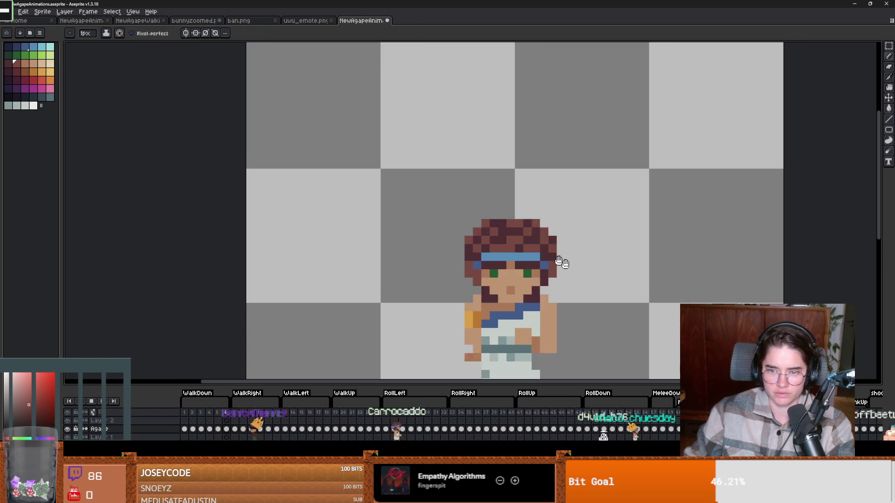
left_click(96, 403)
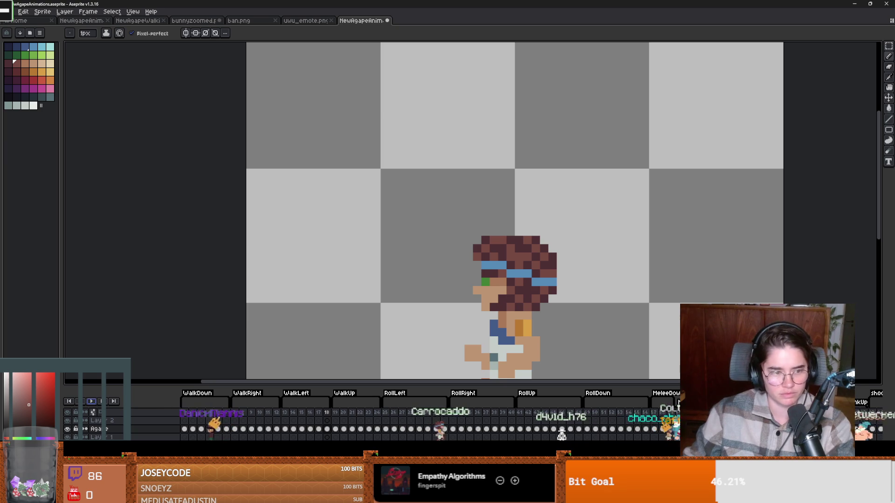
scroll(373, 425, "right", 10)
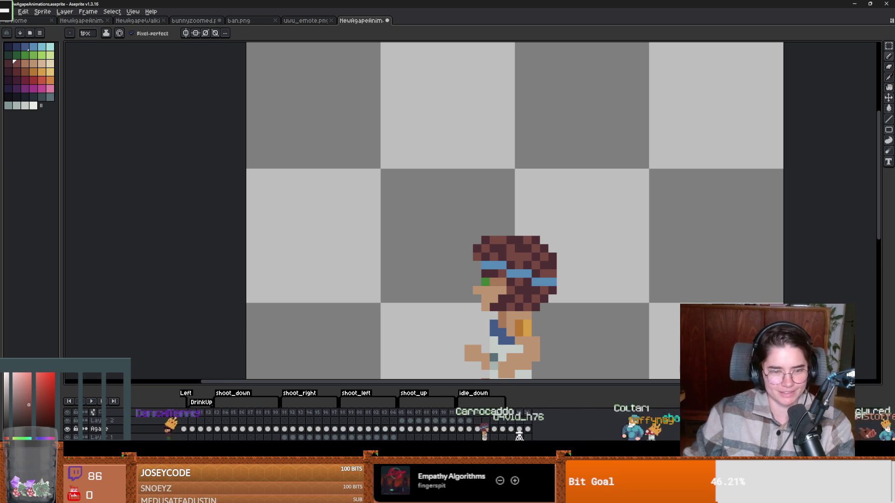
left_click(519, 429)
scroll(410, 168, "down", 2)
scroll(466, 238, "up", 1)
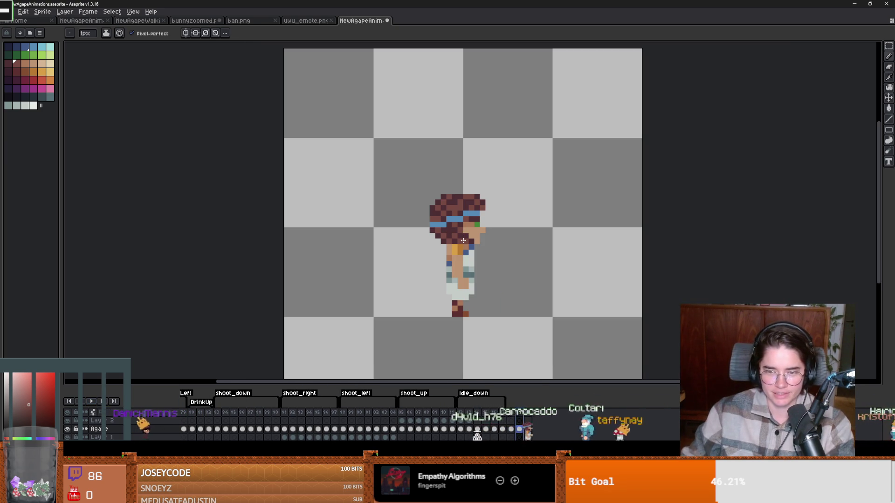
- Draw a new row of brown pixels across the hair's crown on frame 20
key("i")
key("b")
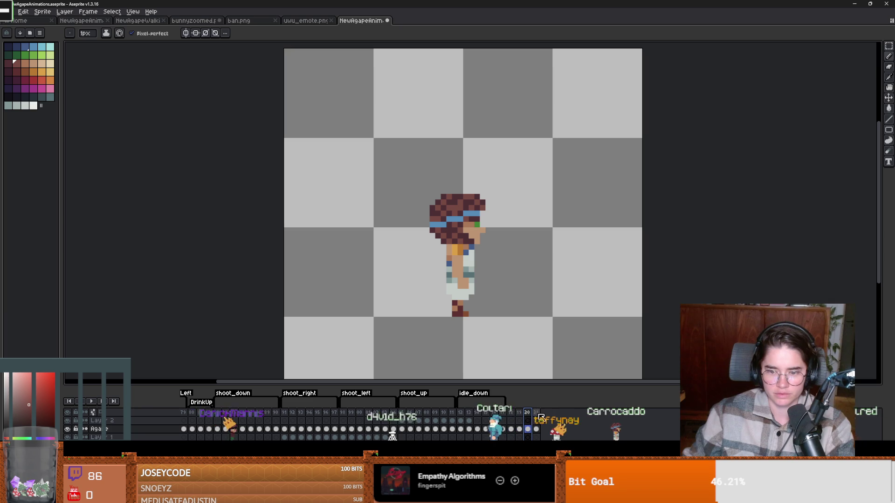
left_click(538, 414)
key("Left")
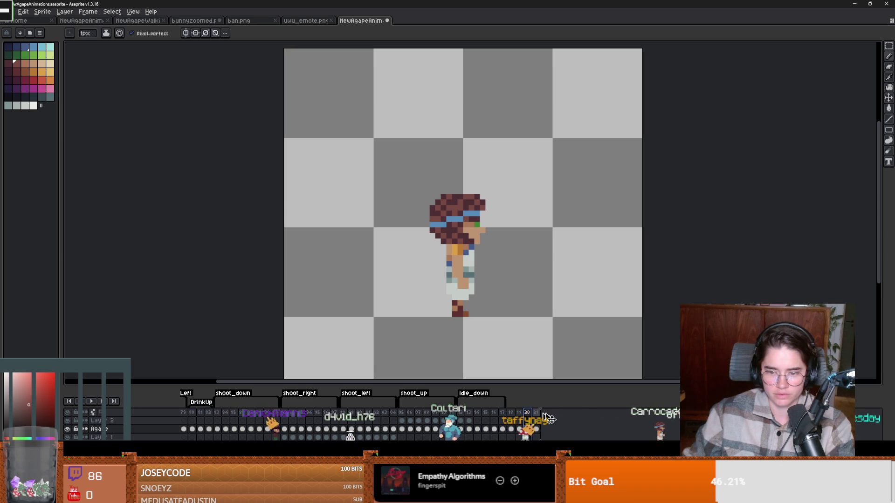
key("Left")
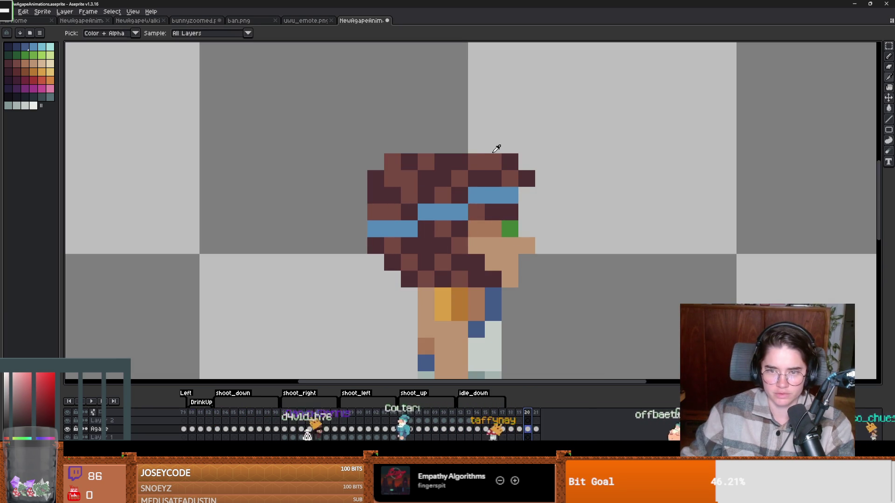
left_click_drag(493, 145, 410, 142)
scroll(495, 247, "down", 1)
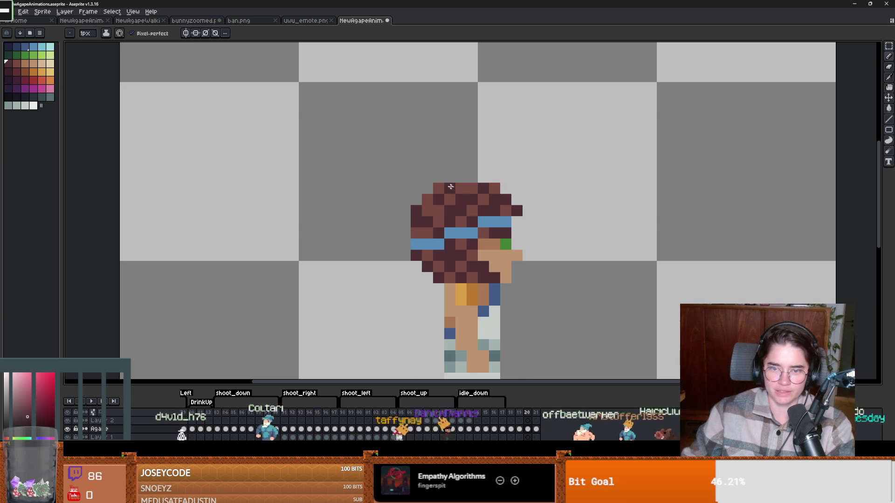
scroll(450, 186, "down", 7)
scroll(441, 287, "up", 2)
scroll(441, 287, "down", 1)
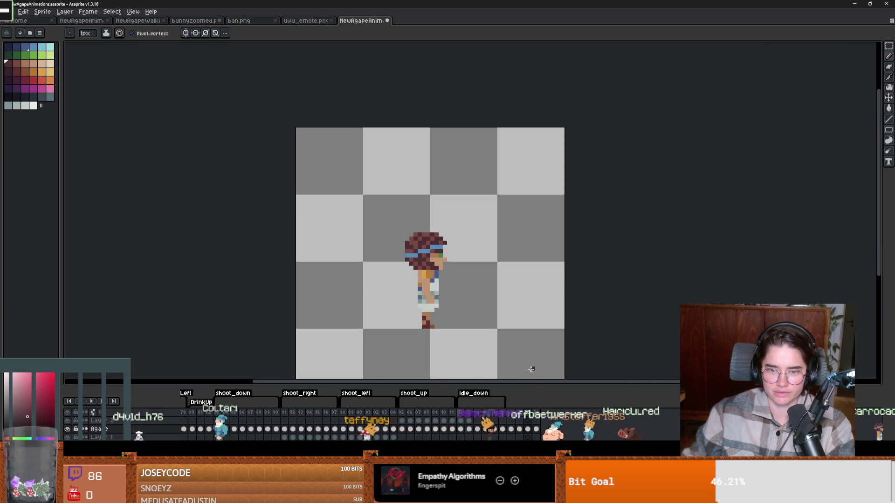
- Compare the character's pose across the neighbouring frames 19 to 21
left_click(539, 416)
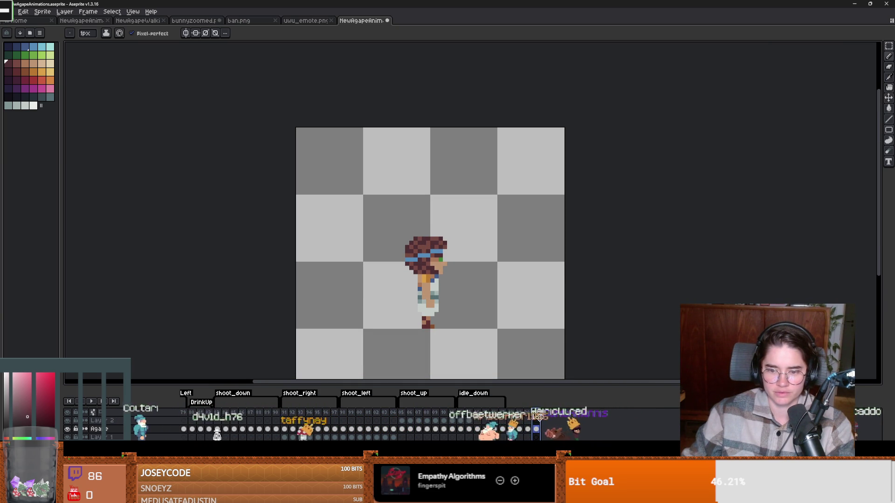
left_click(532, 416)
left_click(540, 416)
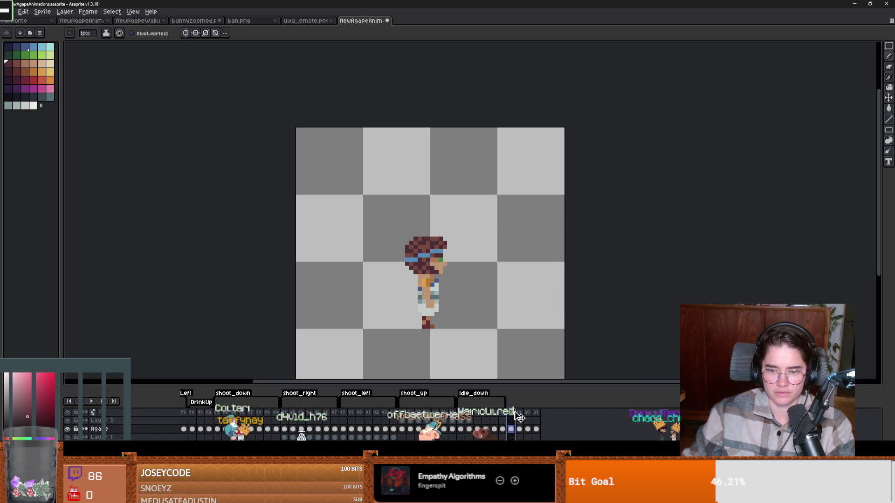
left_click(531, 417)
left_click(536, 417)
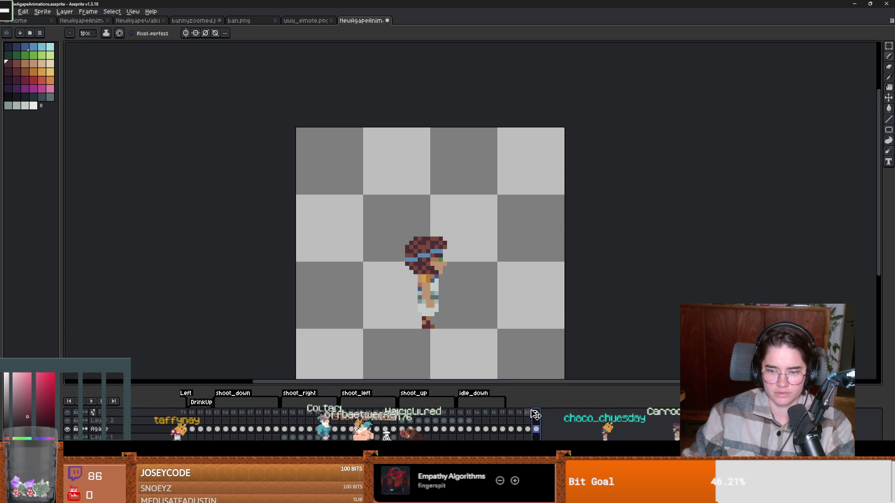
left_click(530, 418)
left_click(537, 417)
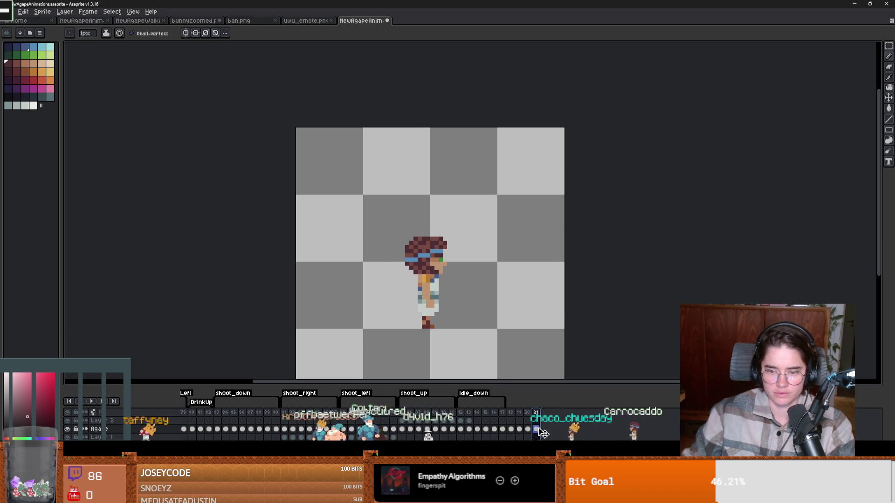
- Test erasing the whole canvas, undo the deletion, and step to another frame
key("e")
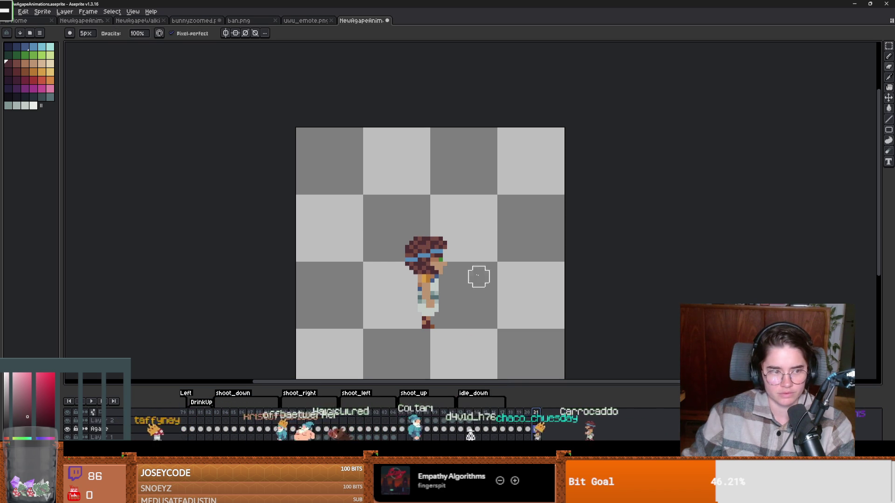
key("plus")
key("plus")
key("plus")
key("Left")
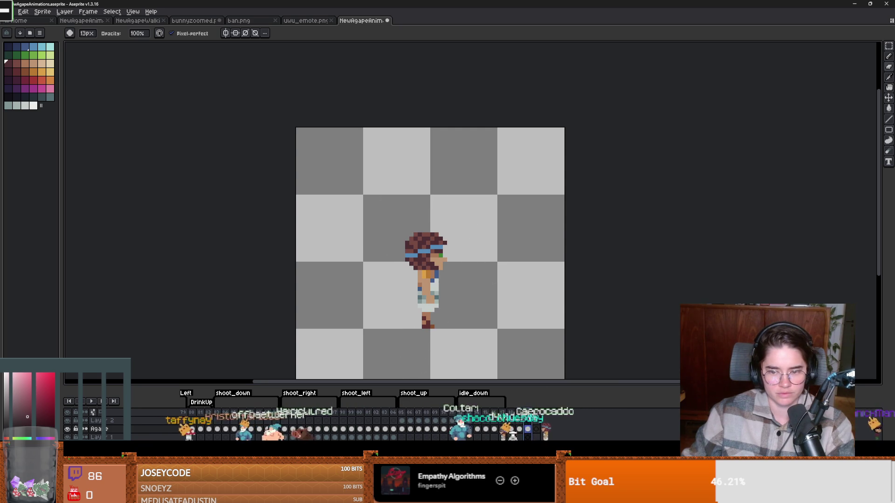
key("ctrl+a")
key("Delete")
key("ctrl+z")
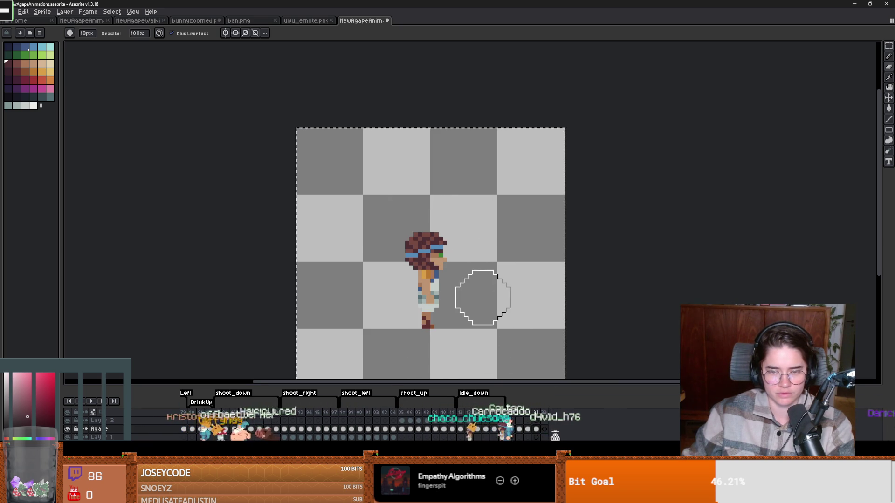
key("Right")
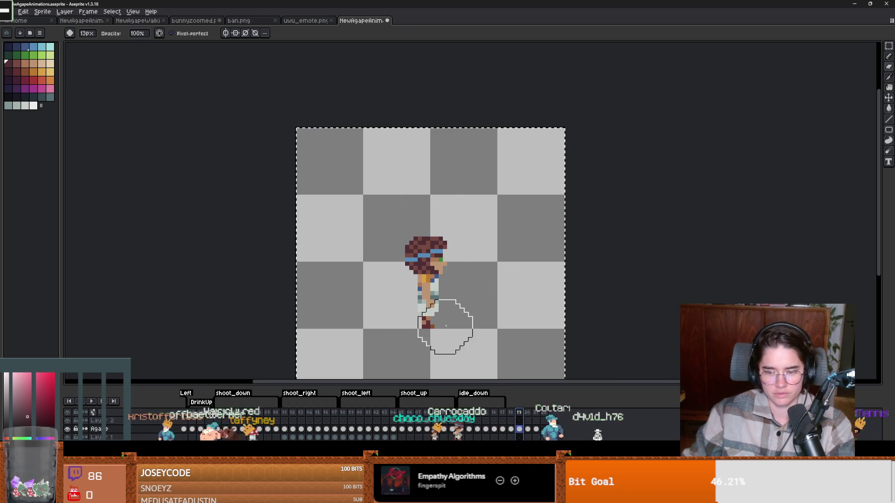
- Select the head area on frame 21 and raise it by one pixel
key("m")
key("ctrl+d")
left_click_drag(385, 217, 469, 251)
key("End")
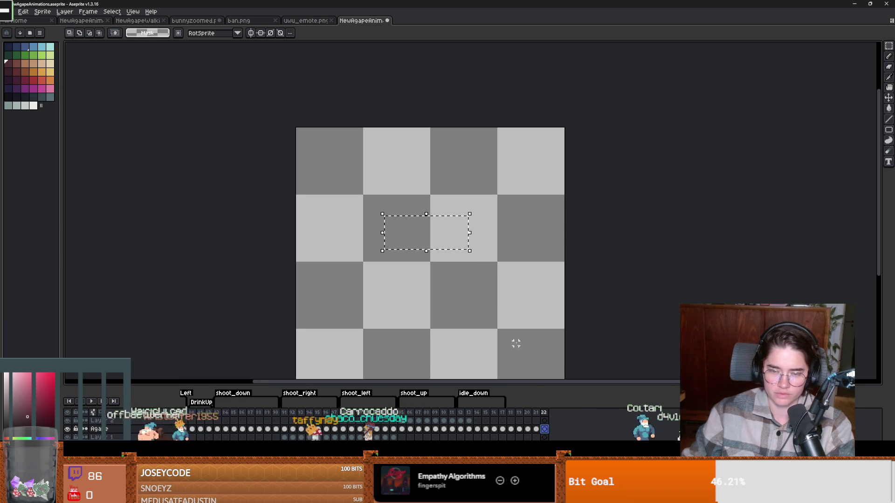
key("Left")
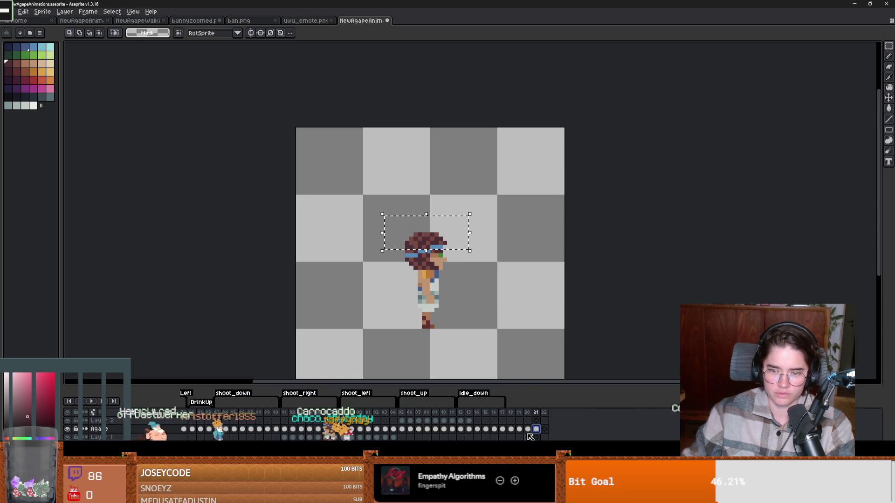
left_click(520, 430)
left_click(536, 430)
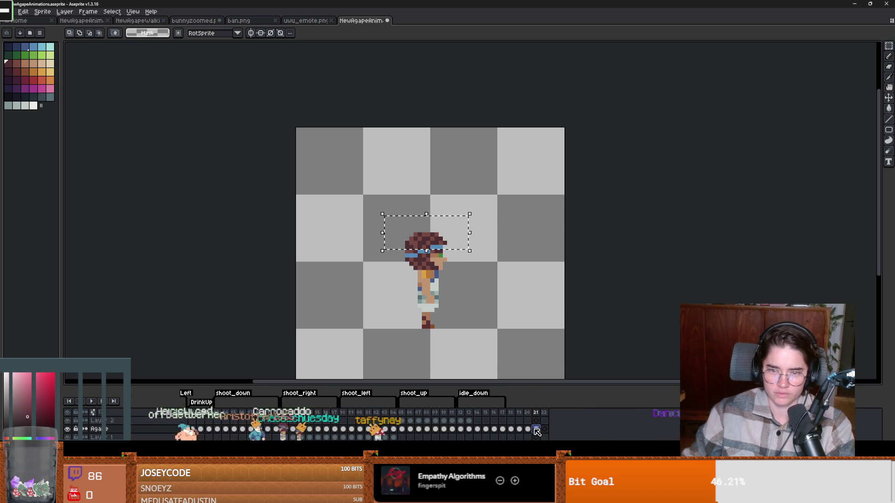
left_click_drag(428, 247, 428, 244)
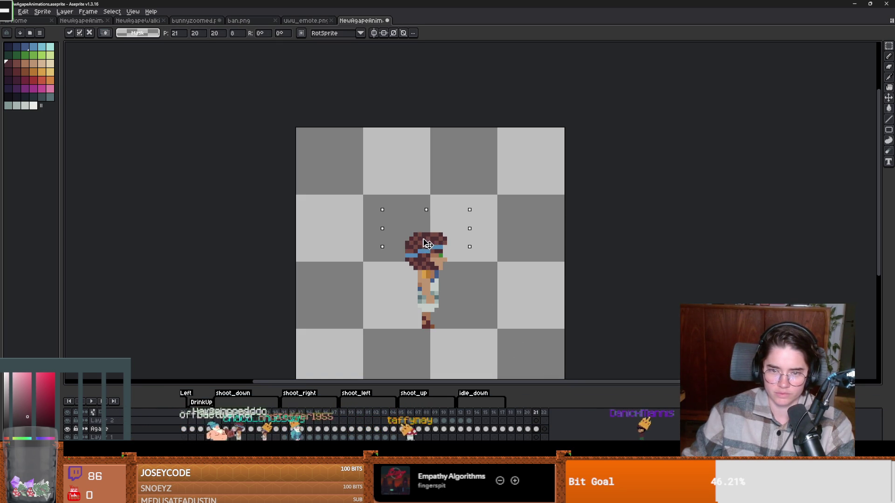
key("Return")
- Review the Layer 2 cel at frame 20 and the front- and side-facing frames
scroll(564, 333, "down", 1)
left_click(528, 421)
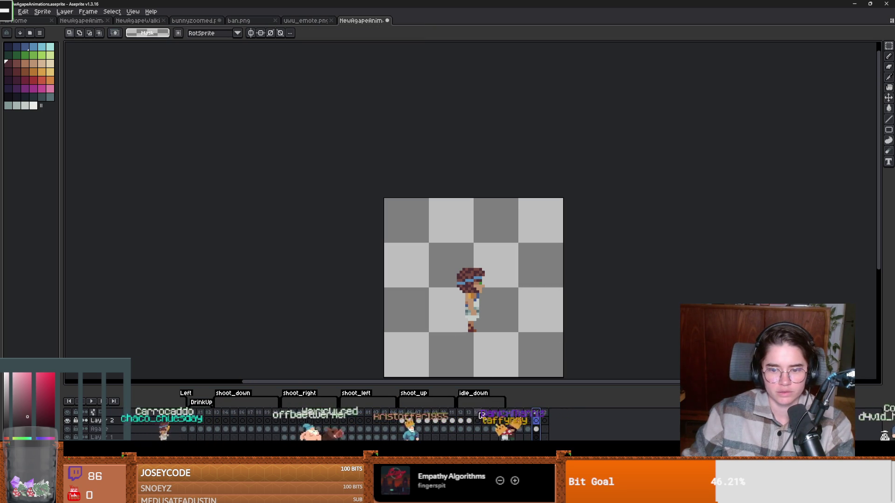
left_click(495, 414)
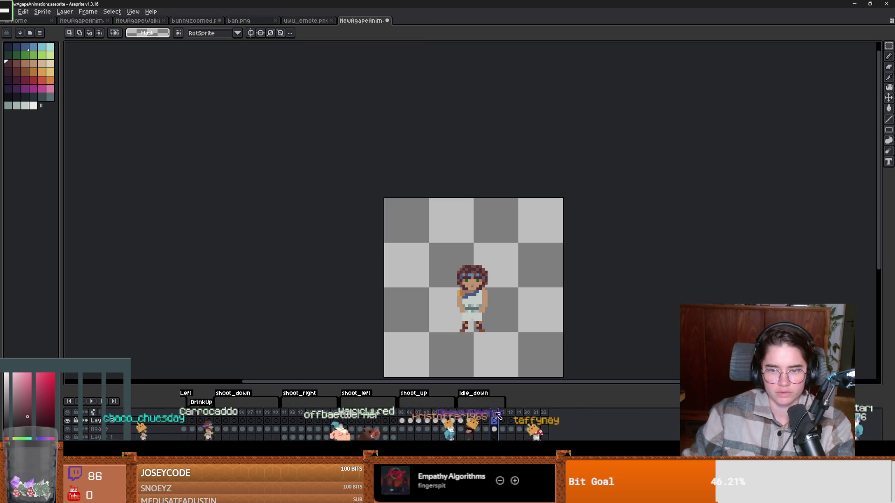
left_click(522, 414)
left_click(546, 415)
right_click(556, 415)
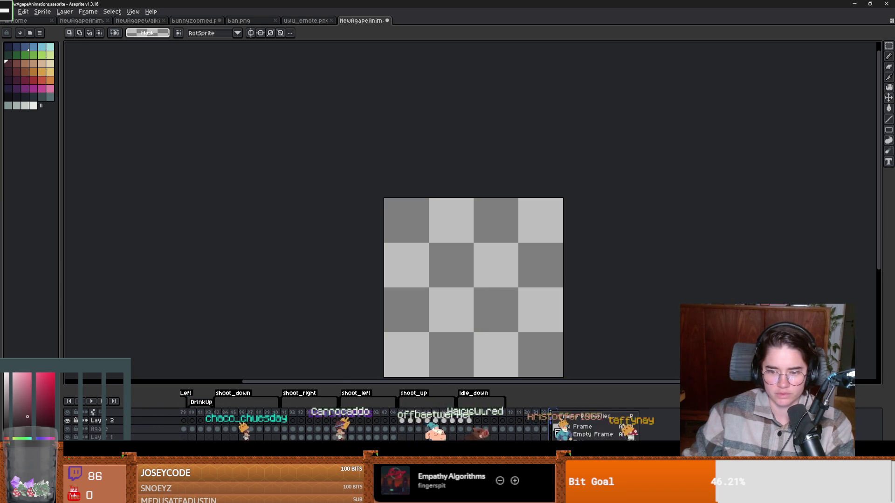
- Add a new frame, tag frames 118–122 as idle_right, and switch back to Godot
left_click(576, 427)
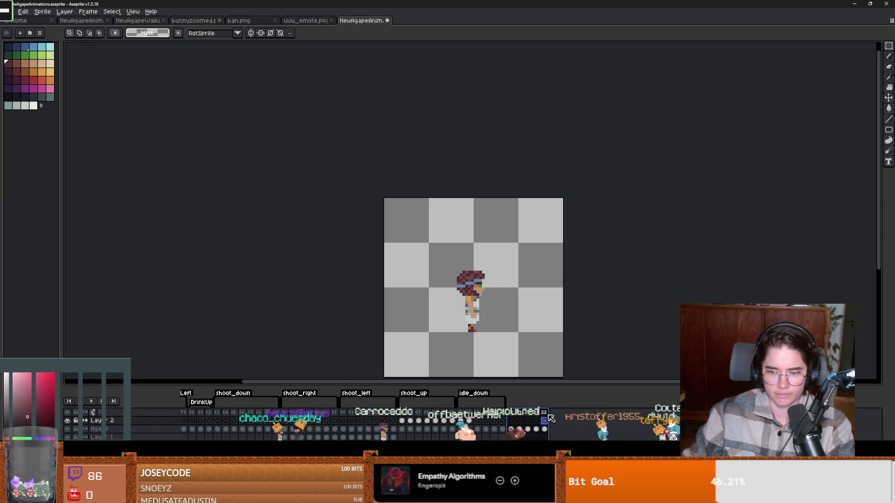
left_click(574, 462)
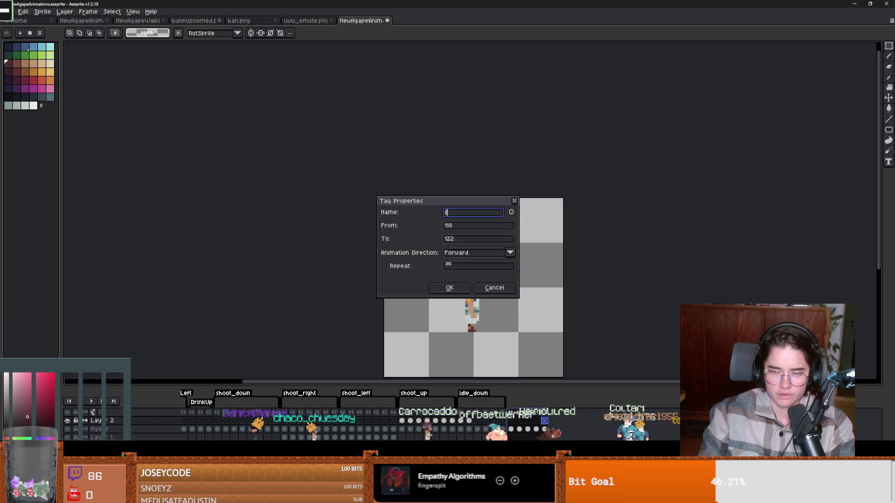
key("Return")
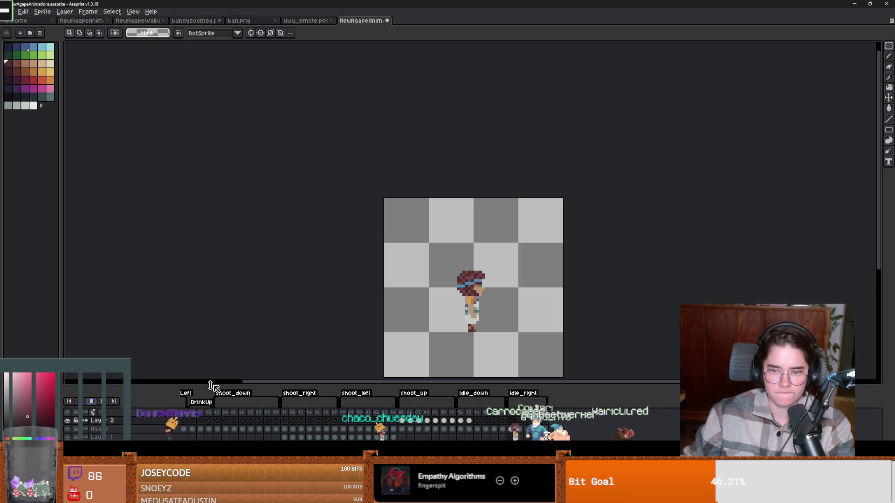
scroll(224, 366, "down", 2)
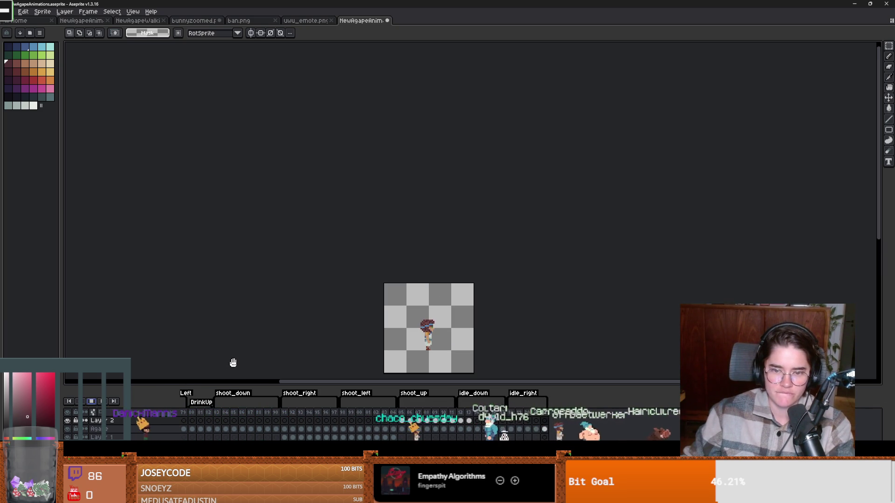
scroll(370, 366, "up", 3)
scroll(268, 320, "down", 1)
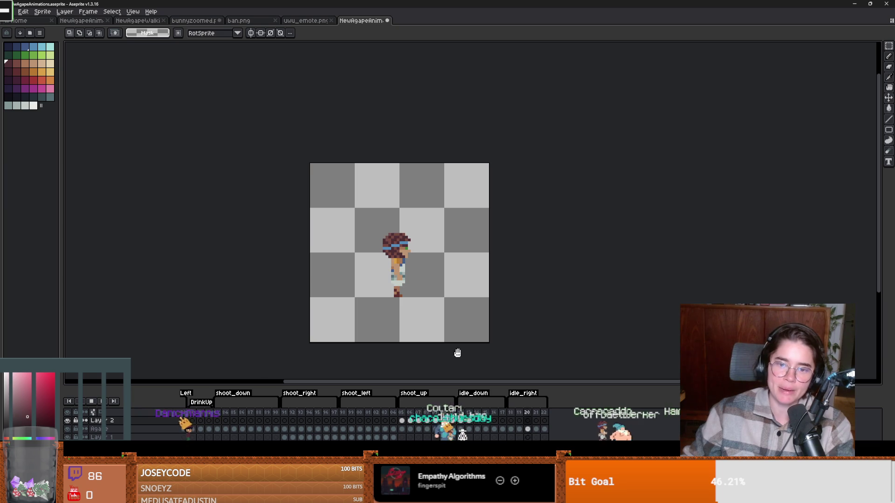
scroll(98, 407, "left", 2)
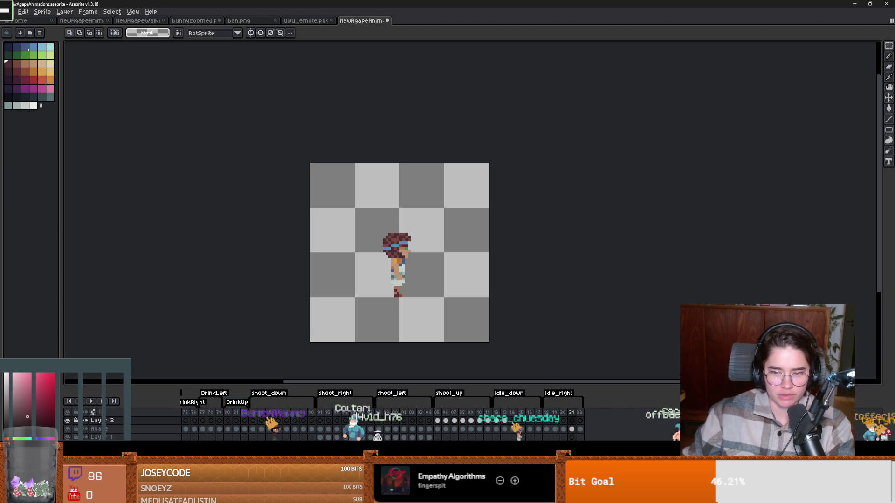
scroll(97, 408, "left", 4)
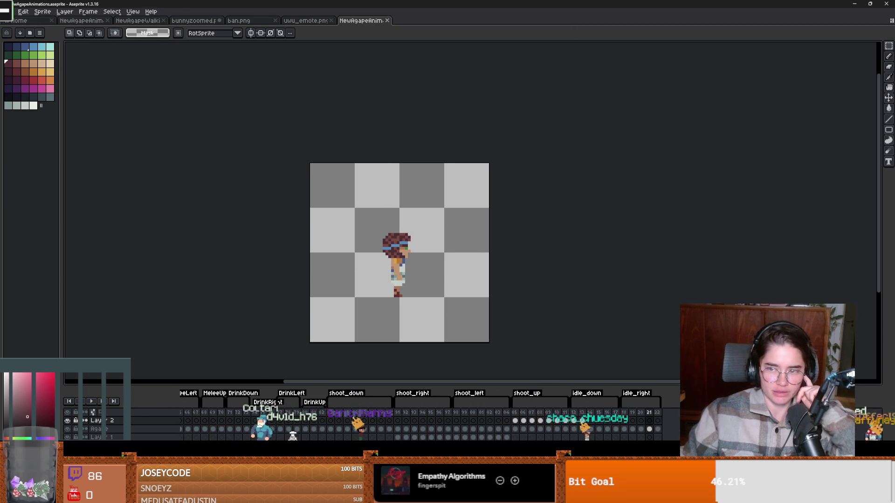
key("alt+Tab")
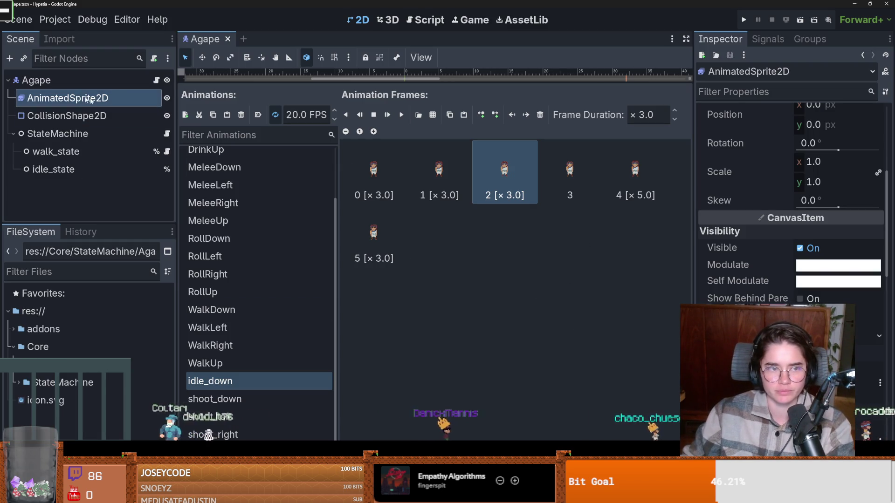
- Inspect the AnimatedSprite2D's Aseprite File source, closing the browser without changes
scroll(793, 209, "down", 10)
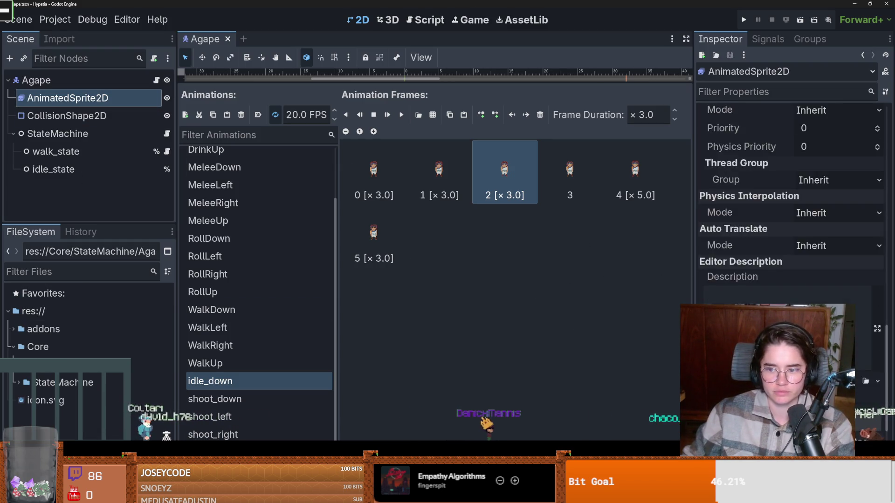
scroll(811, 279, "down", 5)
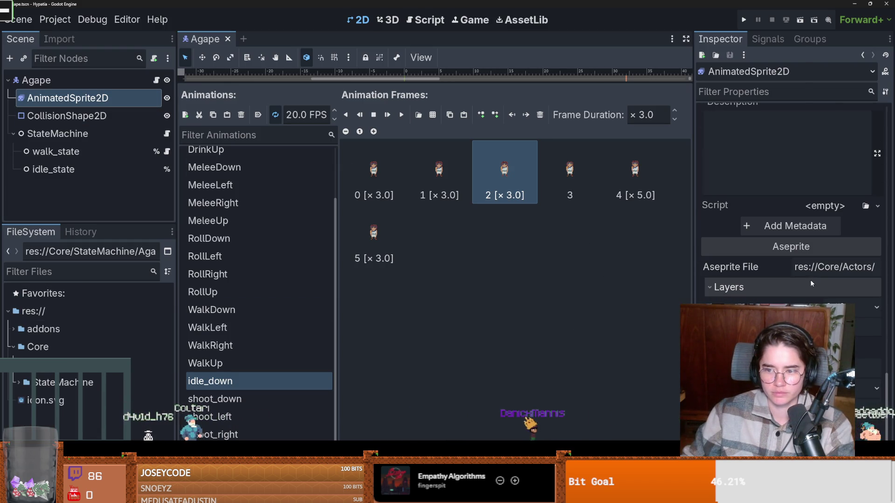
left_click(821, 267)
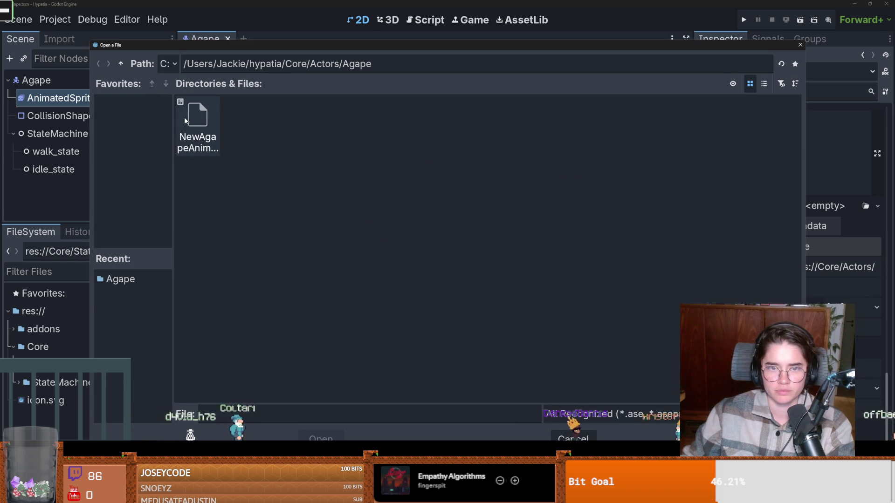
left_click(800, 45)
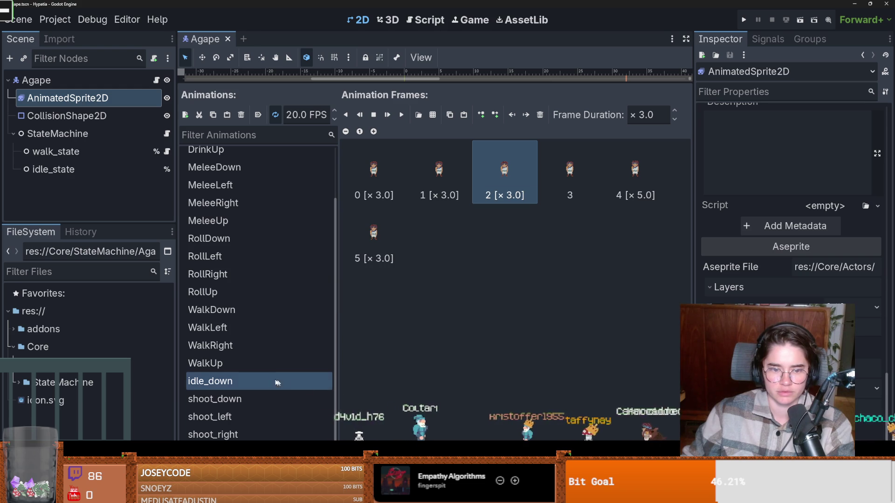
- Preview the shoot_down, WalkUp and idle_down animations, then return to Aseprite
scroll(267, 379, "up", 1)
scroll(268, 378, "down", 1)
left_click(223, 399)
left_click(222, 382)
left_click(222, 368)
left_click(222, 381)
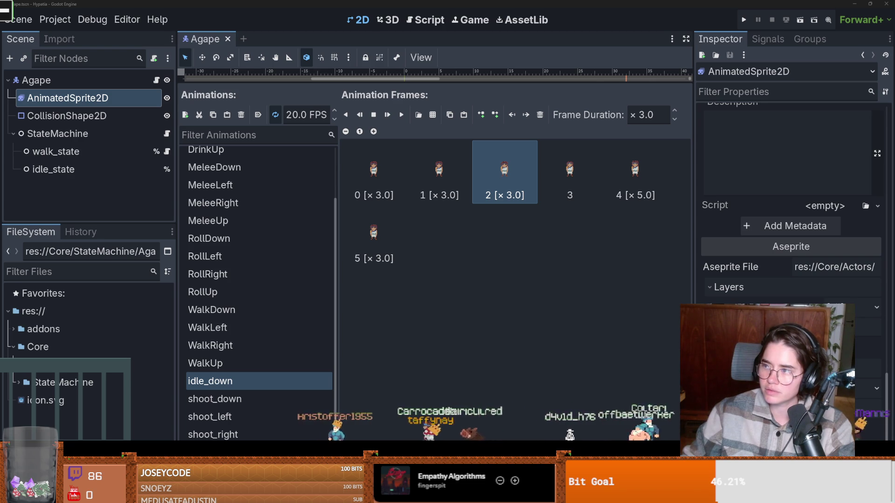
key("alt+Tab")
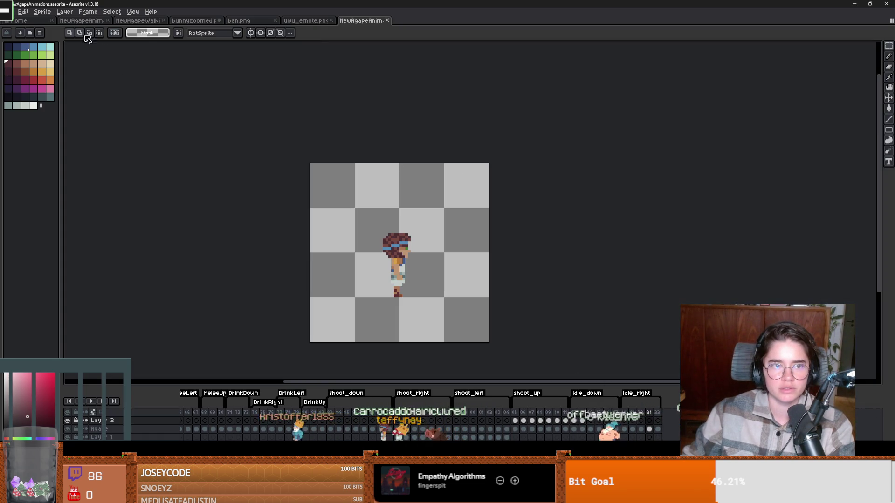
- Start Save As and browse from the C: drive into the user's home folder
left_click(22, 11)
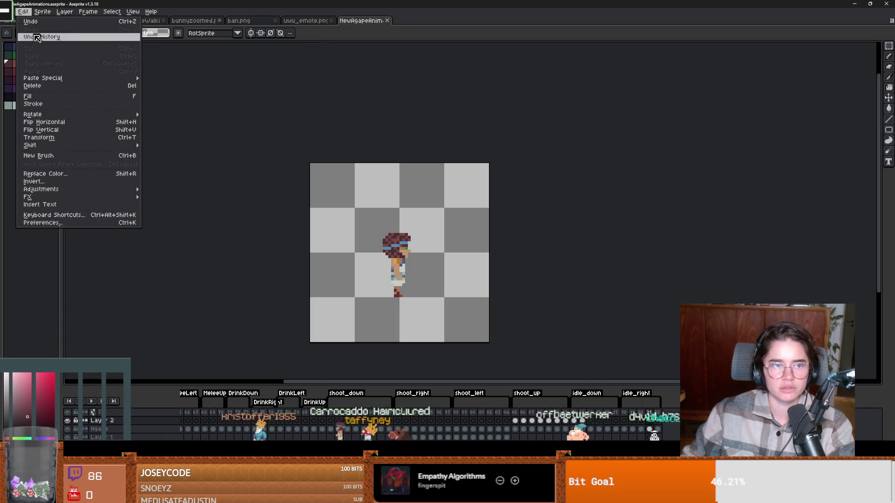
left_click(28, 63)
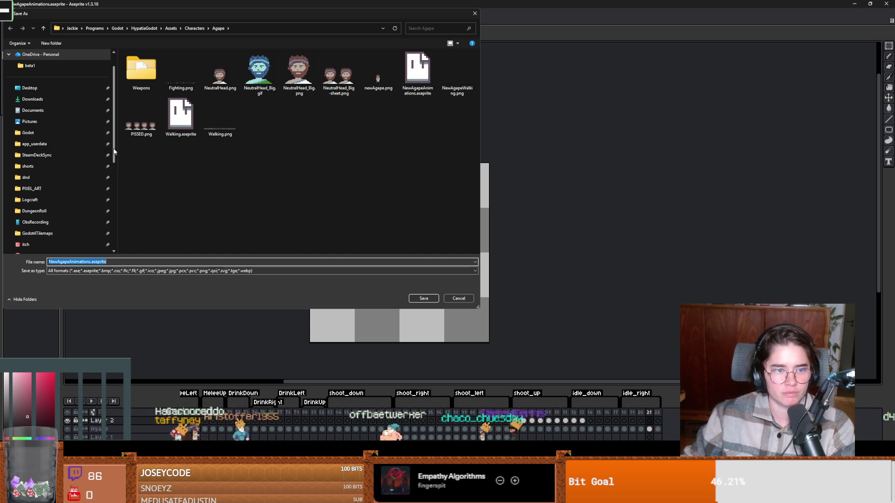
mouse_move(114, 153)
left_mouse_down()
mouse_move(119, 222)
mouse_move(108, 117)
left_mouse_up()
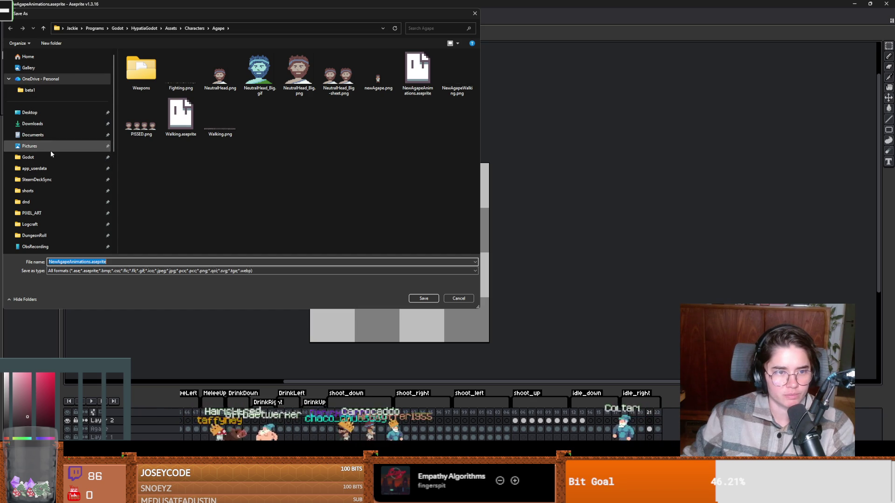
scroll(49, 196, "down", 5)
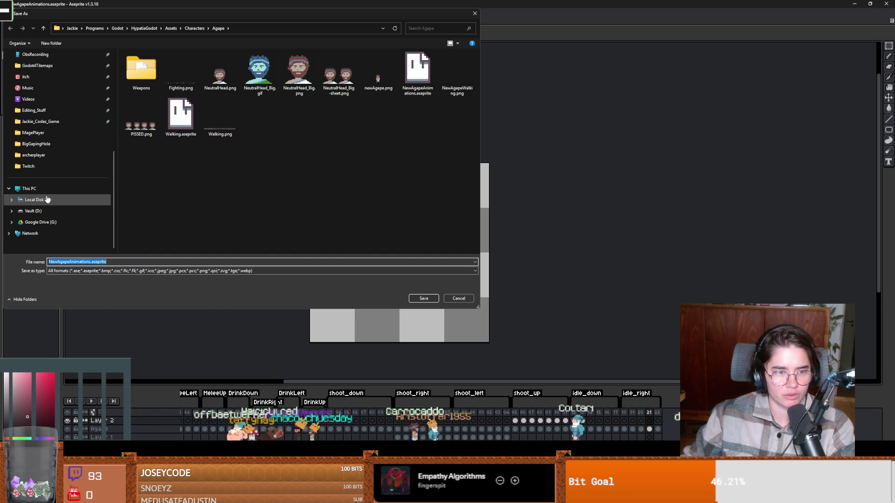
left_click(47, 200)
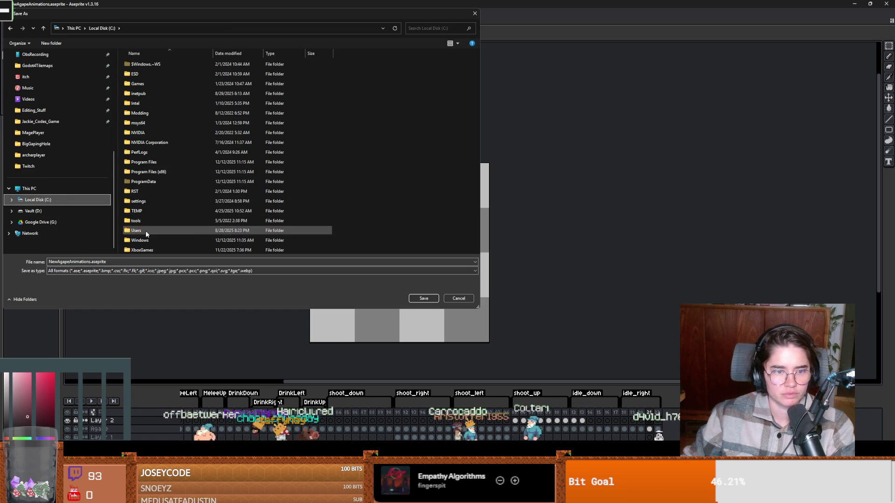
double_click(145, 230)
double_click(140, 75)
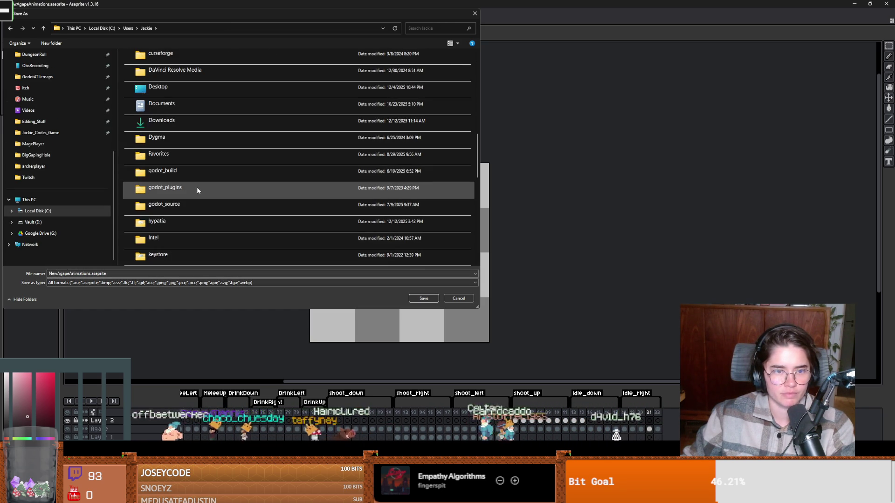
scroll(197, 188, "down", 2)
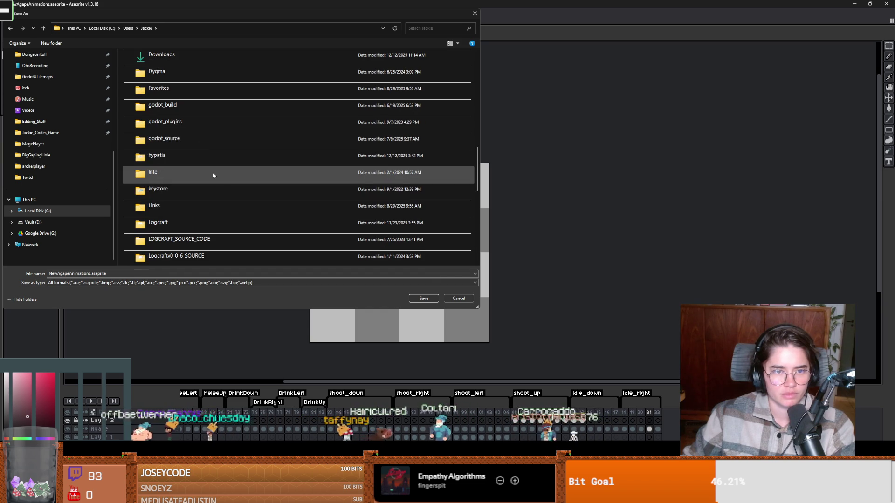
- Save into hypatia\Core\Actors\Agape, overwriting the existing NewAgapeAnimations.aseprite
double_click(166, 159)
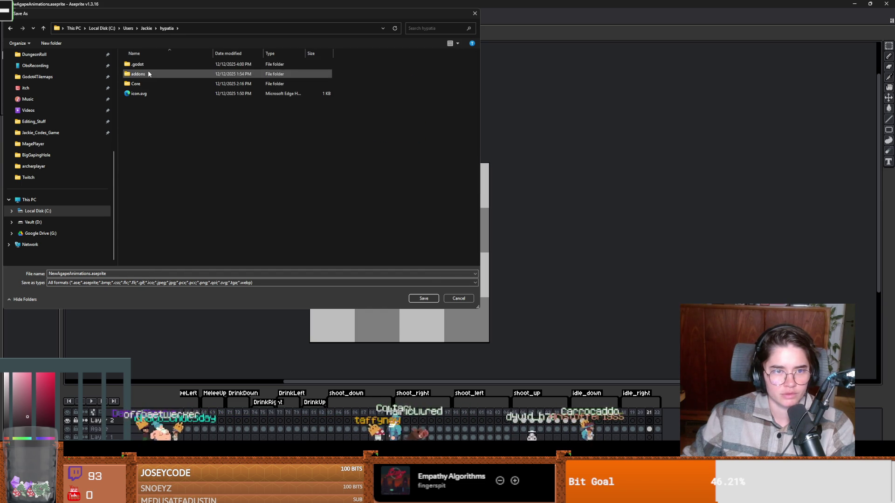
double_click(158, 84)
double_click(192, 62)
double_click(139, 65)
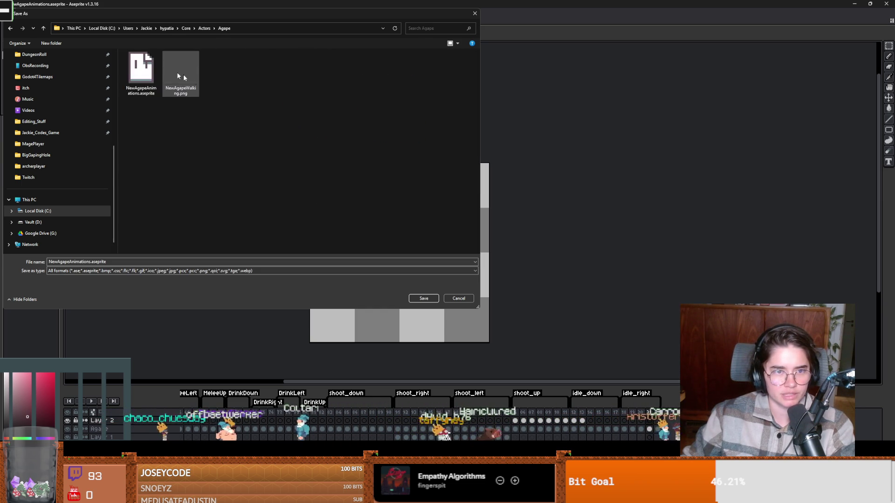
left_click(410, 299)
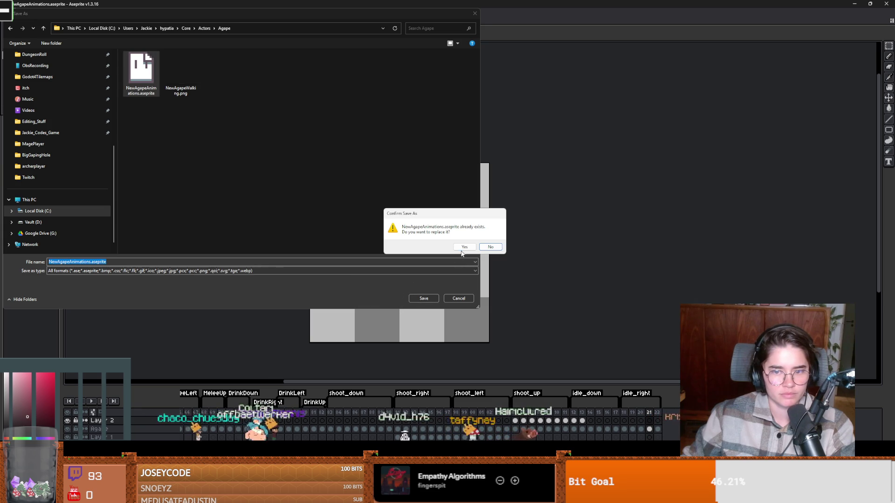
left_click(464, 247)
scroll(399, 239, "up", 2)
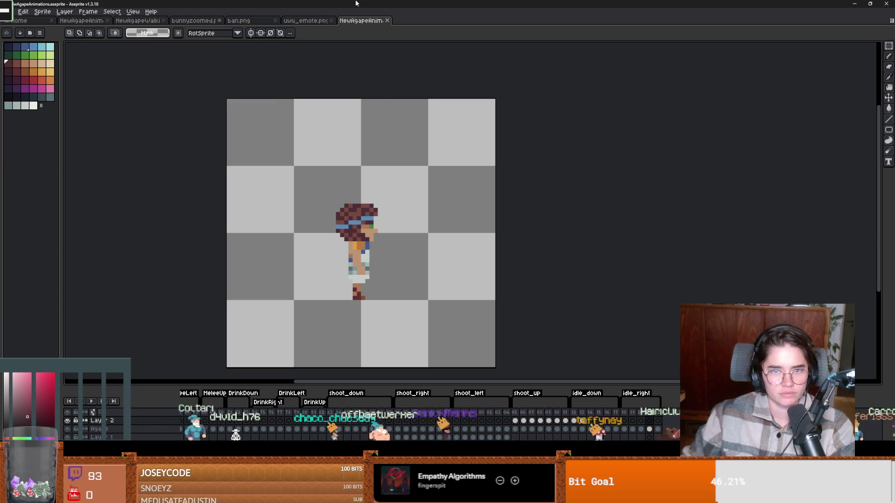
- Reselect AnimatedSprite2D and preview the re-imported five-frame idle_right animation at 7 FPS
key("alt+Tab")
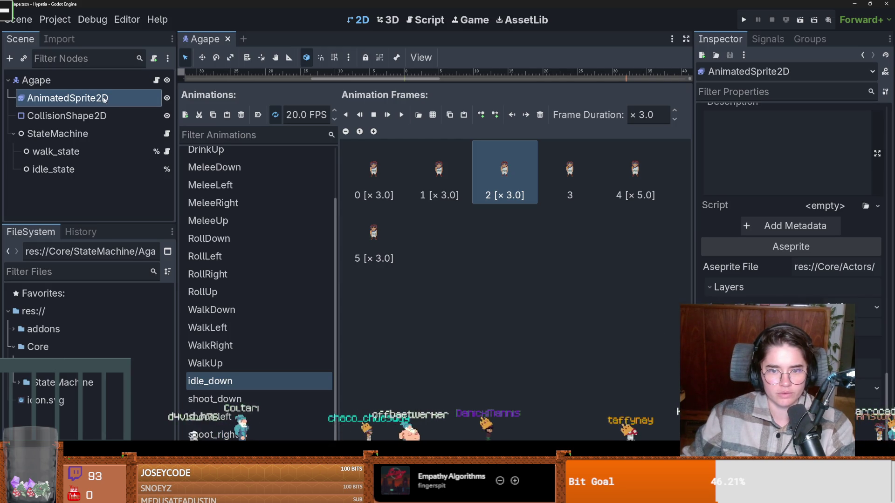
left_click(66, 115)
left_click(67, 98)
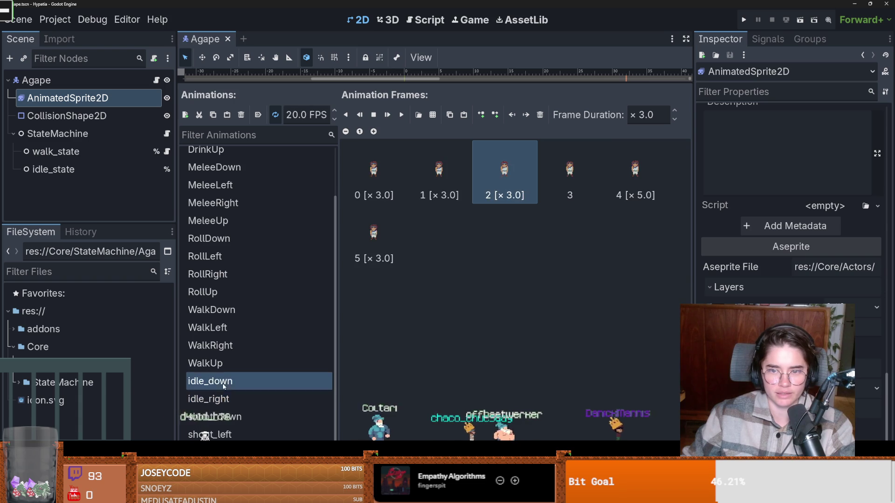
left_click(224, 399)
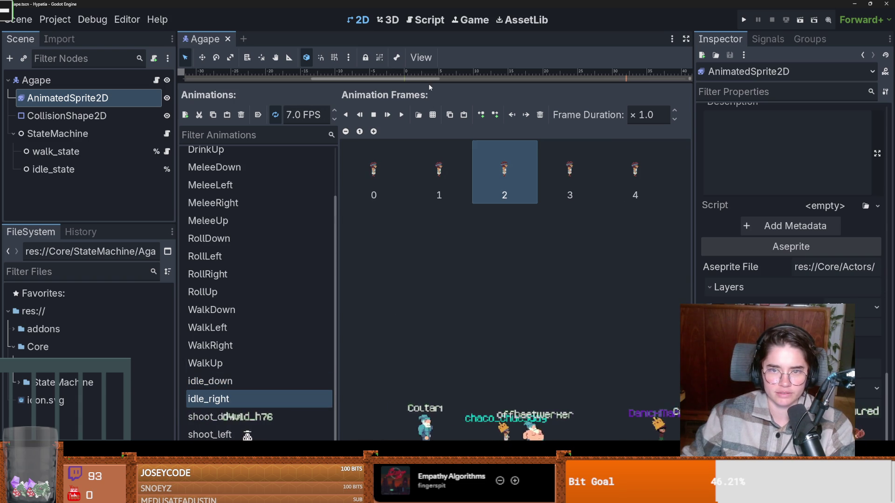
left_click_drag(429, 84, 429, 238)
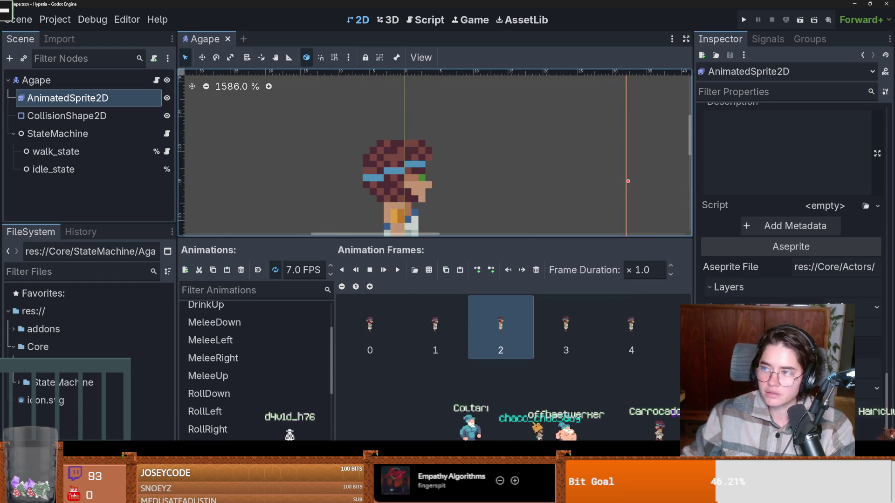
key("alt+Tab")
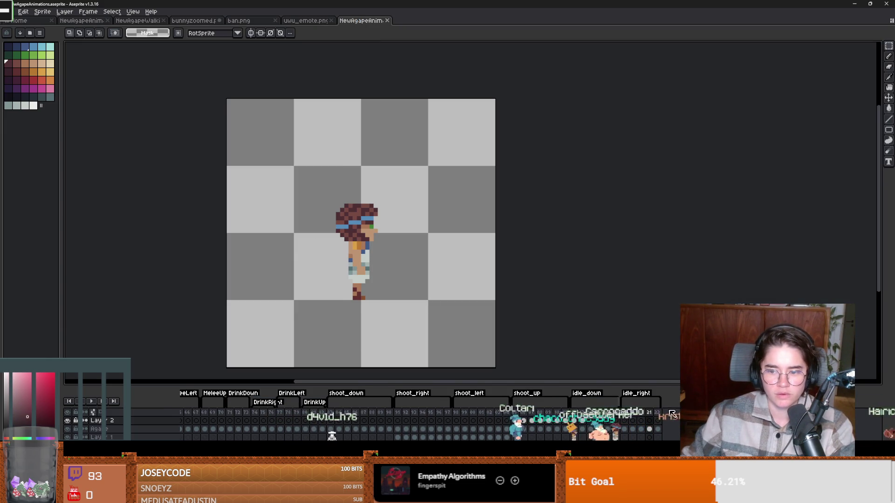
- Edit the idle_right tag's To value in Tag Properties so it ends one frame earlier
key("Home")
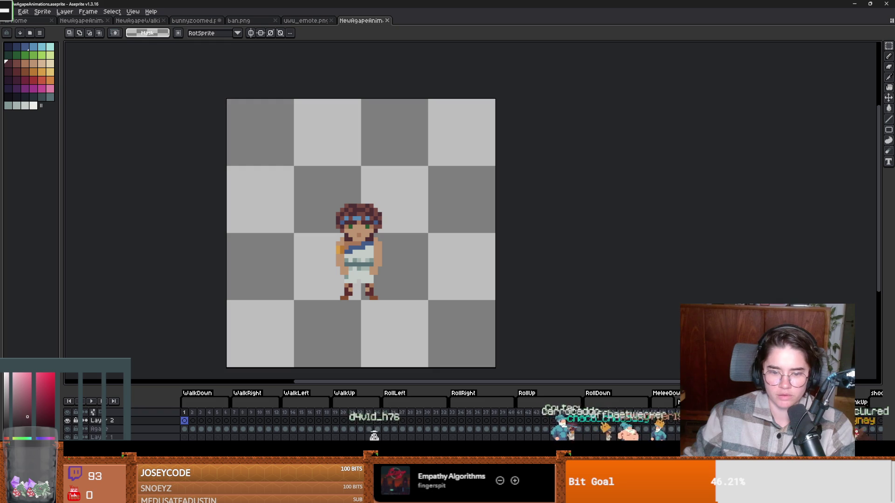
scroll(354, 415, "right", 5)
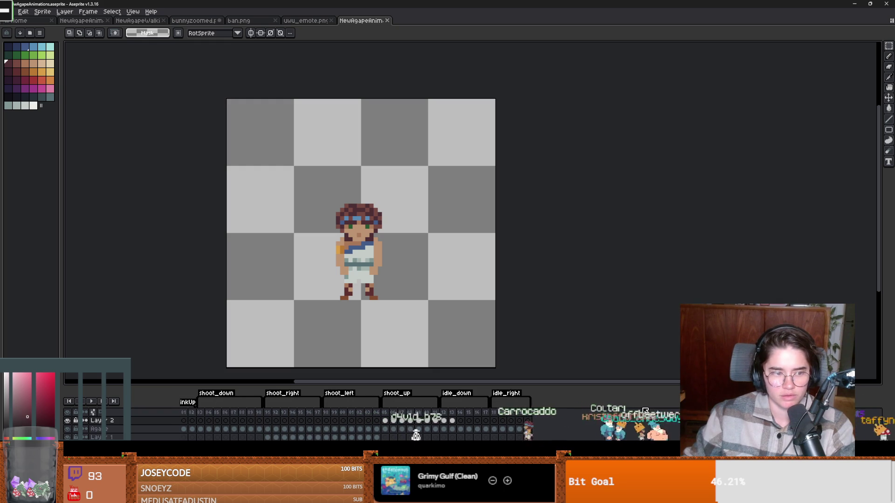
left_click(528, 413)
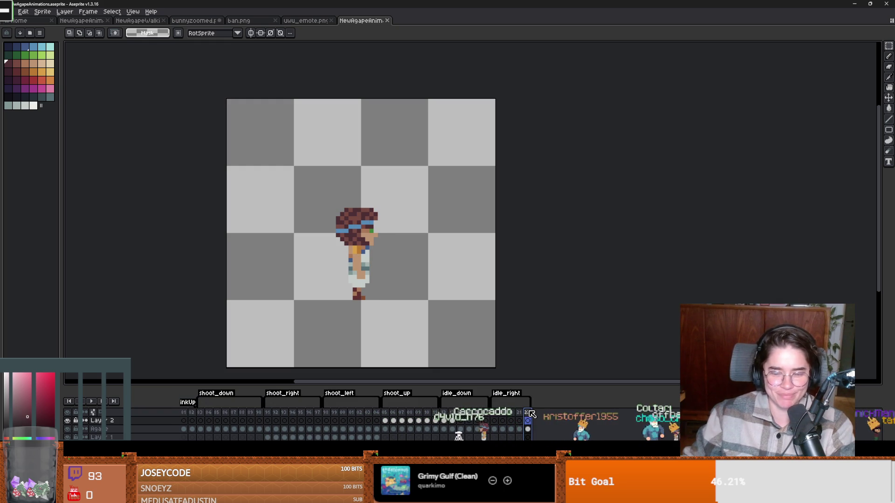
double_click(508, 393)
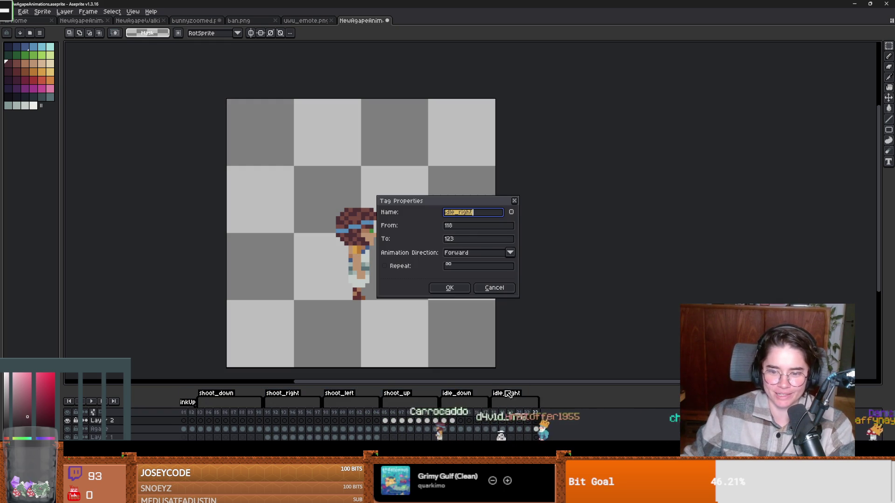
type("2")
key("Return")
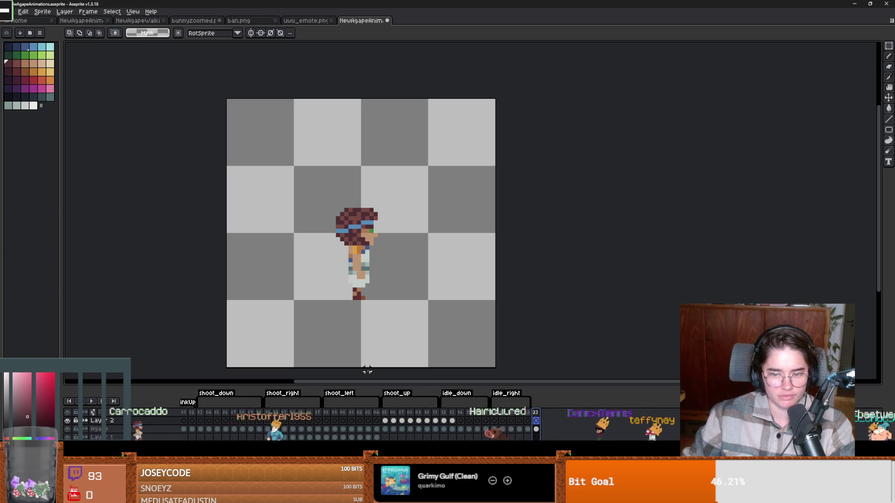
- Enlarge the canvas area above the timeline and try a marquee around the sprite
left_click_drag(427, 385, 426, 365)
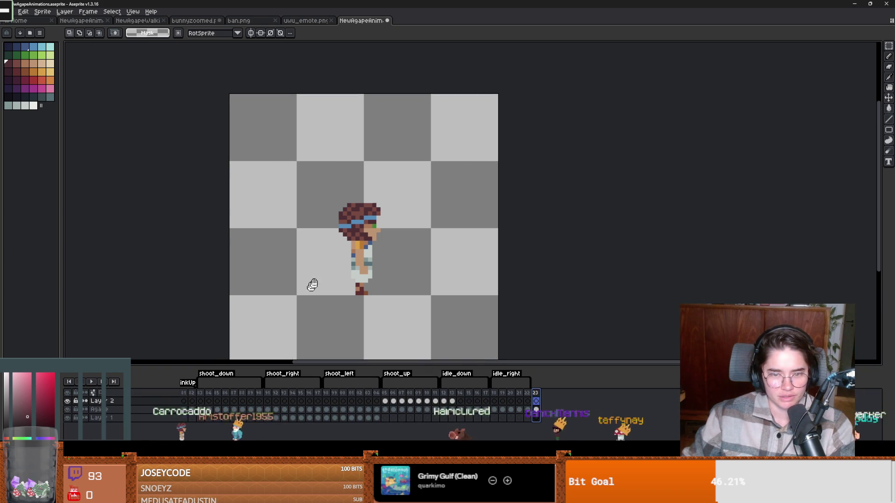
scroll(368, 230, "up", 1)
scroll(345, 271, "right", 3)
scroll(345, 270, "up", 2)
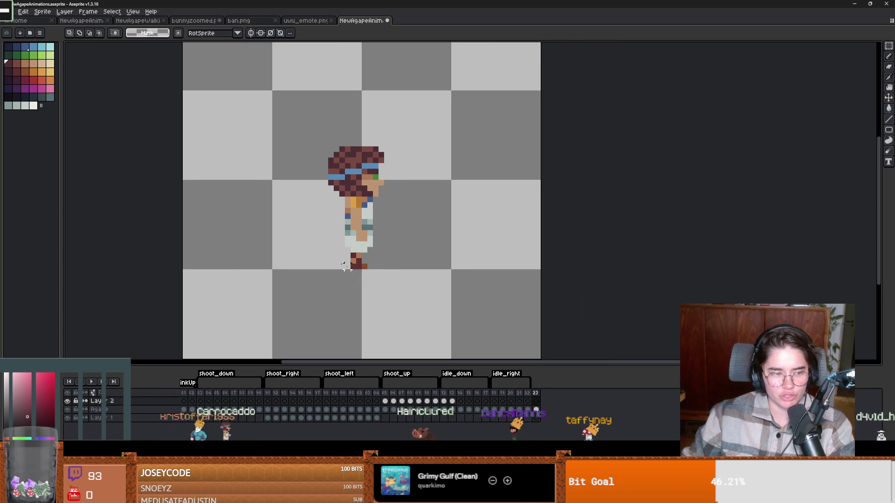
left_click_drag(273, 120, 443, 304)
left_click(599, 278)
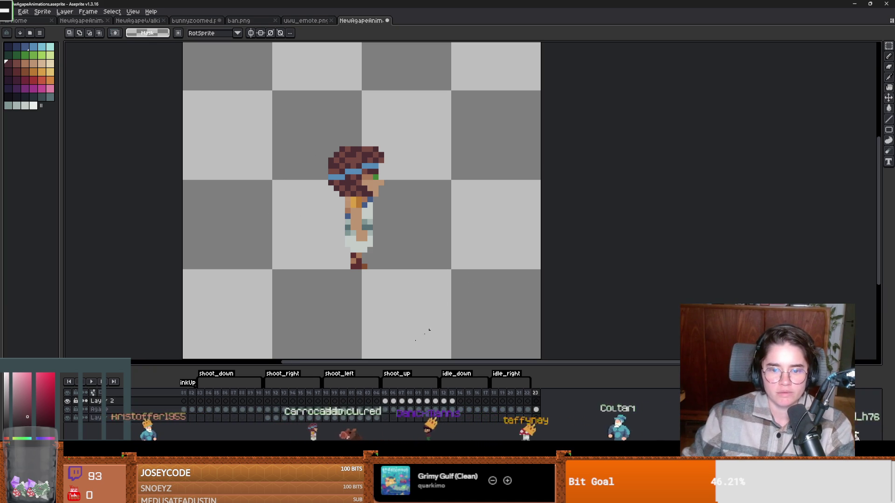
- On frame 19 of the Agape layer, marquee-select the whole rear-facing figure
scroll(217, 404, "left", 3)
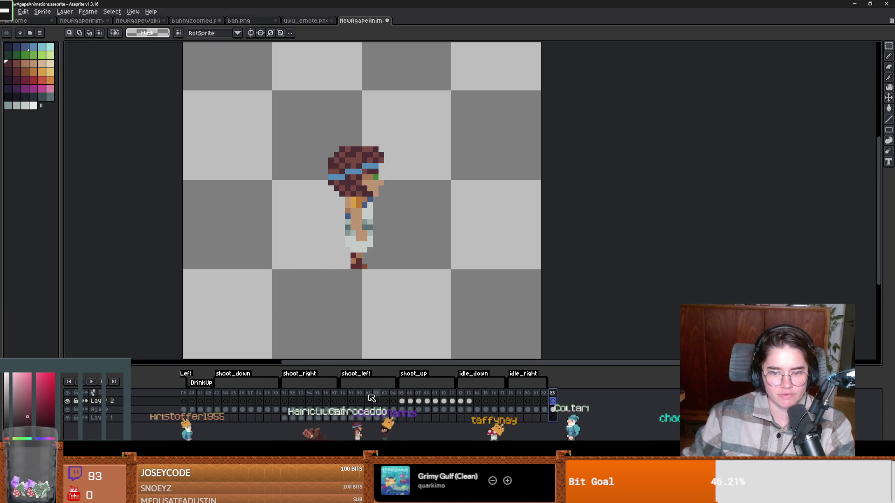
scroll(419, 401, "left", 15)
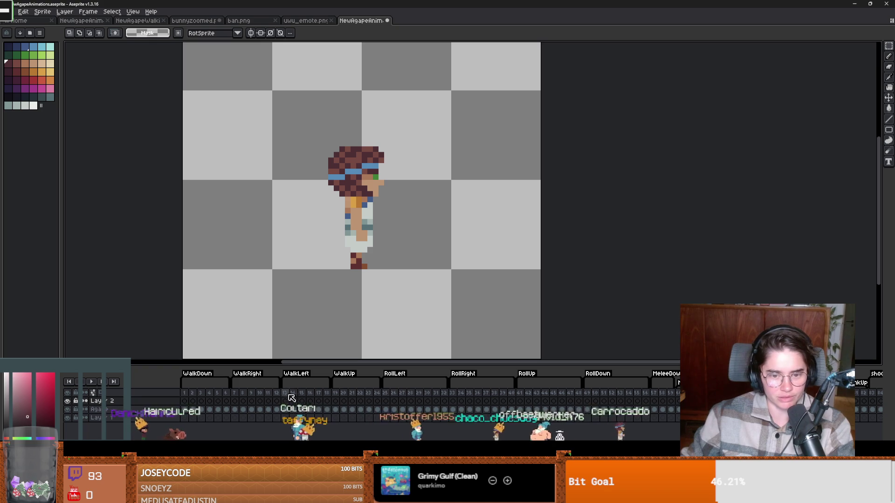
left_click(335, 394)
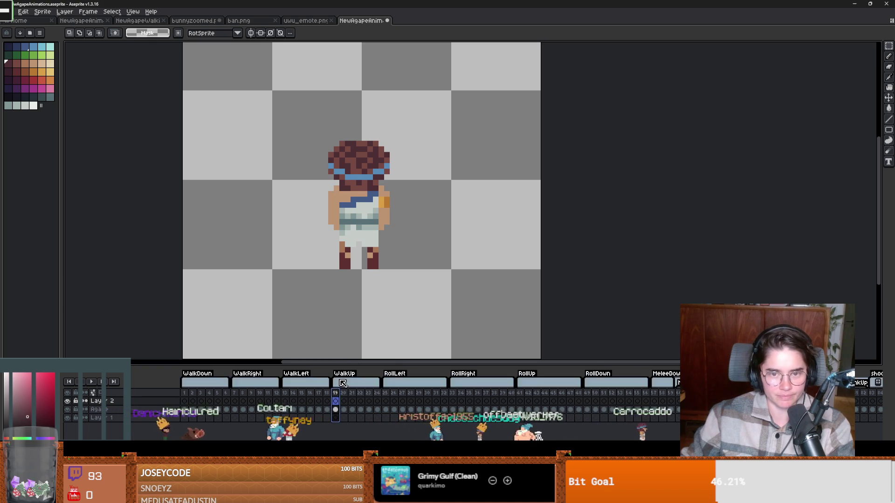
left_click(336, 410)
left_click_drag(260, 106, 463, 304)
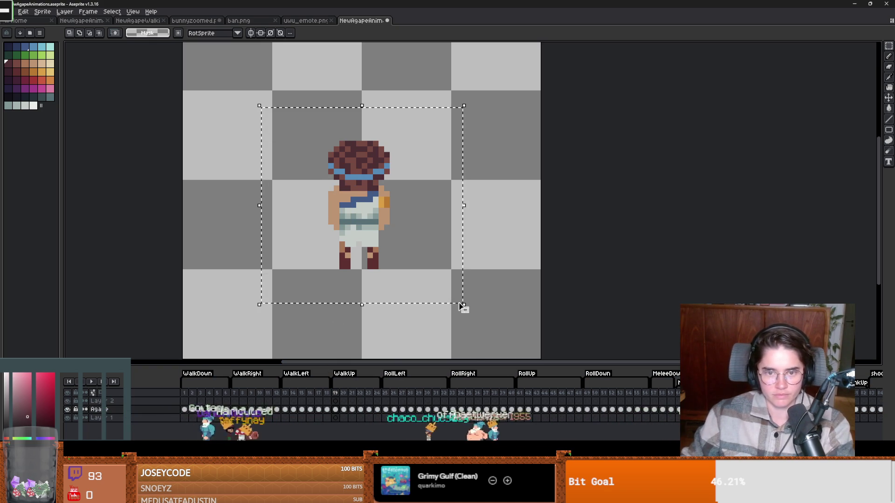
- Copy the rear-facing frame and paste it as a new frame at the end of idle_right
left_click_drag(451, 269, 541, 359)
key("ctrl+a")
scroll(406, 397, "right", 5)
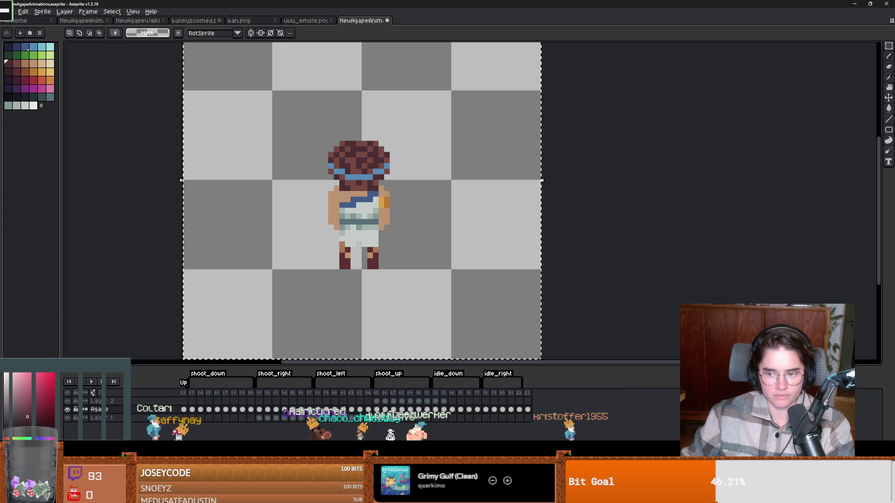
key("End")
key("ctrl+v")
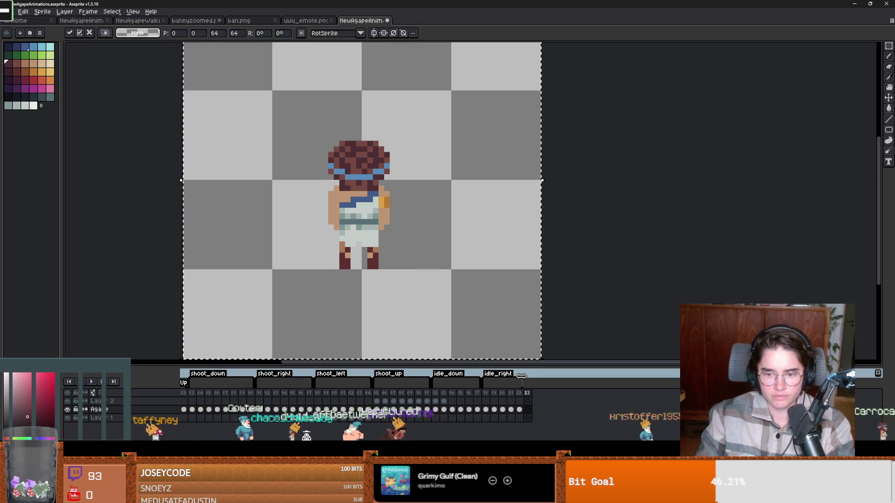
key("alt+n")
- Raise the chest strip one pixel and pencil in tan skin and greenish-grey tunic pixels
scroll(391, 158, "up", 2)
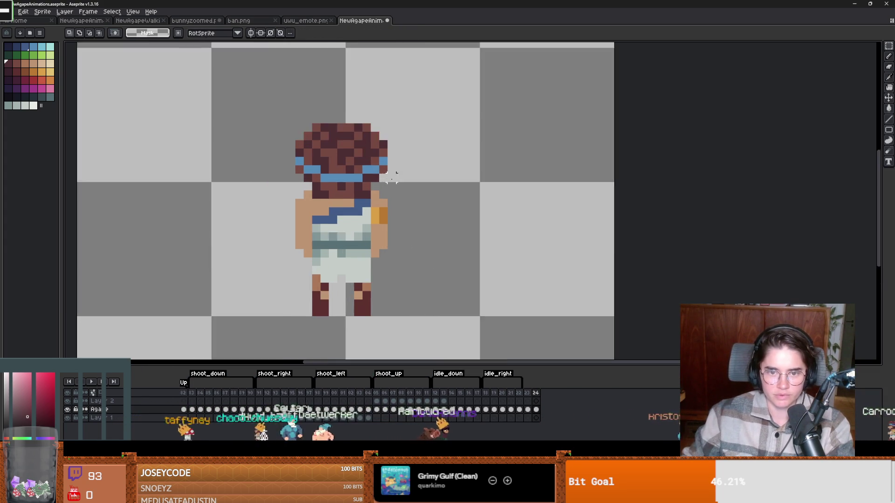
mouse_move(285, 210)
left_mouse_down()
mouse_move(405, 246)
mouse_move(285, 210)
left_mouse_up()
mouse_move(386, 240)
left_mouse_down()
mouse_move(373, 289)
mouse_move(349, 235)
mouse_move(423, 230)
mouse_move(386, 232)
left_mouse_up()
key("b")
left_click(379, 237, "alt")
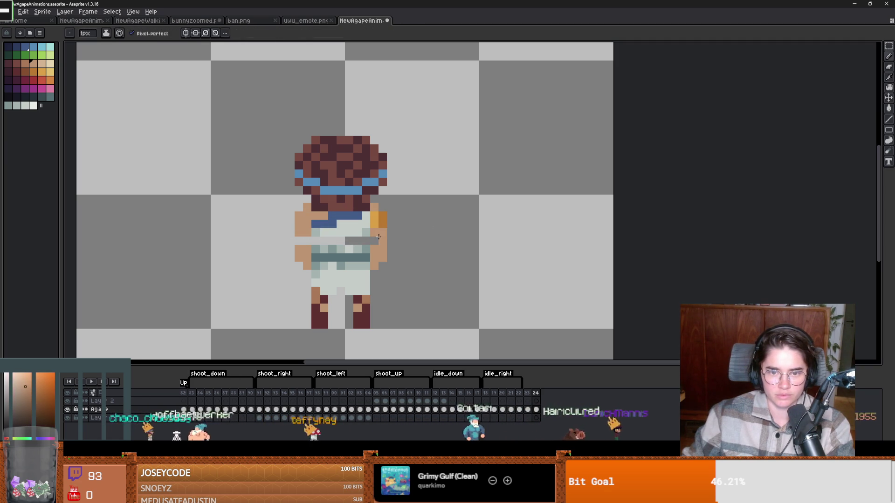
left_click(366, 239, "alt")
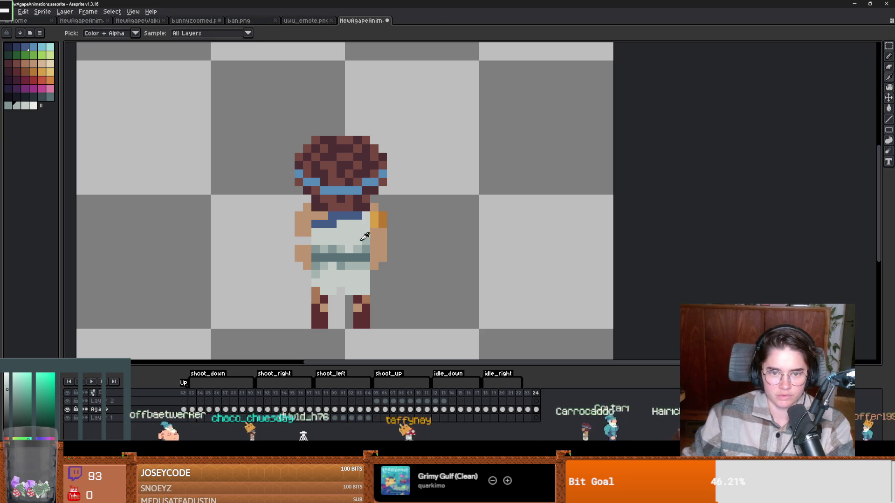
- Touch up with the tan skin colour and add a new frame after frame 24
scroll(311, 238, "down", 1)
scroll(312, 239, "up", 1)
left_click(310, 236, "alt")
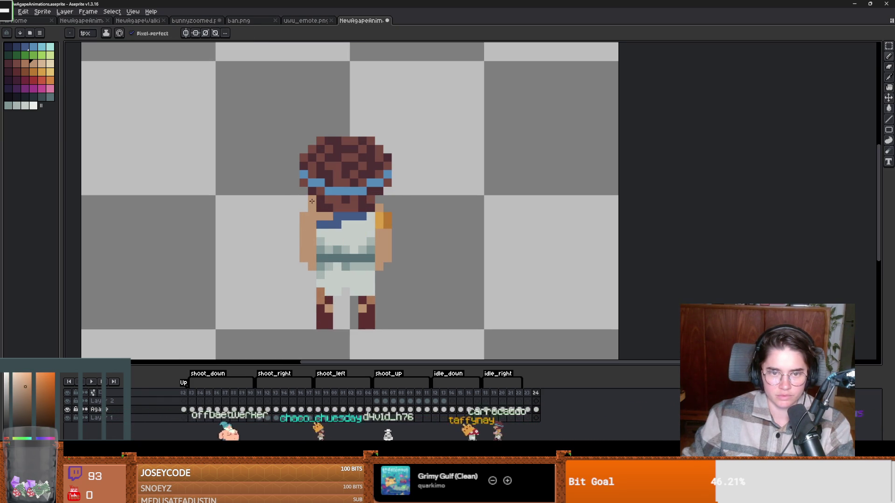
scroll(418, 236, "down", 2)
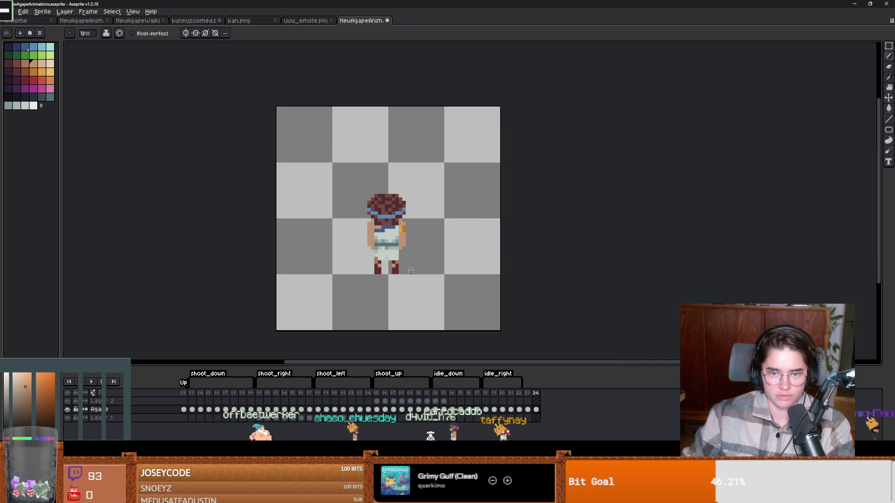
key("alt+n")
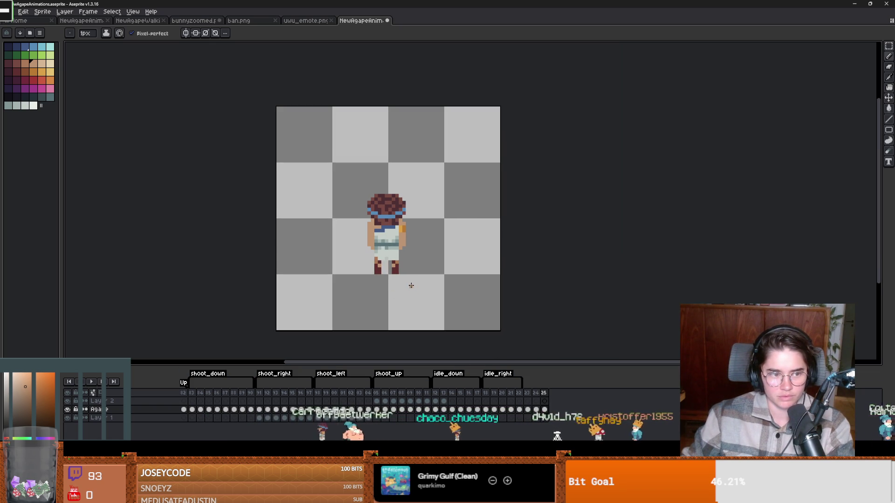
- On frame 25, try moving the arm pixels, then undo the move
left_click(544, 393)
scroll(419, 262, "up", 2)
key("m")
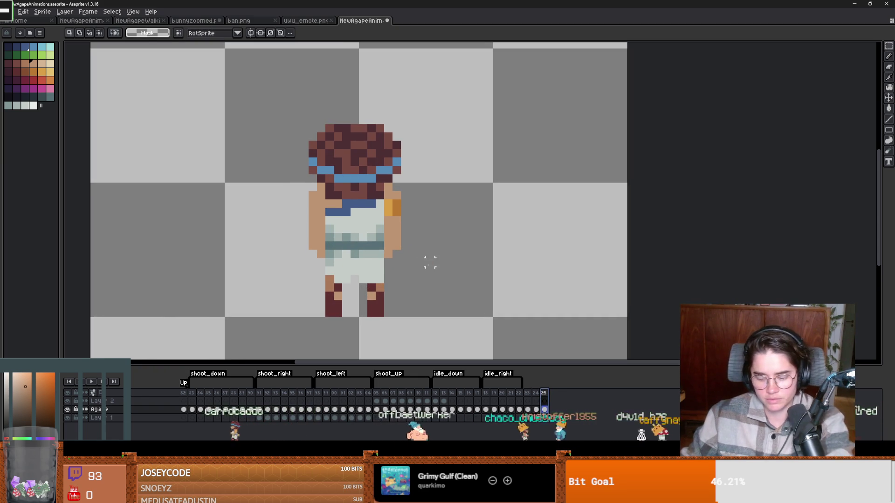
scroll(409, 253, "up", 2)
scroll(409, 253, "down", 2)
scroll(443, 260, "up", 1)
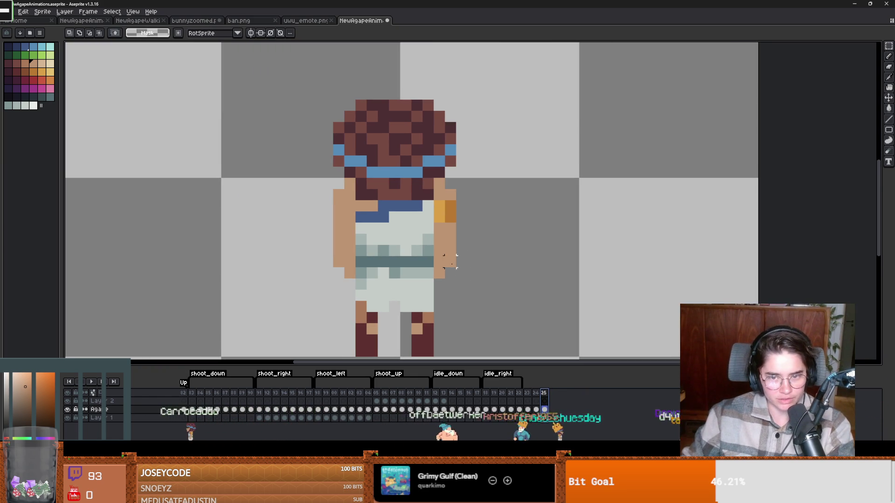
left_click_drag(442, 279, 455, 250)
mouse_move(321, 244)
left_mouse_down()
mouse_move(356, 278)
mouse_move(348, 259)
left_mouse_up()
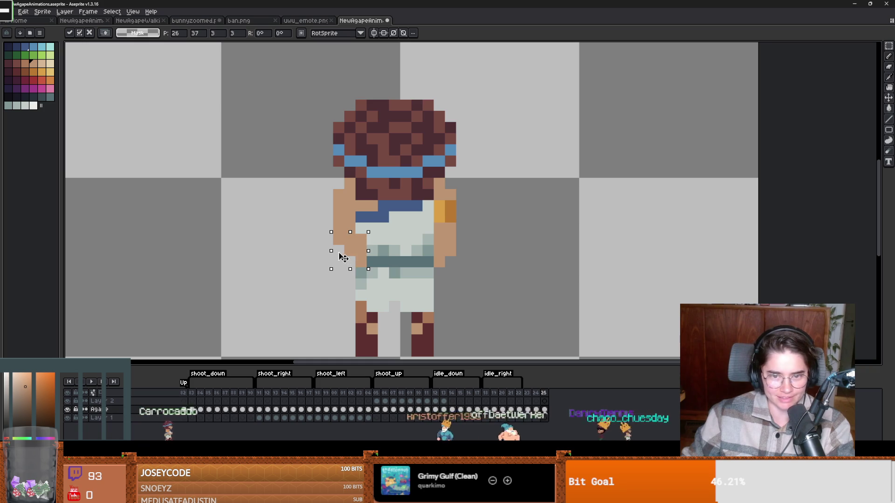
key("ctrl+z")
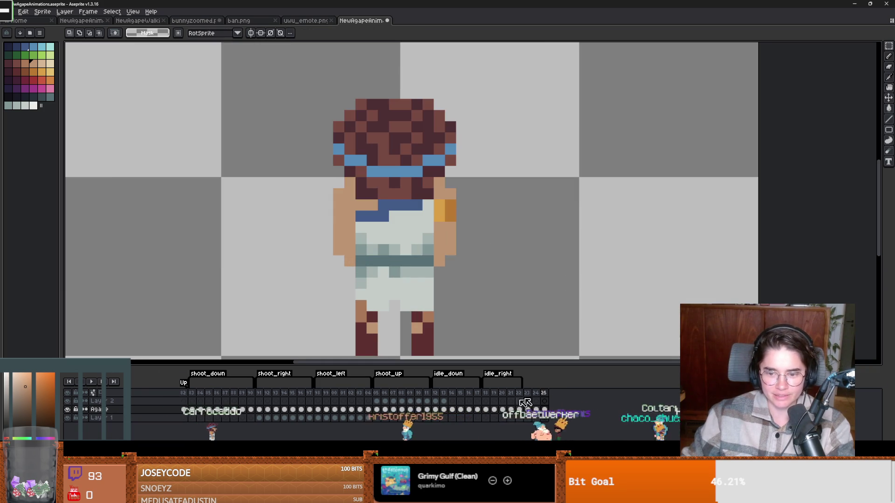
- Select the character's head and raise it by one pixel
scroll(505, 194, "down", 1)
left_click_drag(333, 116, 487, 203)
left_click_drag(429, 182, 430, 174)
key("Return")
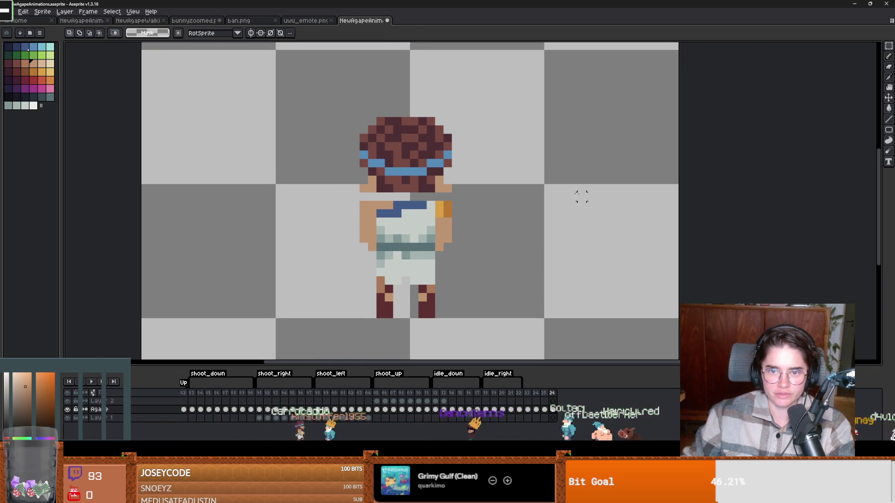
scroll(455, 201, "up", 1)
- Pencil dark blue pixels onto the shirt, then switch the colour to tan skin
key("b")
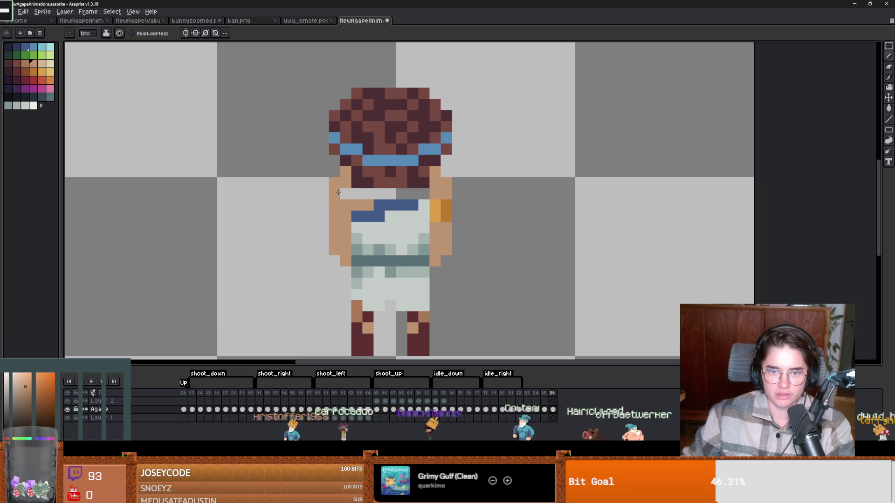
left_click(397, 205, "alt")
left_click(379, 205)
left_click(424, 194)
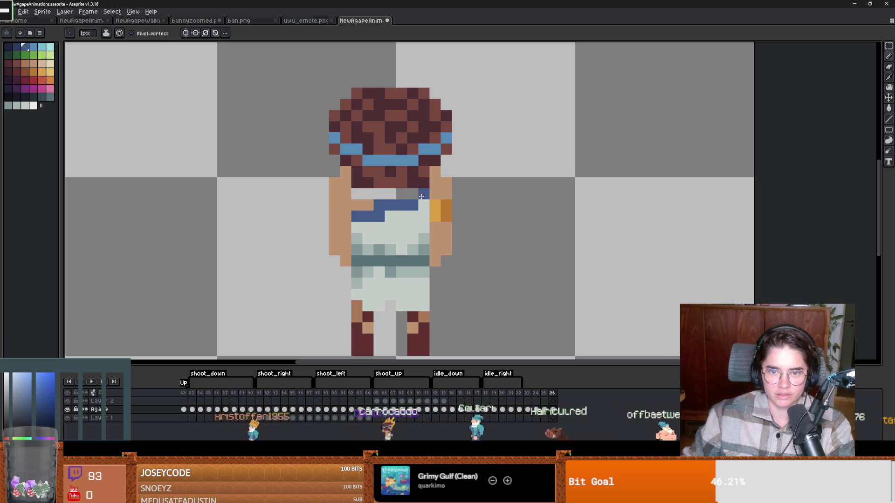
left_click(385, 198, "alt")
scroll(415, 198, "down", 3)
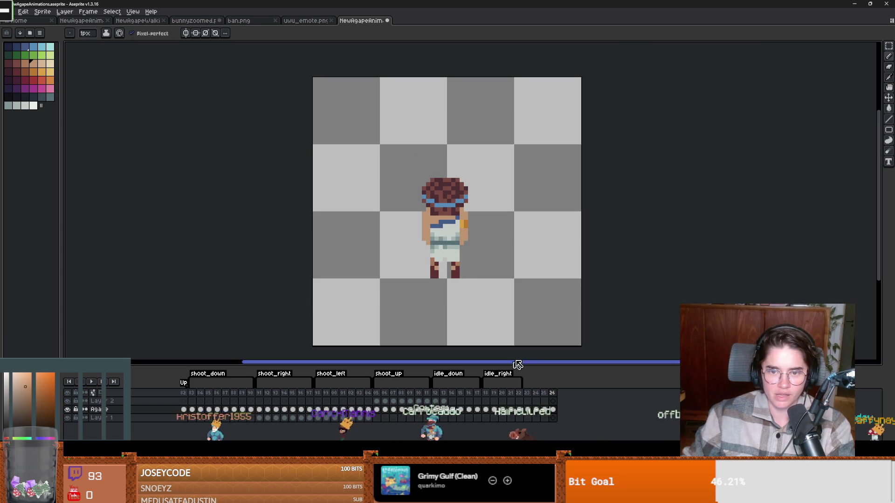
- Select frames 23–26 in the timeline and step through frames 25 to 27
left_click_drag(528, 394, 561, 397)
left_click(554, 394)
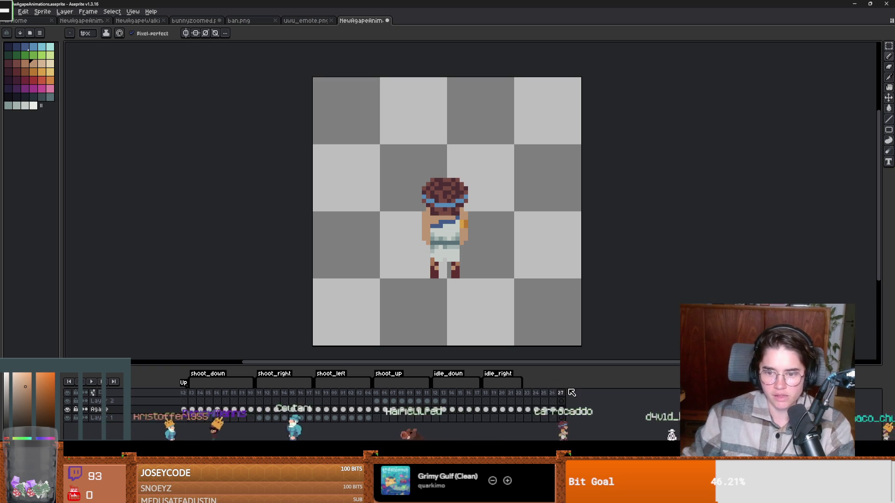
key("Left")
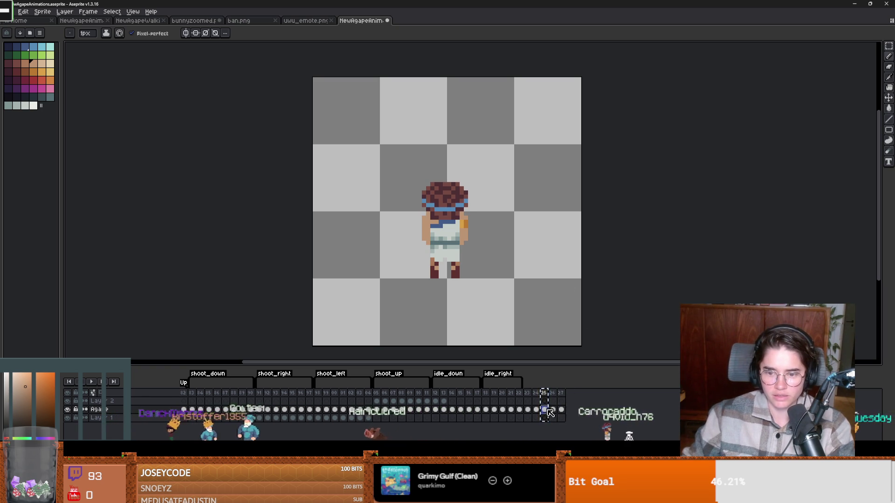
key("Right")
key("Right")
- Tag frames 23–27 in Aseprite as idle_up
left_click_drag(561, 393, 527, 393)
right_click(554, 422)
left_click(600, 433)
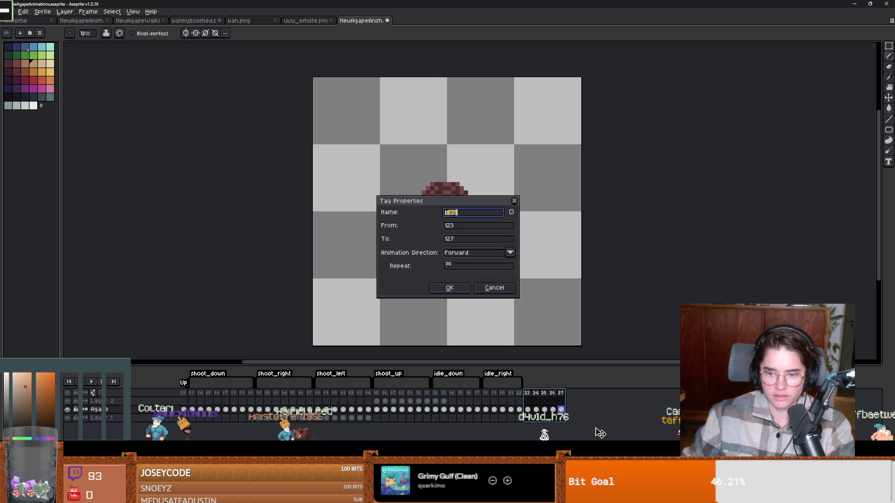
type("idle_up")
key("Return")
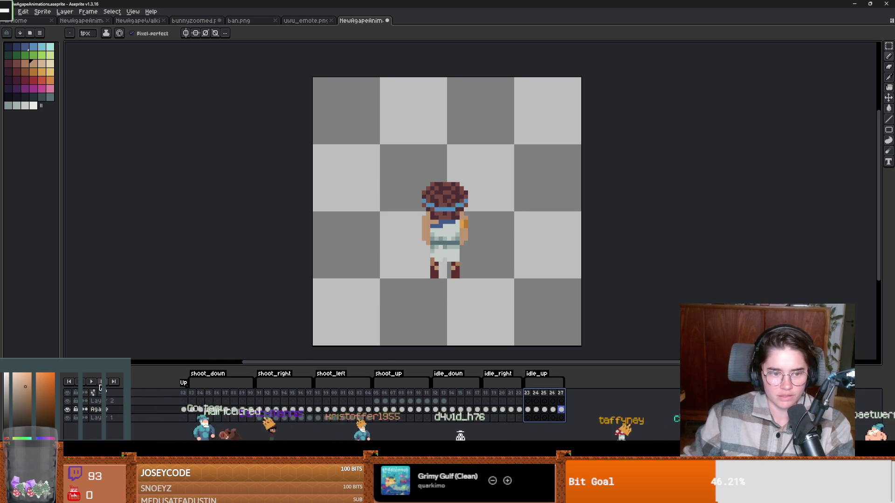
- Preview the idle_up animation, save the sprite file, and switch to Godot
left_click(91, 382)
scroll(349, 298, "up", 1)
scroll(349, 298, "down", 2)
key("v")
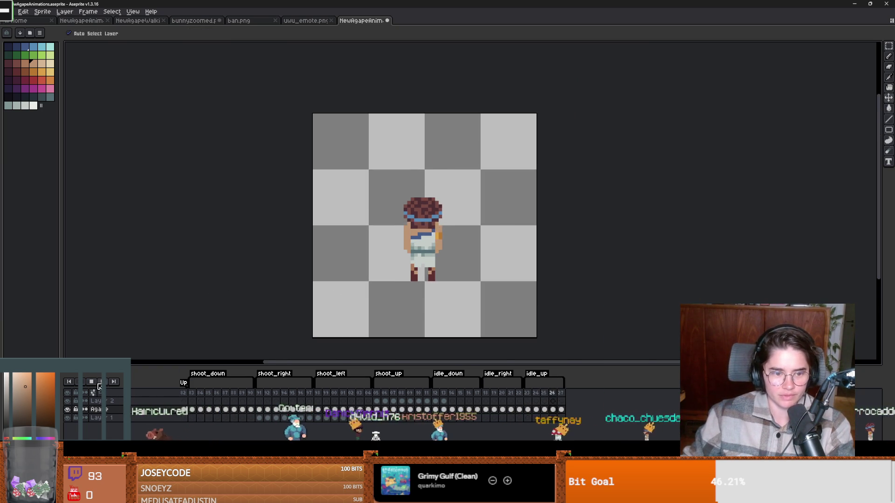
key("ctrl+s")
key("b")
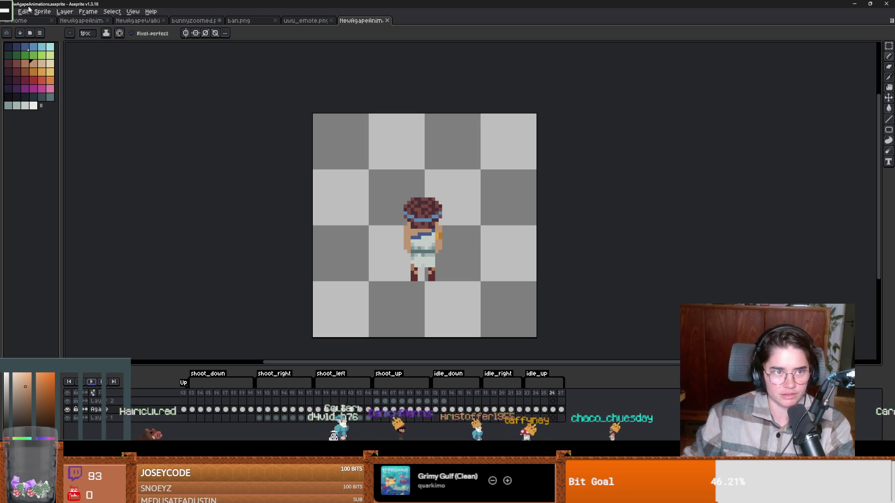
left_click(28, 8)
left_click(50, 71)
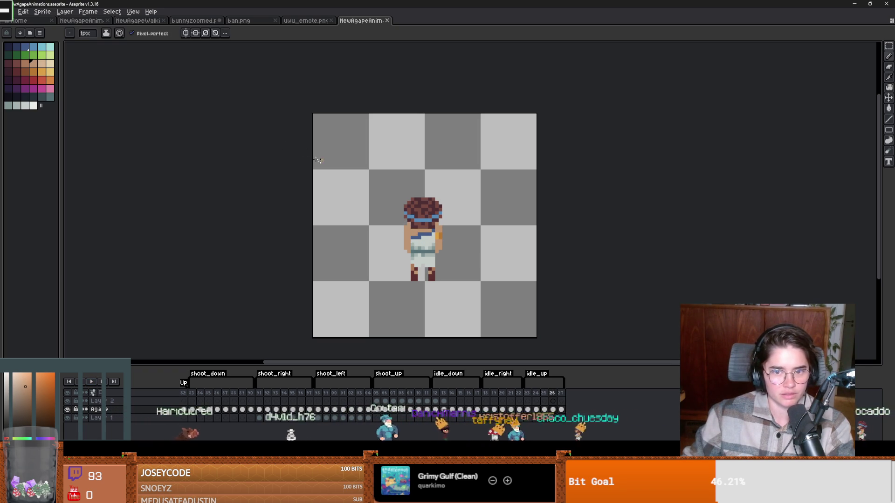
key("alt+Tab")
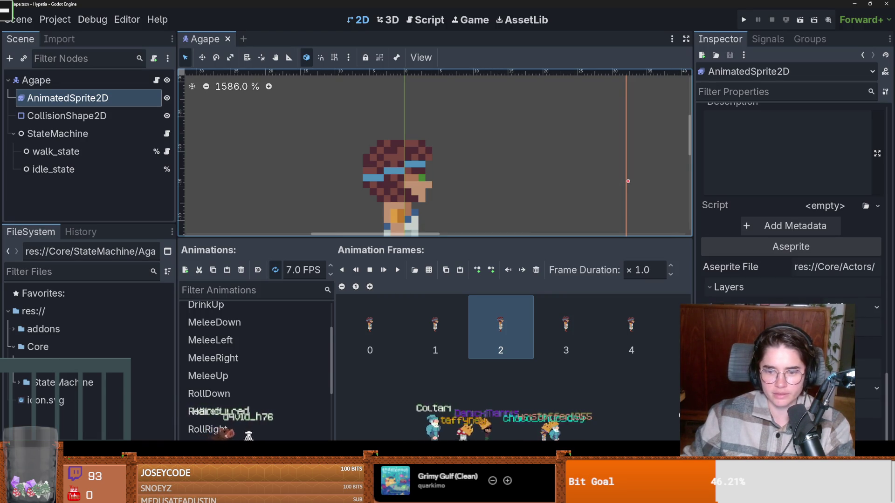
- Re-save the sprite in Aseprite with Save As, replacing the existing file, then return to Godot
scroll(239, 401, "down", 5)
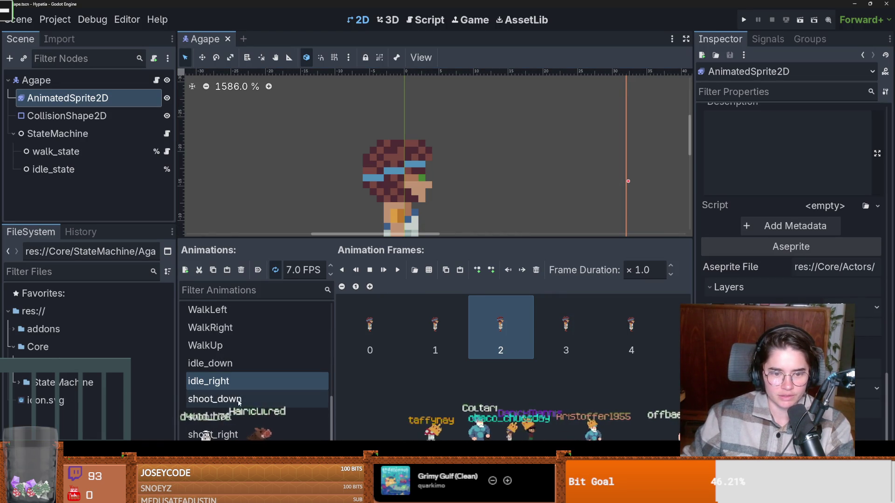
key("alt+Tab")
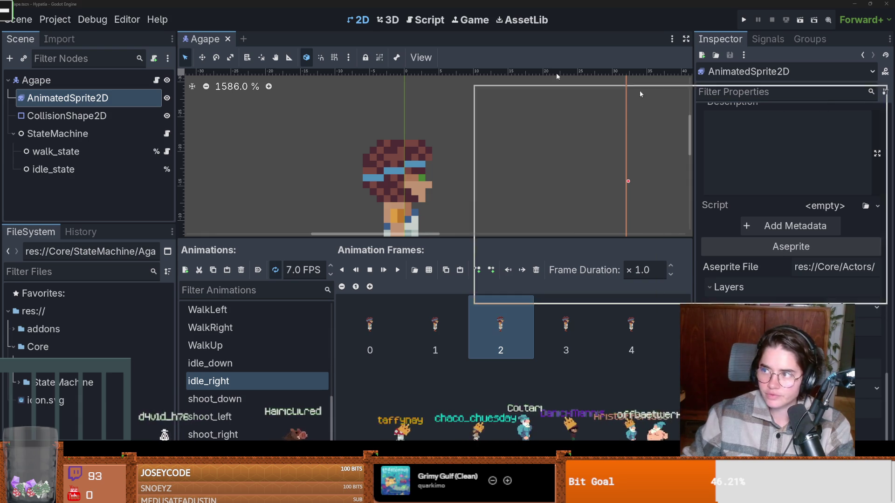
left_click(14, 11)
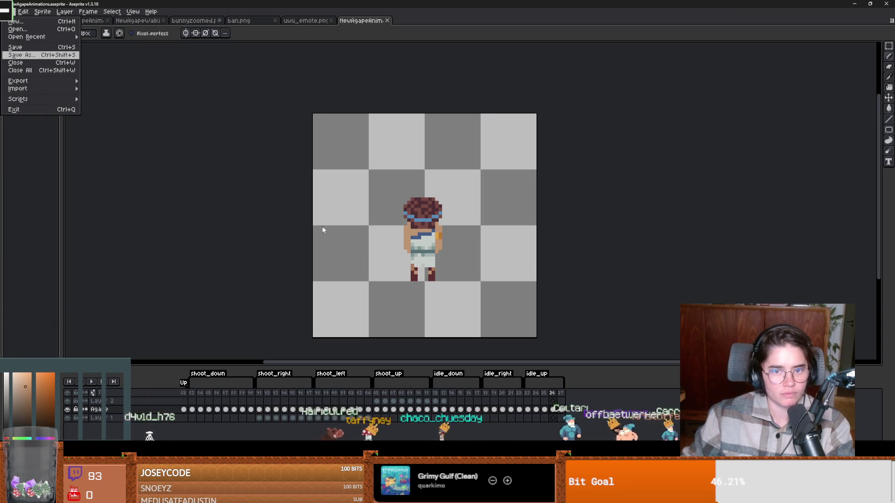
left_click(19, 108)
left_click(417, 298)
left_click(461, 248)
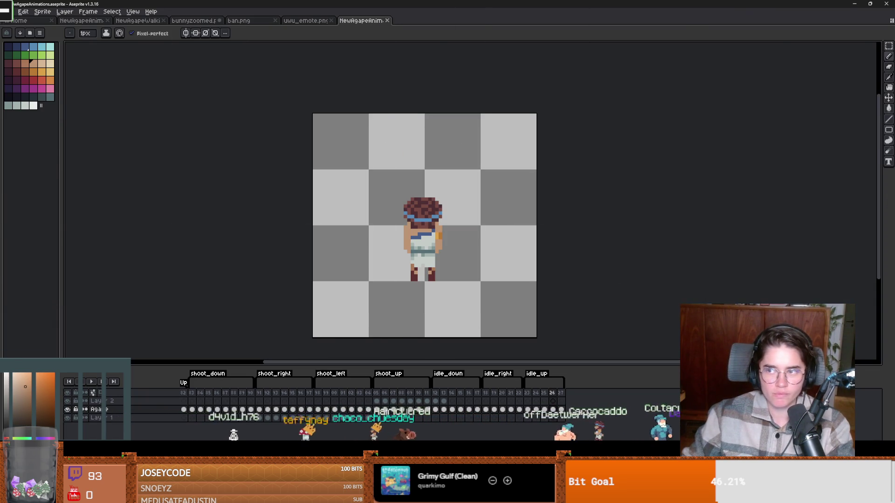
key("alt+Tab")
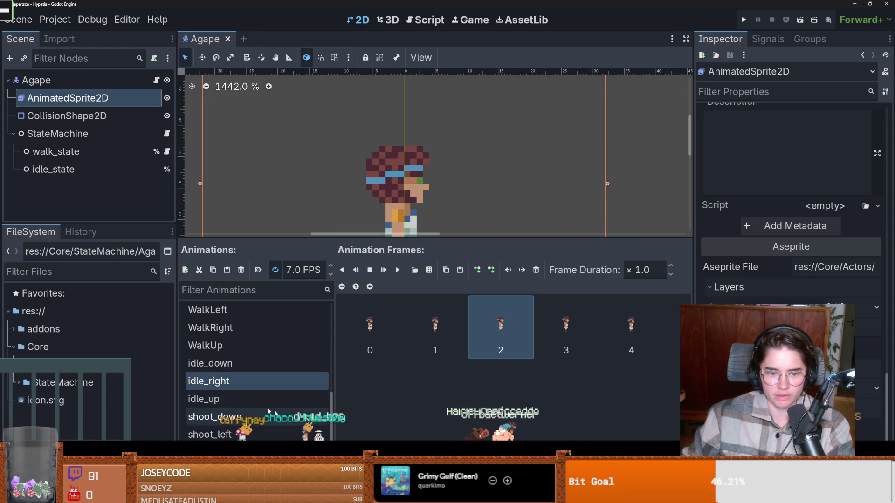
- Show the idle_up animation on Agape's AnimatedSprite2D and open the new_script.gd Character script
left_click(269, 401)
left_click_drag(420, 238, 419, 350)
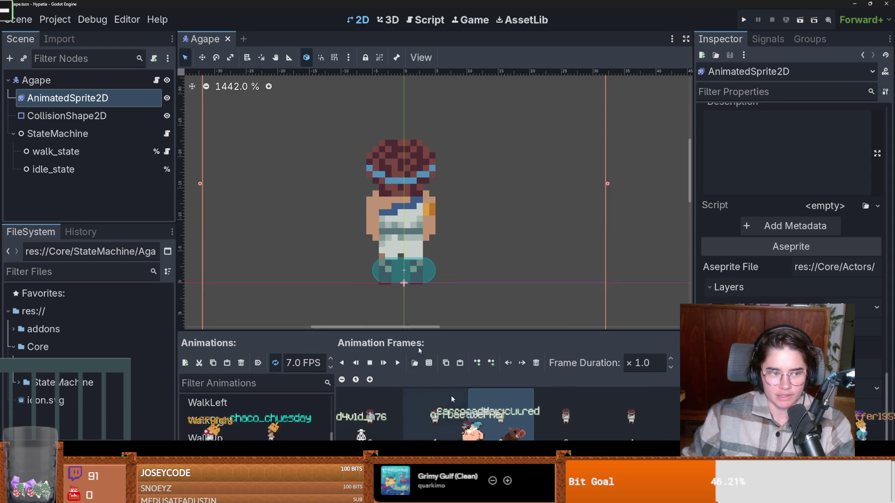
scroll(401, 261, "down", 2)
left_click_drag(401, 254, 322, 144)
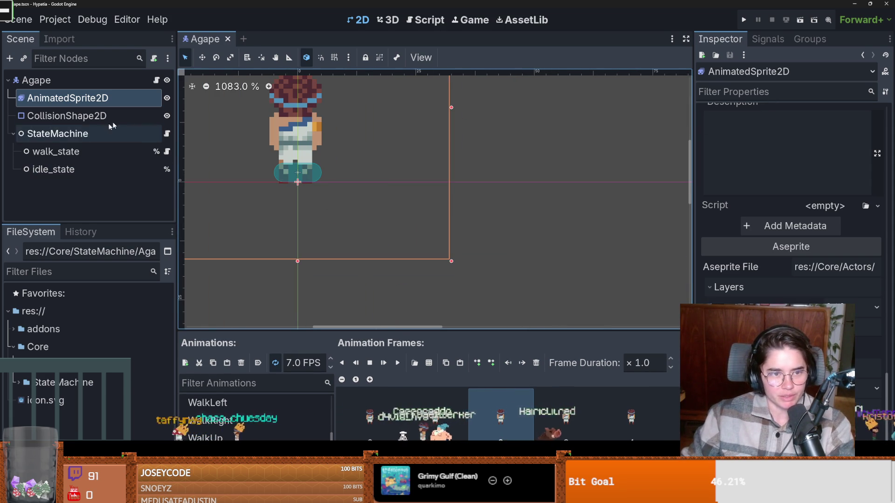
left_click(157, 80)
left_click(384, 83, "ctrl")
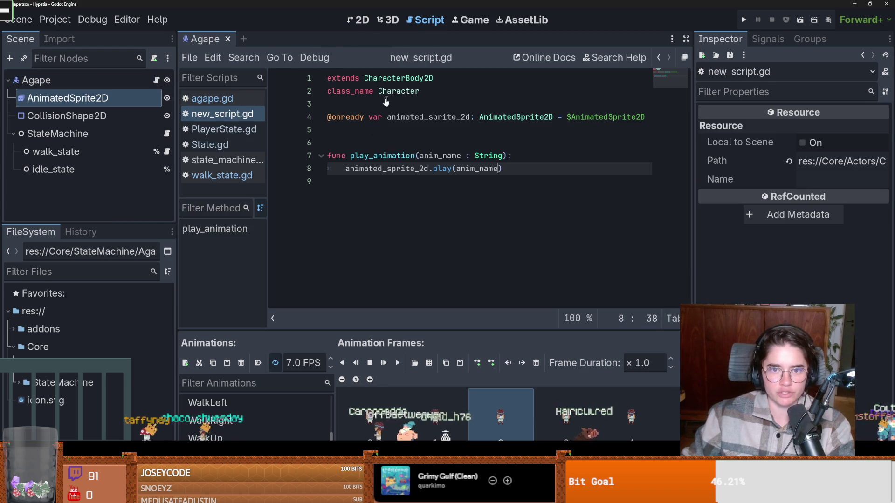
- Add a 'vel : Vector2i' parameter to play_animation and run the project with F5
double_click(386, 168)
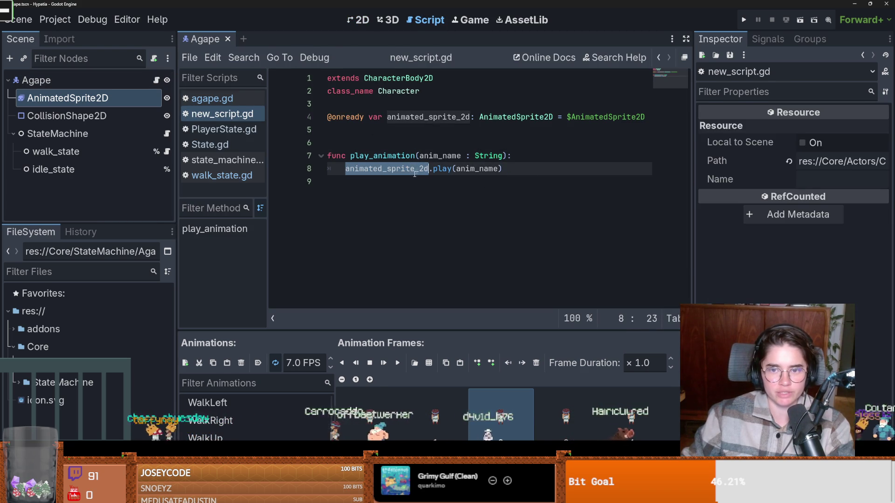
left_click(508, 156)
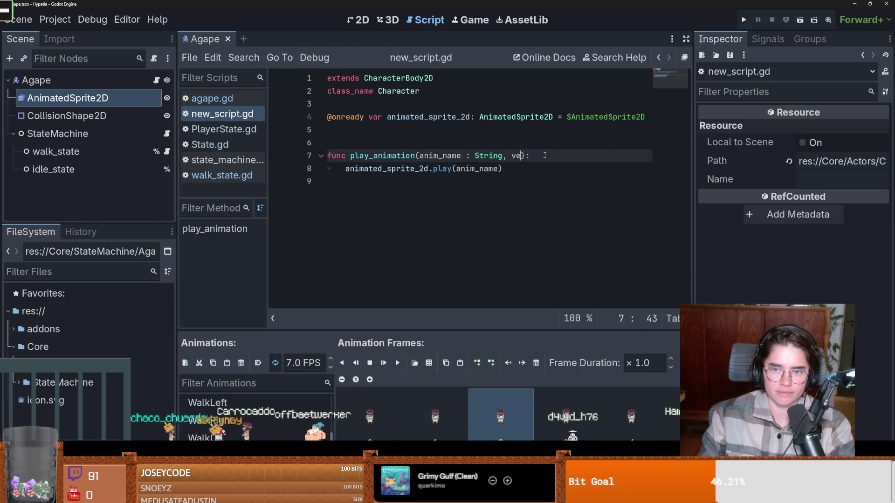
key("BackSpace")
key("BackSpace")
type("Vector")
key("Escape")
type("2i")
key("Escape")
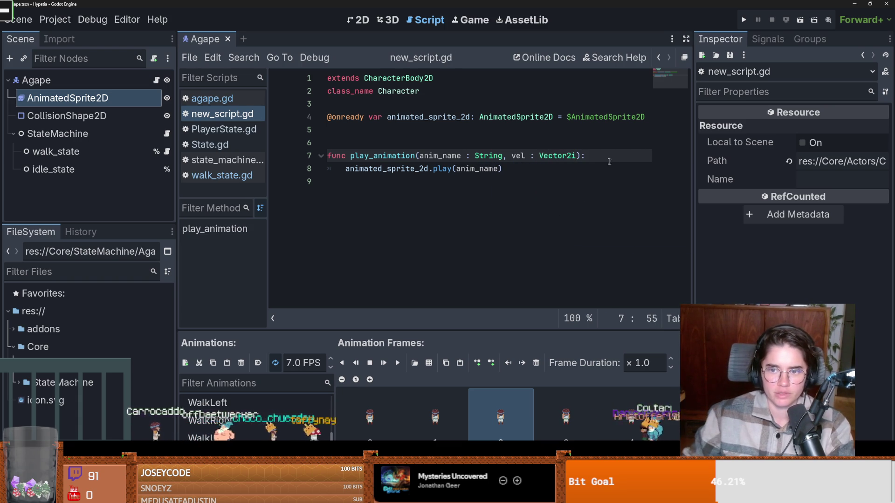
key("Return")
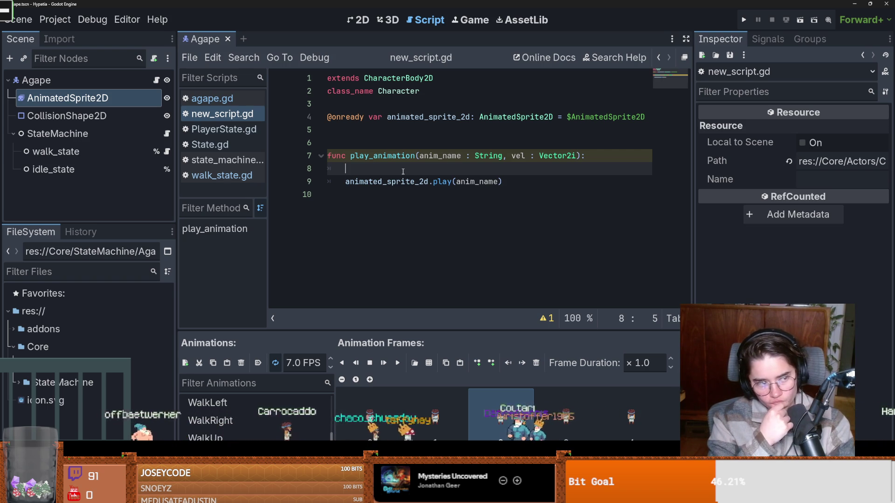
key("BackSpace")
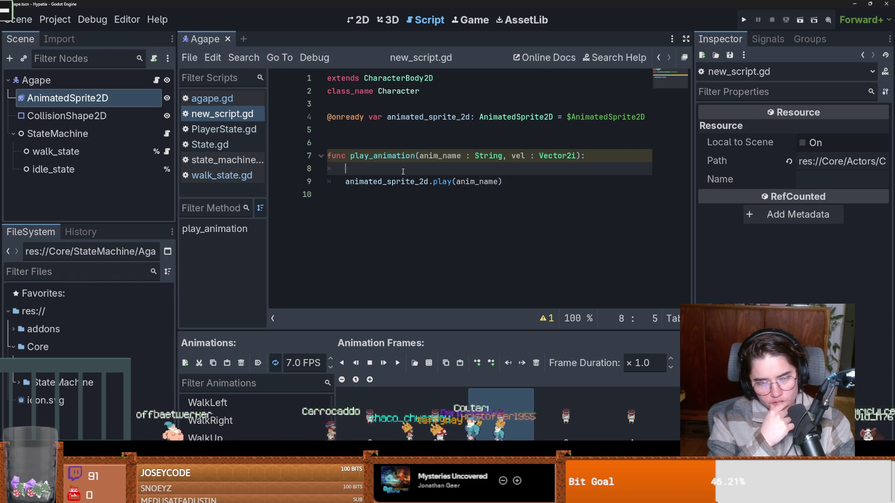
key("BackSpace")
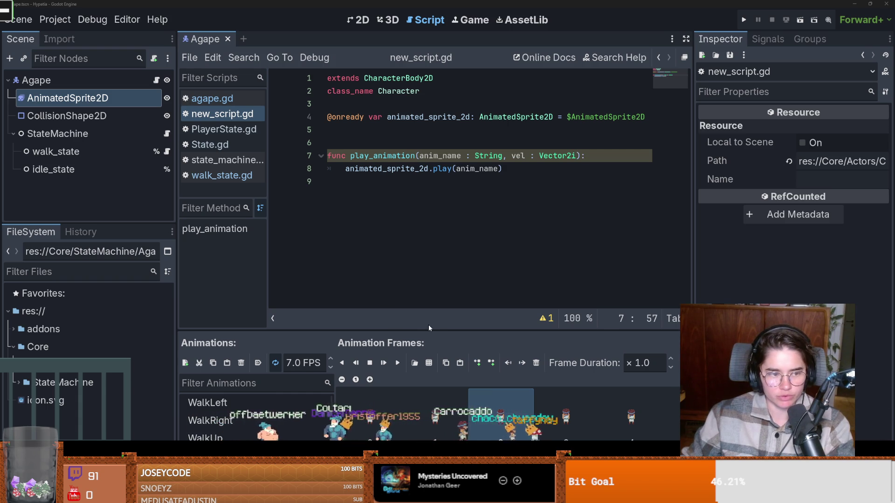
key("F5")
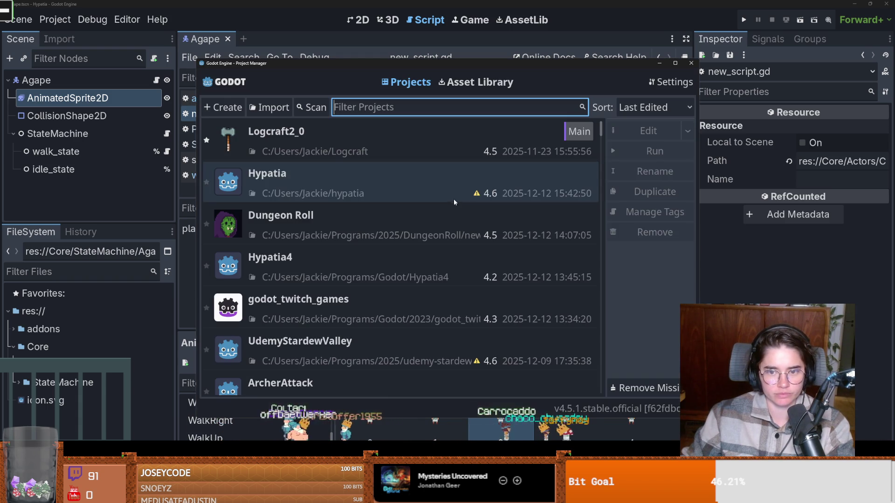
- Rerun the project, save the room scene, and collapse the Actors and Core folders
key("F8")
key("F5")
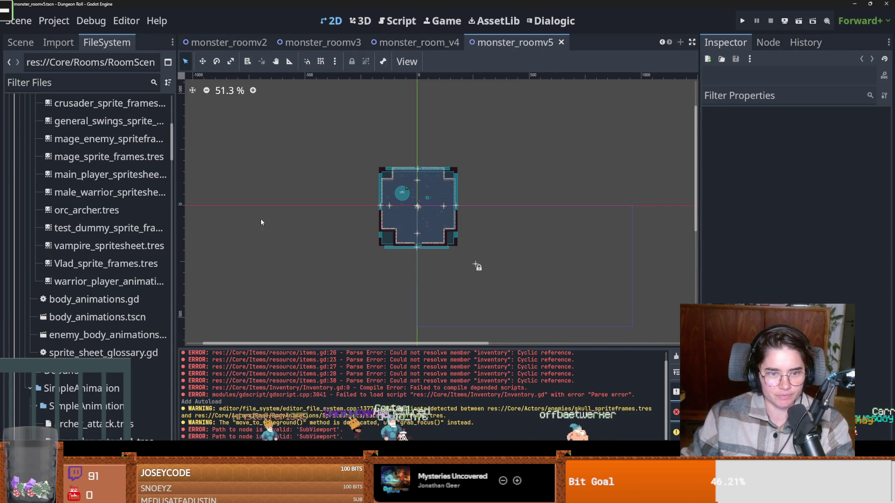
key("ctrl+s")
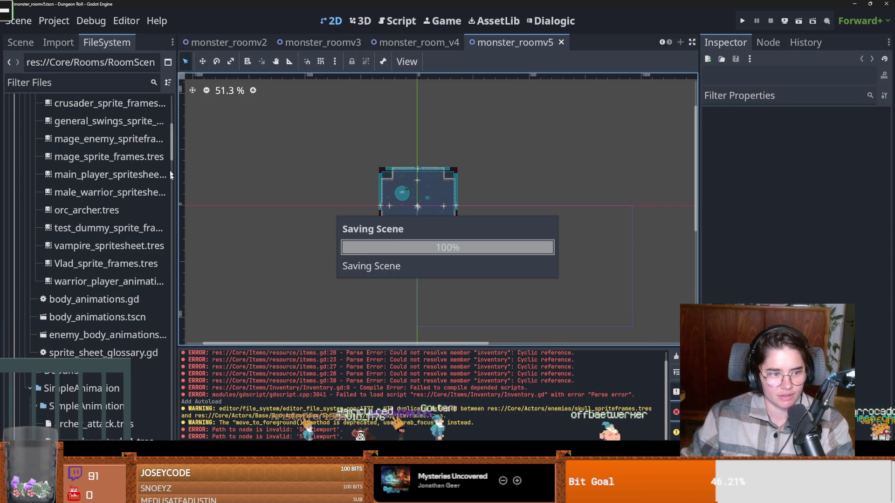
scroll(140, 164, "up", 10)
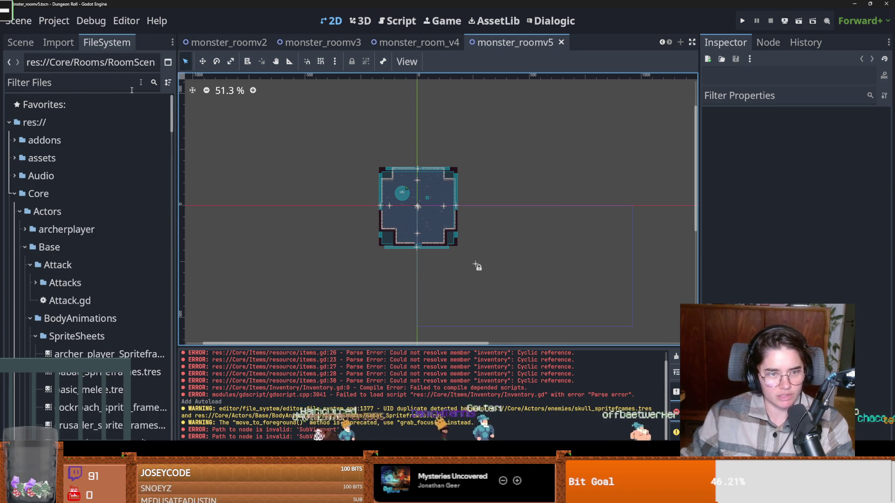
double_click(97, 211)
double_click(96, 194)
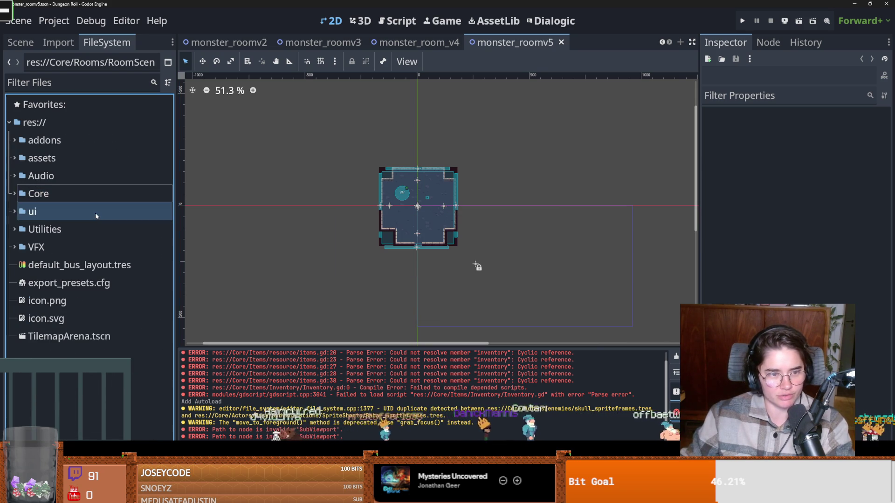
- Filter the FileSystem dock by 'math', then clear the filter
left_click(73, 84)
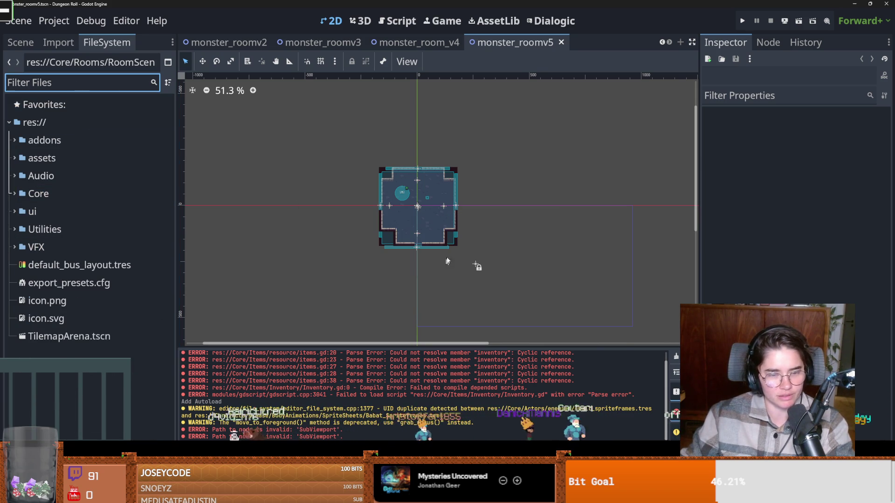
scroll(446, 245, "up", 5)
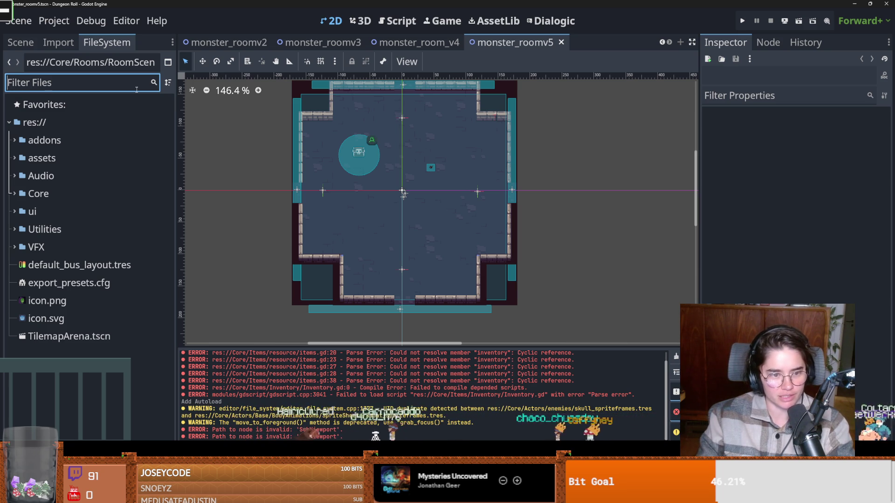
type("math")
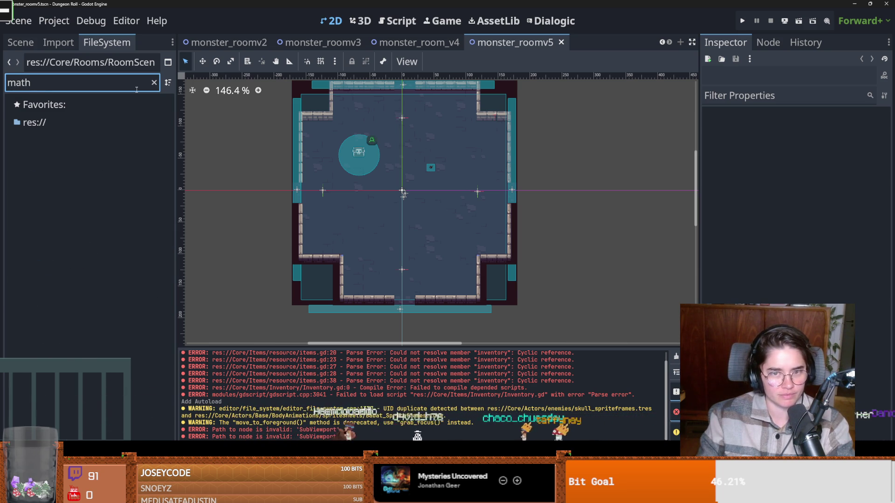
key("BackSpace")
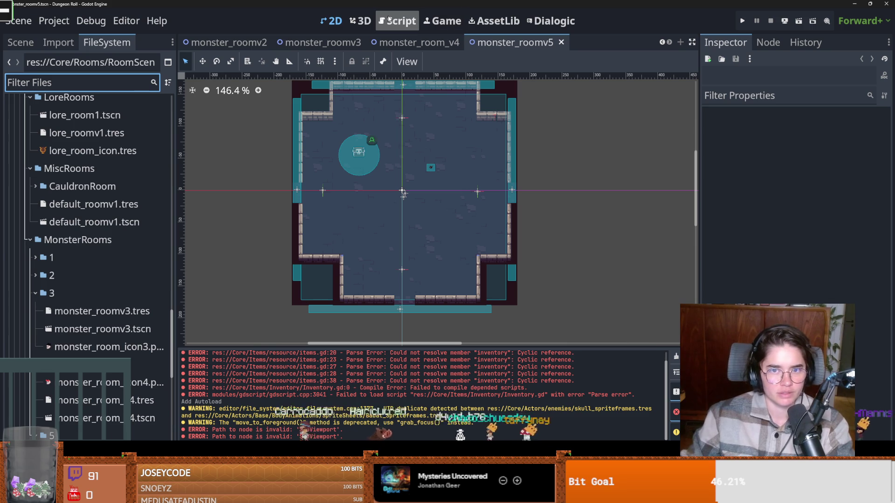
scroll(133, 115, "up", 10)
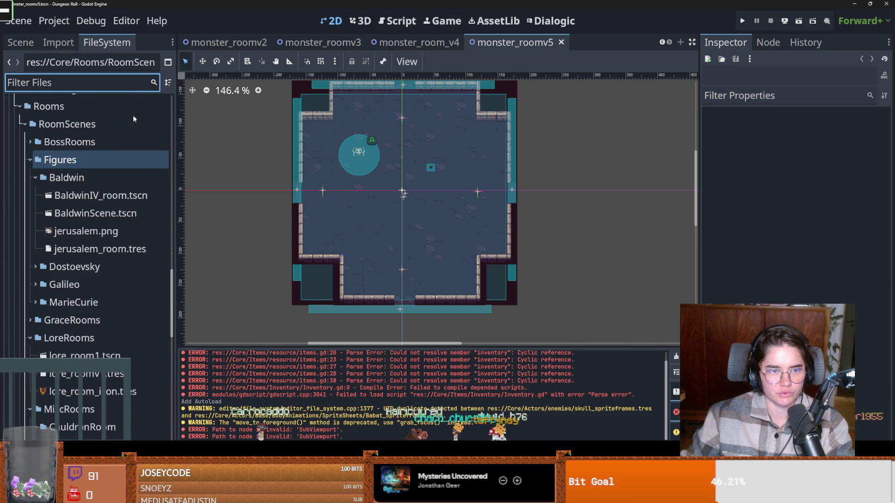
- Switch to the Script workspace and open Search > Find in Files
left_click(361, 21)
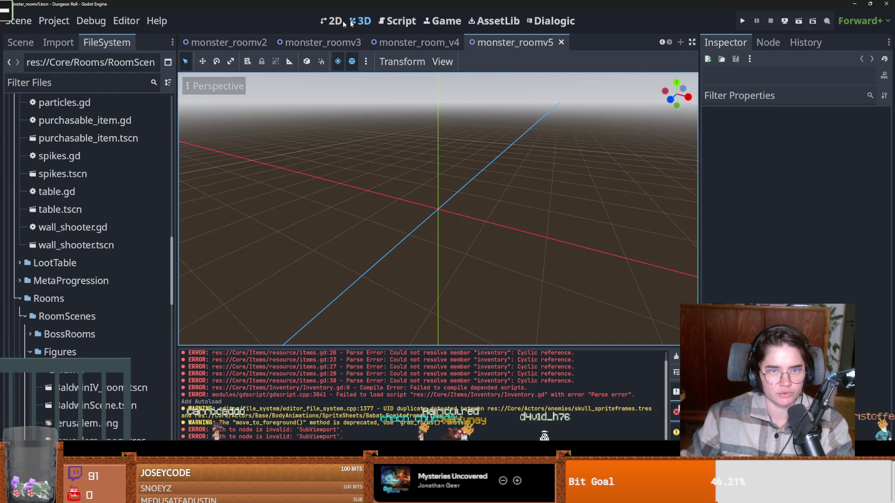
left_click(396, 21)
left_click(243, 62)
left_click(257, 153)
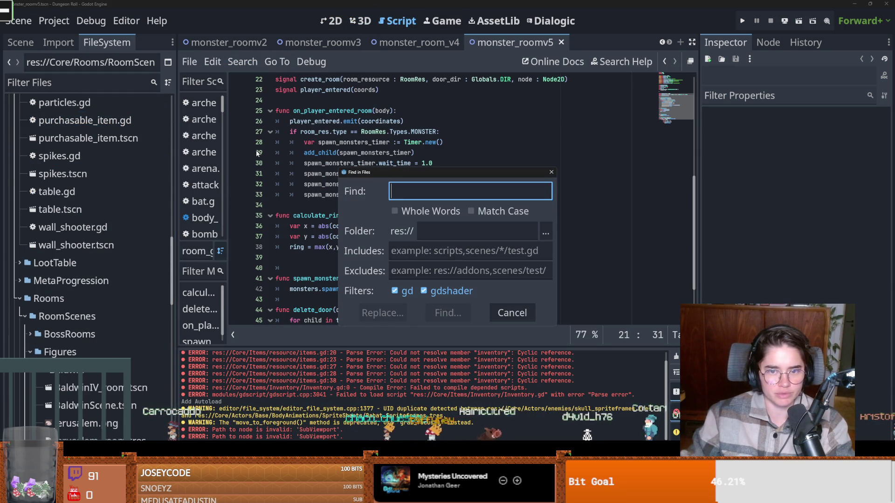
- Search the project for 'dot(' and open the pathfinding_component.gd match
type("rd")
key("BackSpace")
key("BackSpace")
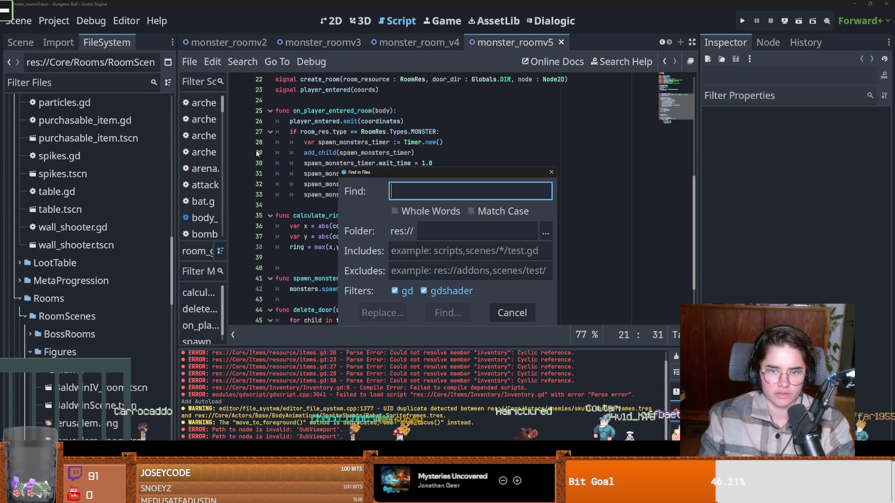
type("dot(")
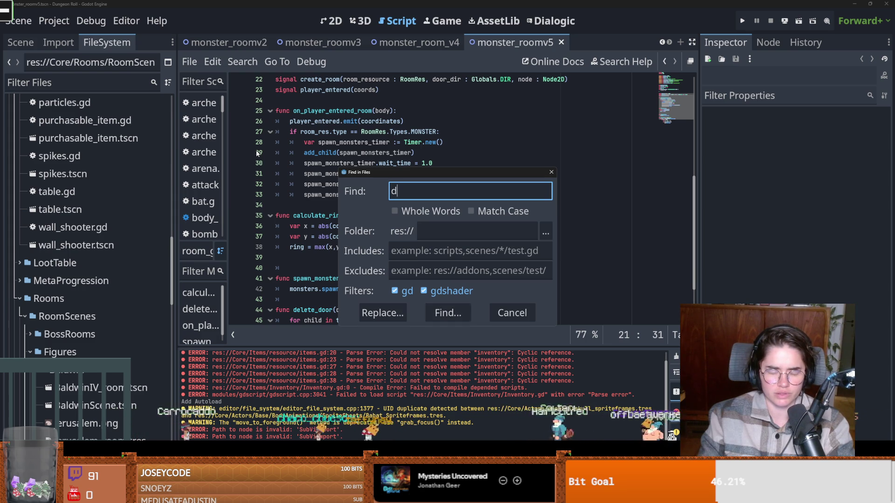
key("Return")
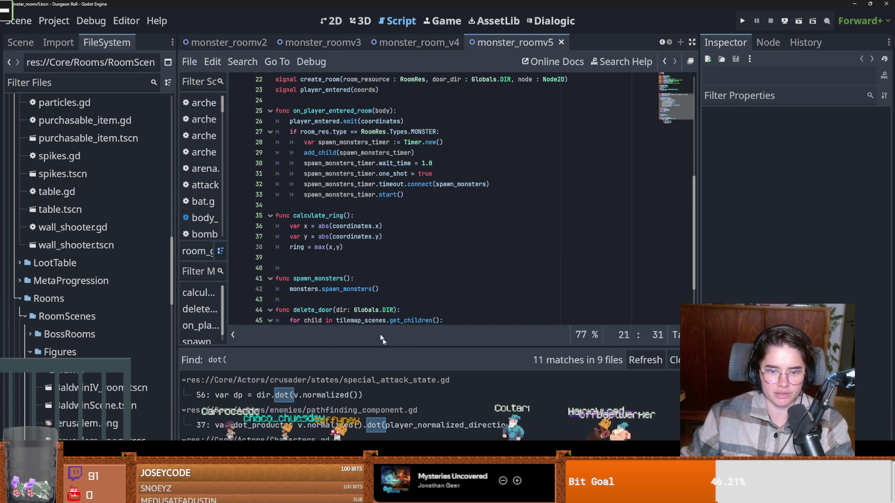
mouse_move(366, 348)
left_mouse_down()
mouse_move(367, 207)
mouse_move(413, 400)
mouse_move(413, 352)
left_mouse_up()
left_click(368, 284)
- Cut the dot-product helper function out of Characters.gd
mouse_move(428, 216)
left_mouse_down()
mouse_move(303, 198)
mouse_move(273, 164)
left_mouse_up()
scroll(340, 412, "down", 2)
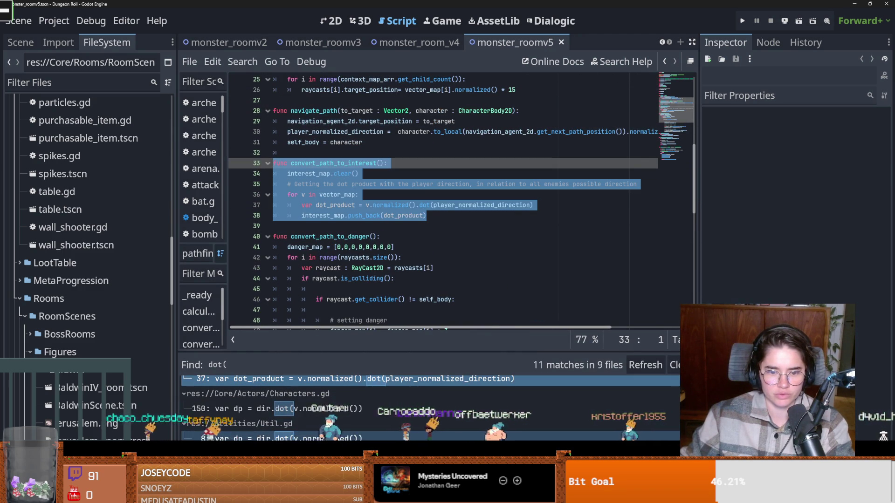
left_click(345, 408)
mouse_move(321, 299)
left_mouse_down()
mouse_move(289, 299)
mouse_move(229, 220)
mouse_move(233, 205)
mouse_move(317, 298)
mouse_move(213, 197)
left_mouse_up()
key("ctrl+x")
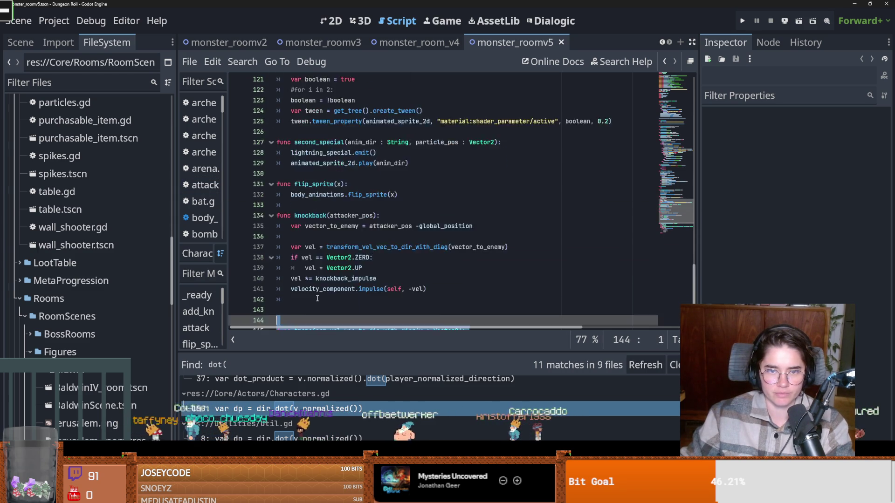
- Switch to the Hypatia project window and expand its Core folder
scroll(317, 299, "up", 10)
scroll(317, 299, "up", 8)
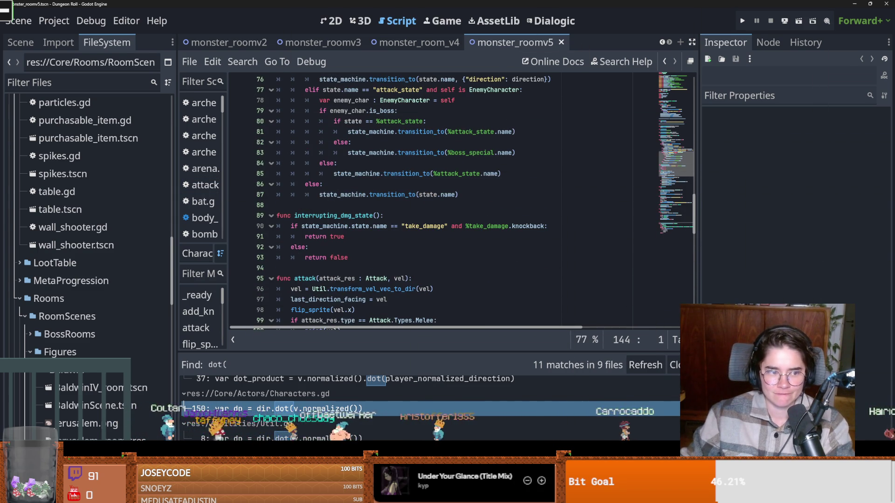
key("alt+Tab")
left_click(11, 350)
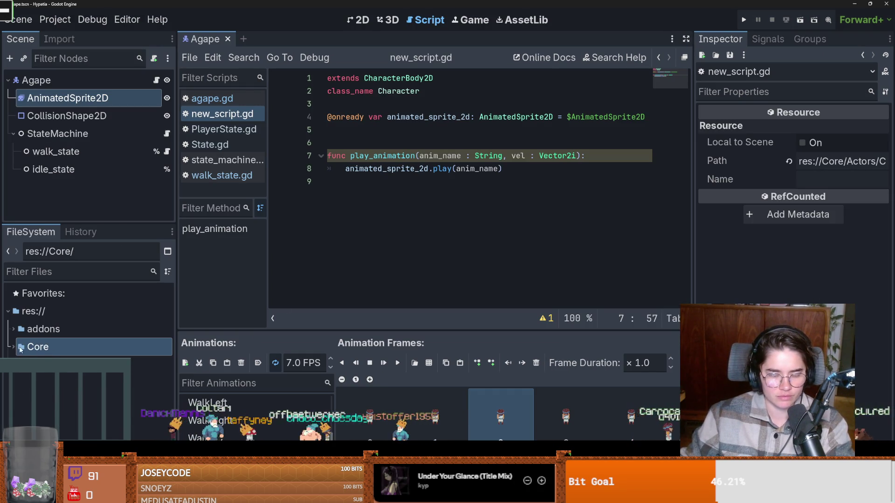
left_click(11, 350)
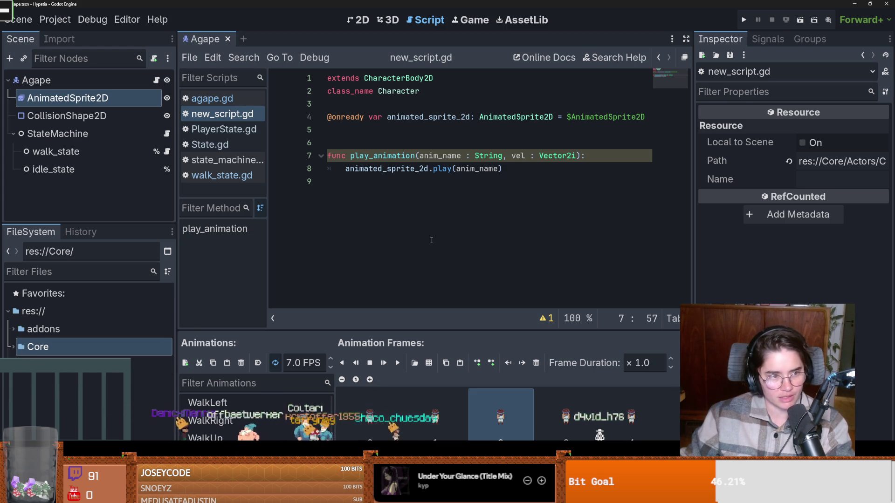
left_click(335, 182)
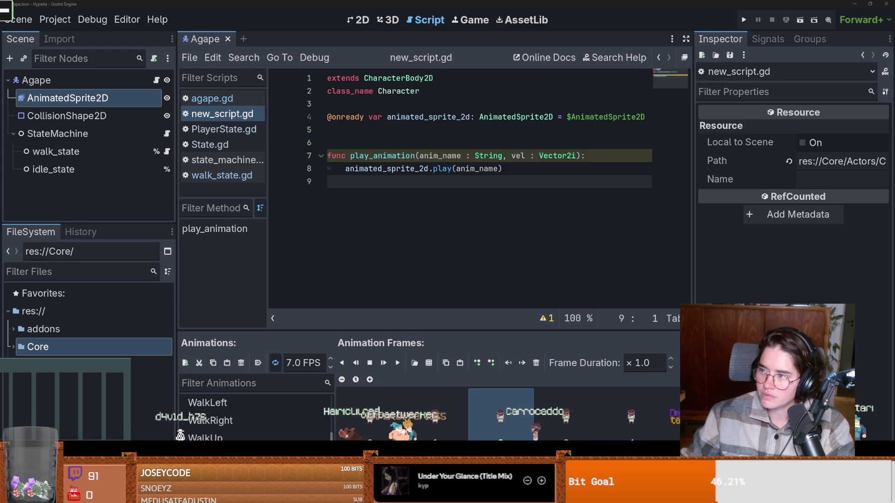
key("alt+Tab")
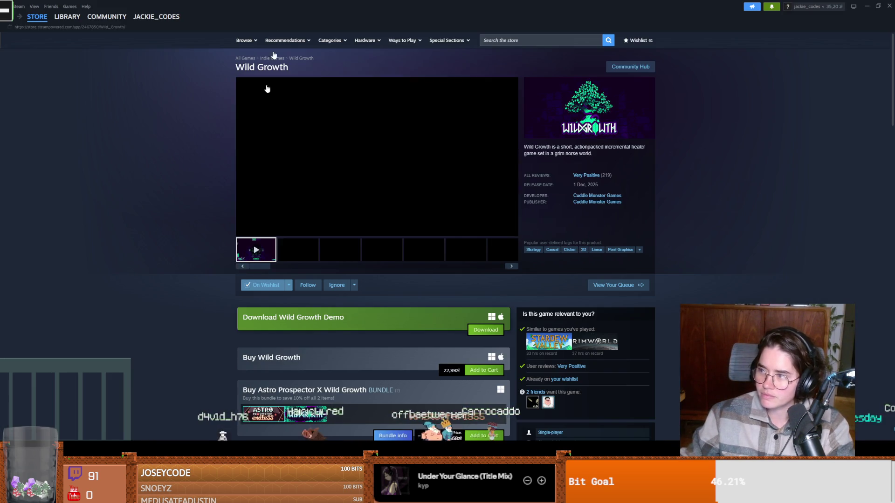
- Pause the Wild Growth trailer in Steam and return to Godot
left_click(327, 173)
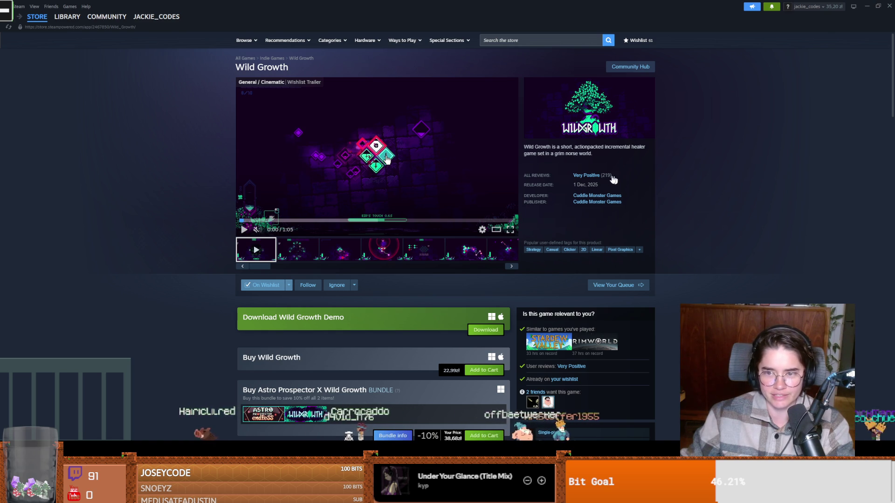
key("alt+Tab")
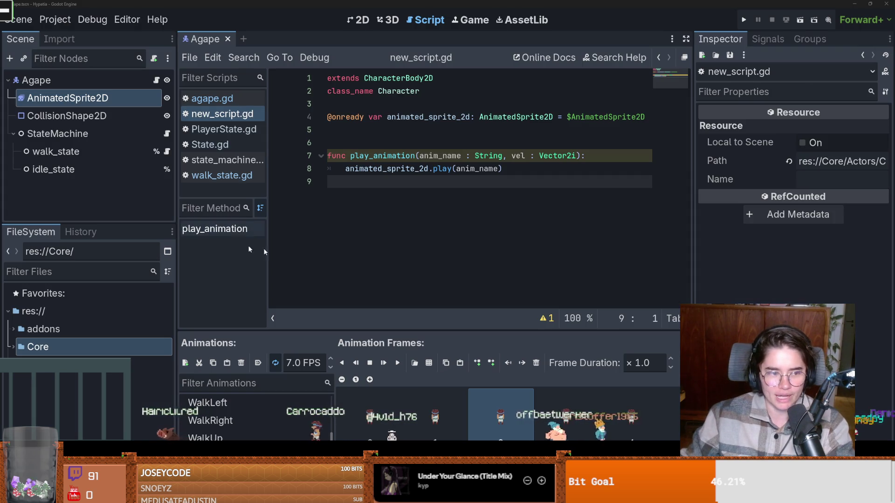
- Delete the extra blank line above play_animation and save new_script.gd
left_click(385, 138)
key("BackSpace")
key("ctrl+s")
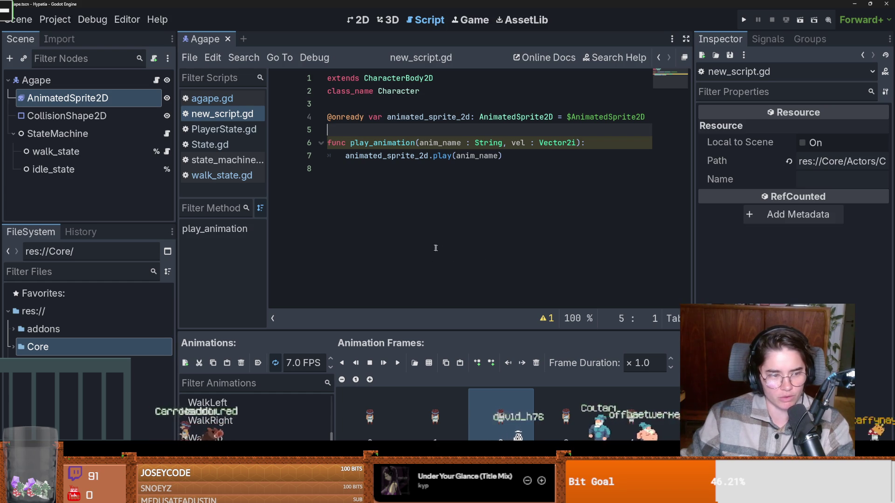
left_click(411, 218)
left_click(415, 132)
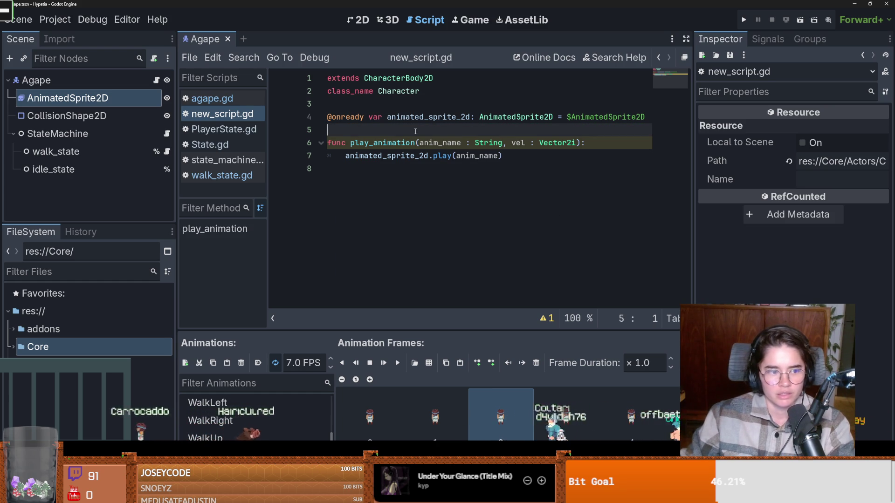
left_click(382, 225)
key("ctrl+s")
key("ctrl+s")
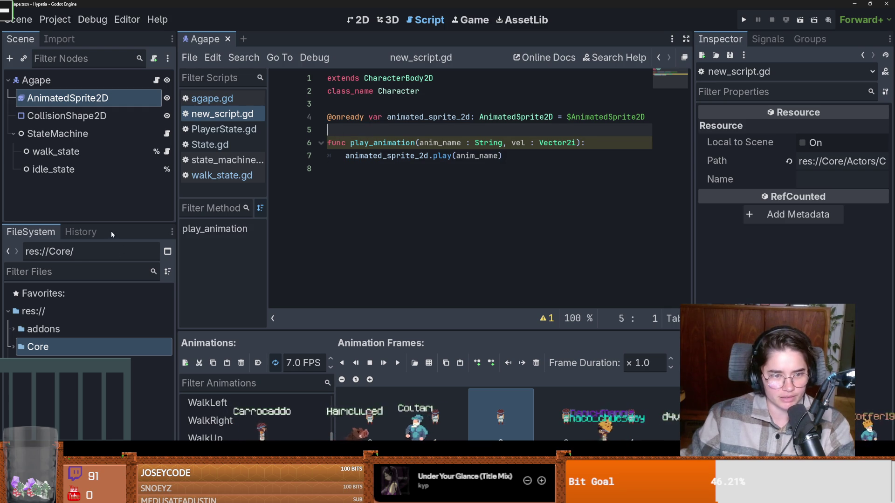
- Switch over to the Dungeon Roll project window
mouse_move(114, 223)
left_mouse_down()
mouse_move(115, 265)
mouse_move(115, 224)
left_mouse_up()
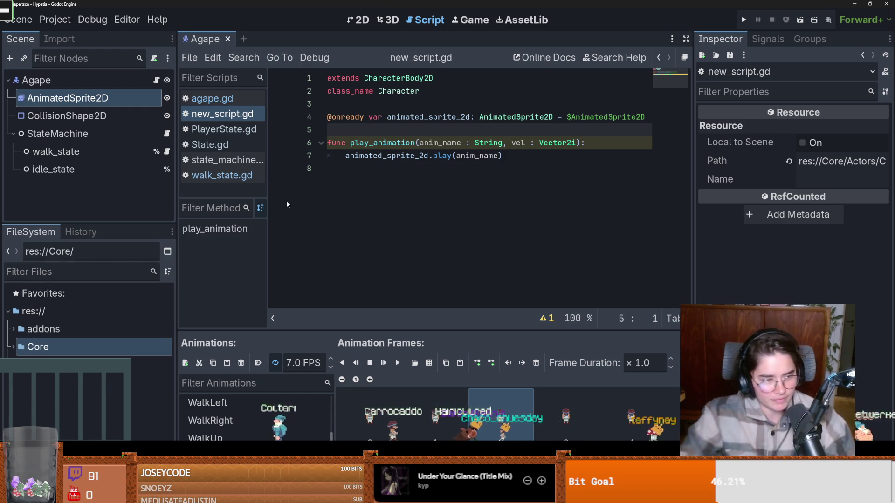
left_click(340, 231)
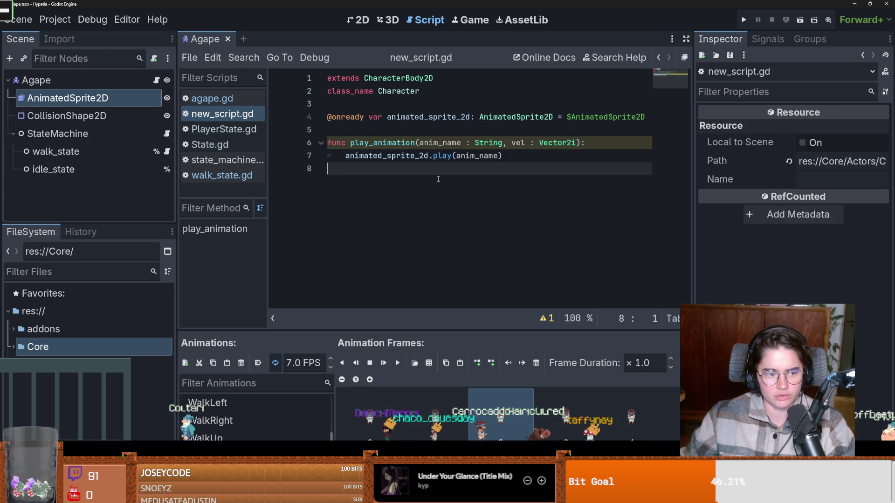
left_click(468, 131)
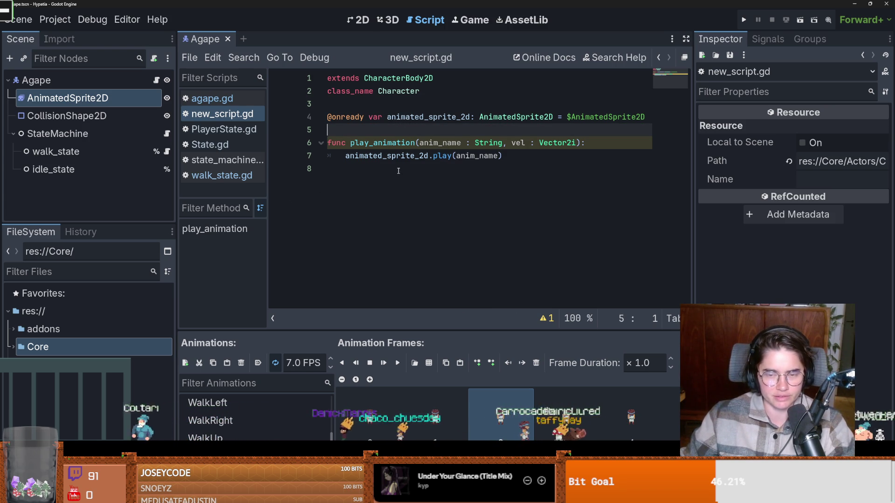
left_click(459, 173)
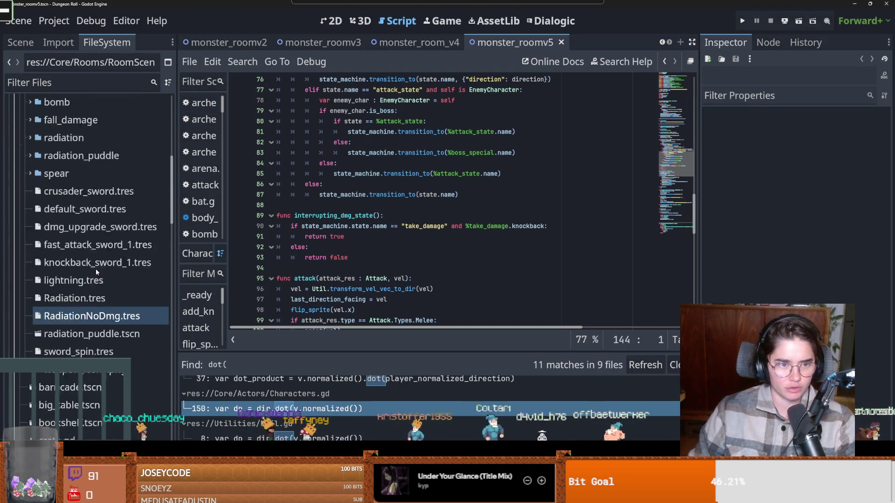
- Collapse the weapons, Items, Rooms, Tiles and Core folders in the FileSystem dock
scroll(96, 268, "up", 10)
scroll(65, 398, "down", 2)
left_click(65, 398)
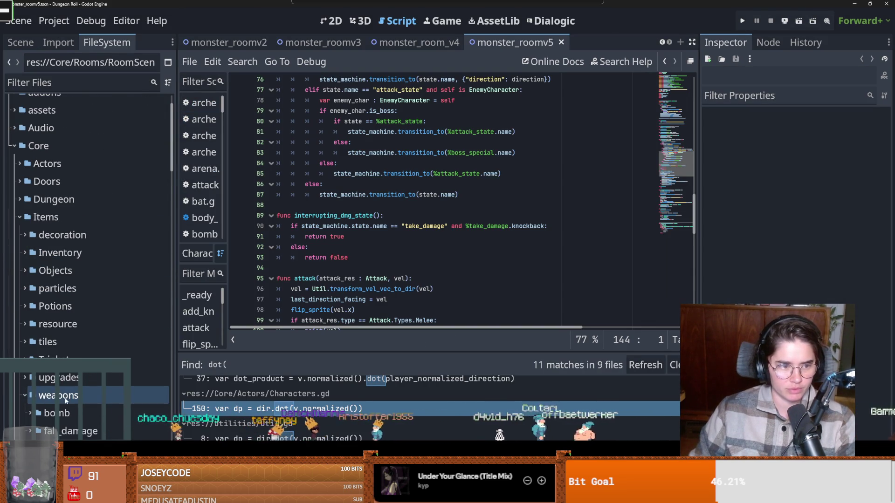
double_click(65, 398)
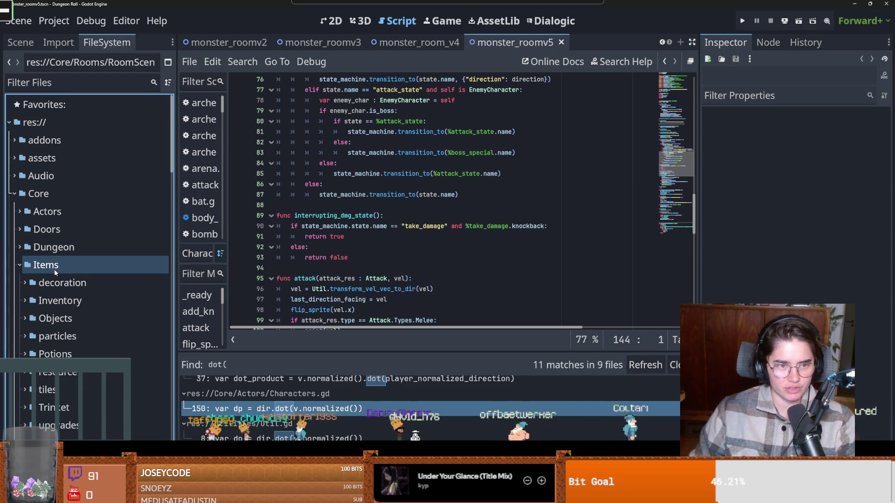
left_click(19, 264)
double_click(54, 319)
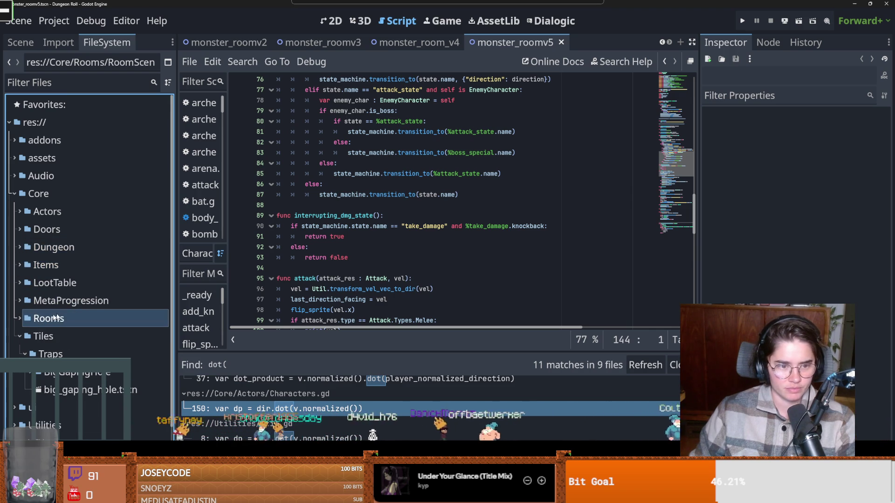
double_click(44, 336)
left_click(41, 176)
left_click(12, 194)
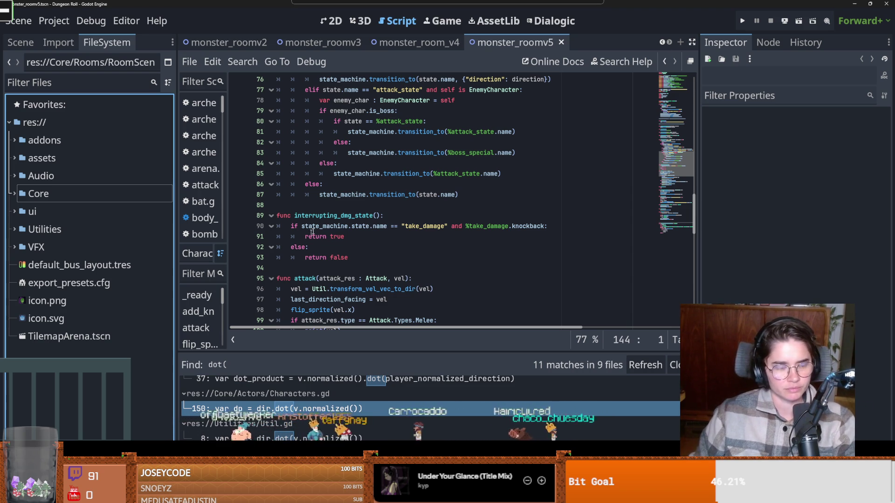
- Place the caret on the boss_special transition line and save the scene
scroll(312, 232, "up", 3)
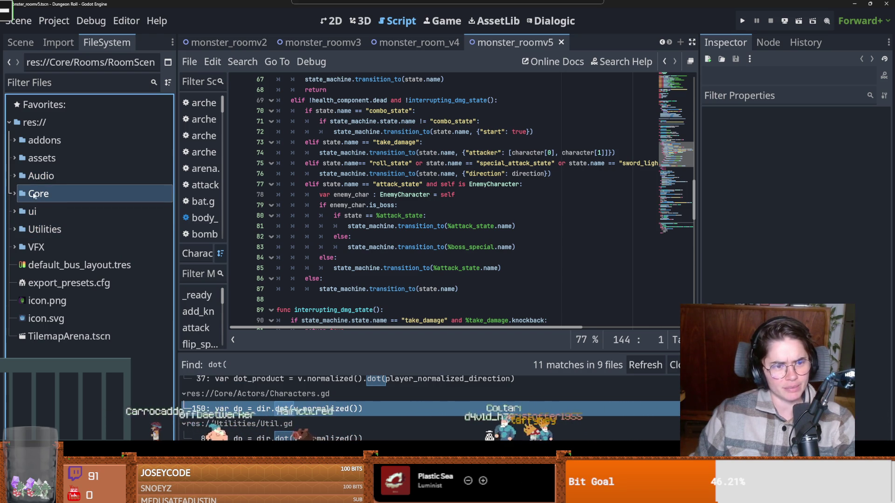
left_click(15, 193)
left_click(16, 194)
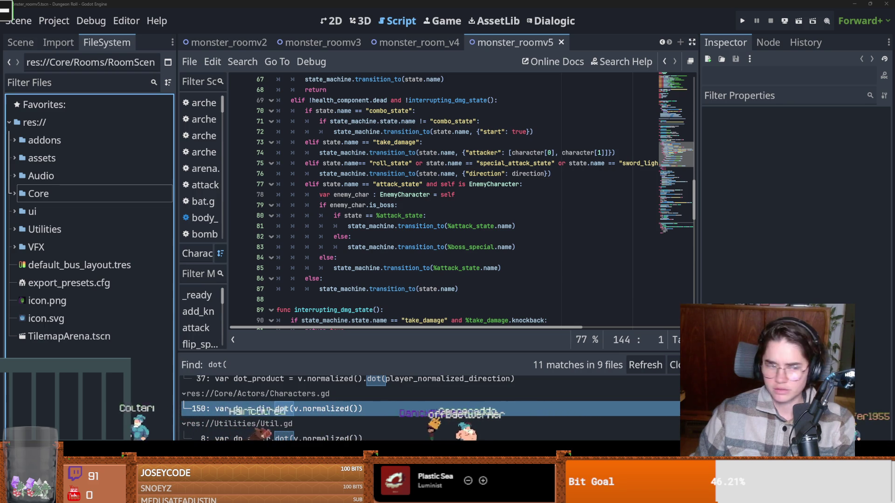
left_click(559, 244)
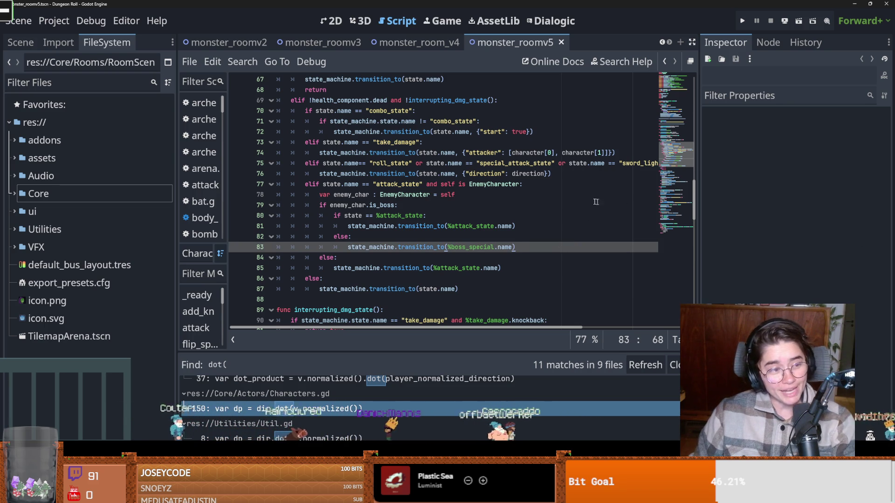
scroll(468, 232, "up", 3)
left_click(424, 226)
key("ctrl+s")
- Browse the Core, Audio, assets and Utilities folders, collapsing each again
double_click(8, 192)
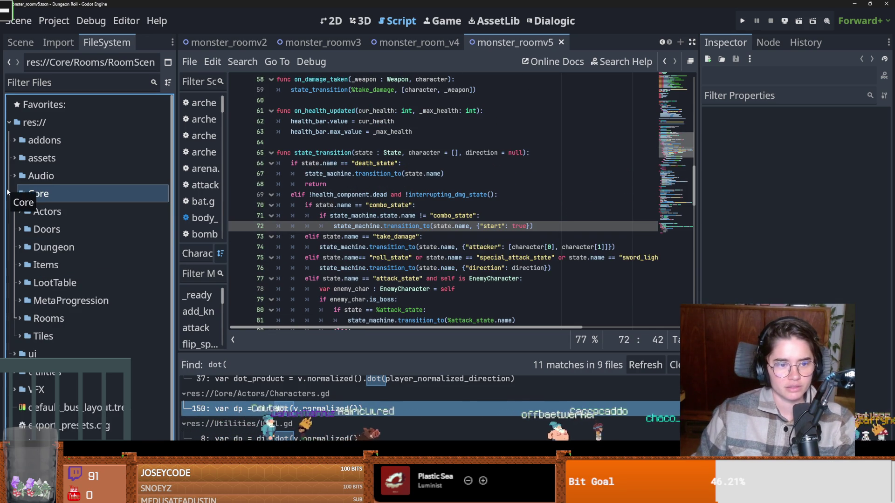
double_click(16, 175)
double_click(16, 165)
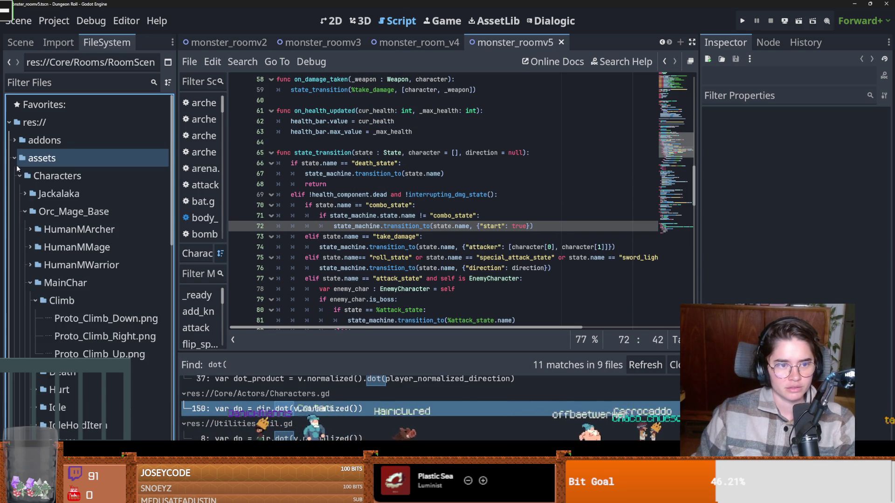
double_click(16, 165)
left_click(14, 193)
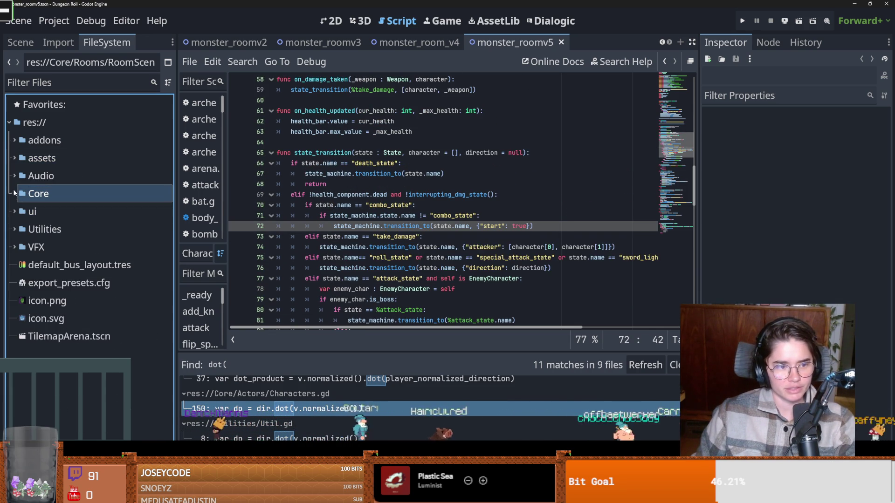
left_click(16, 195)
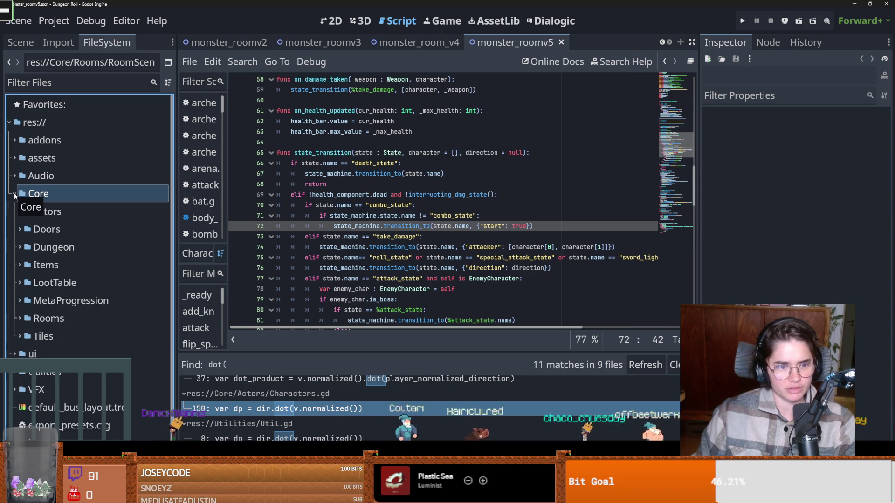
left_click(15, 195)
left_click(8, 229)
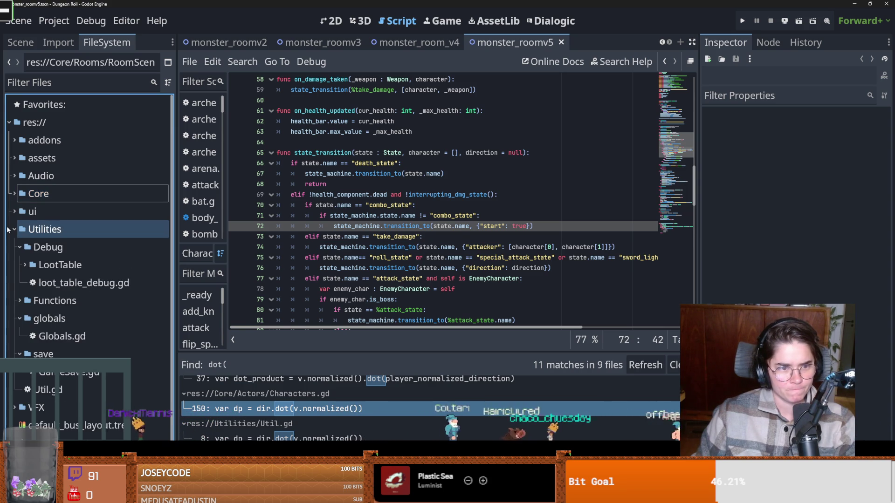
left_click(8, 229)
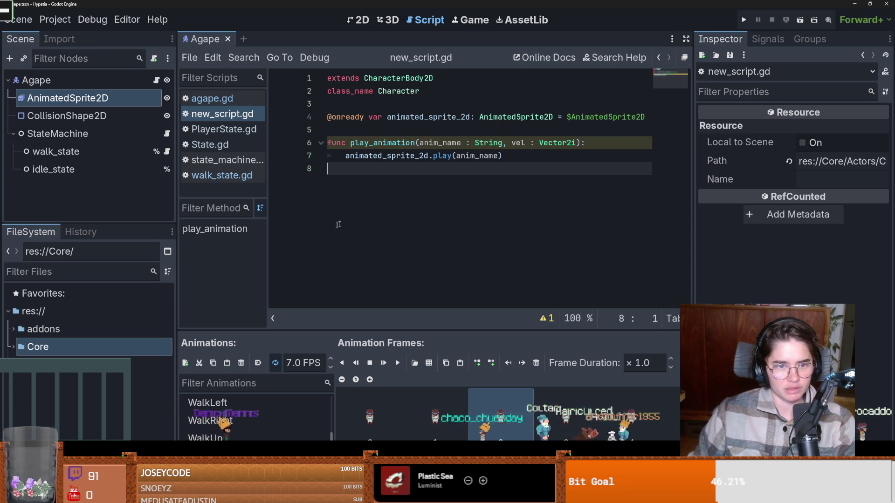
- Create a Utilities folder in res:// containing a new Util.gd script
left_click(41, 329)
right_click(53, 317)
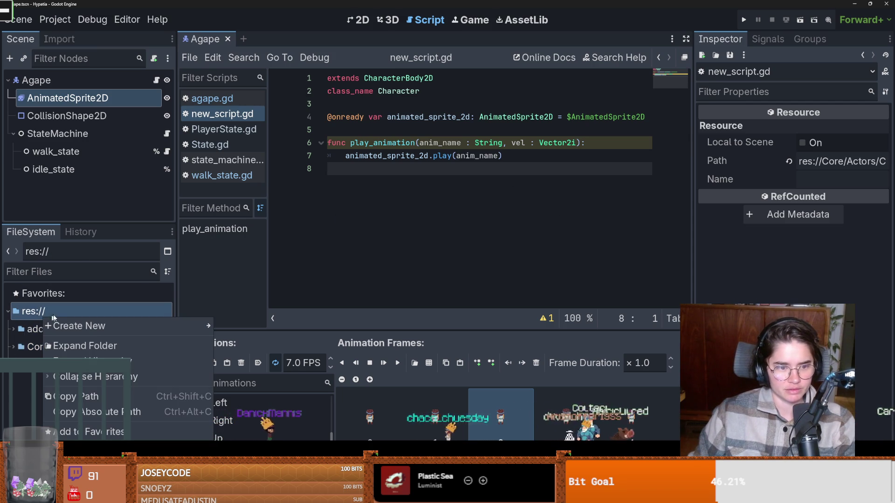
mouse_move(73, 326)
left_click(258, 327)
type("U")
type("ities")
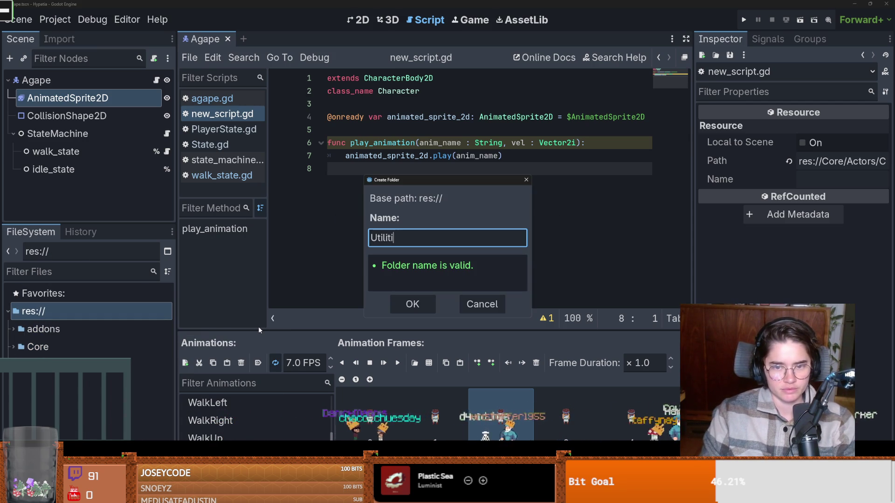
key("Return")
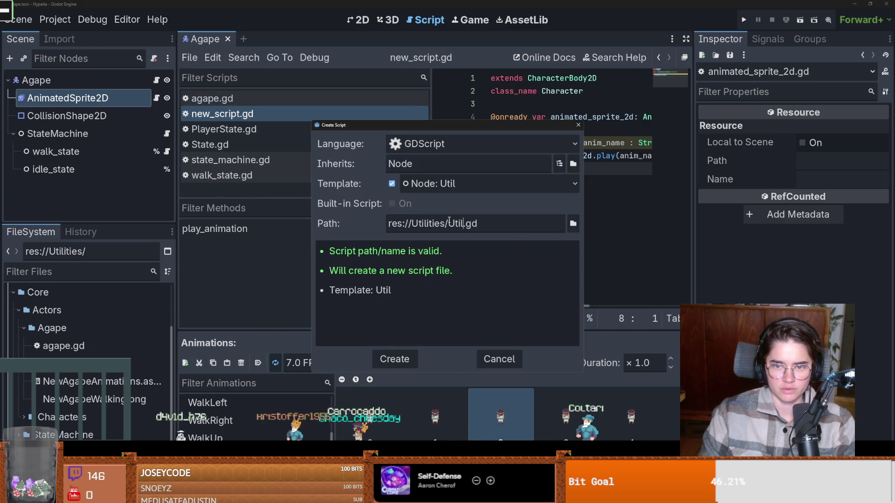
key("Return")
- Register Utilities/Util.gd as the Util autoload in Project Settings
left_click(55, 19)
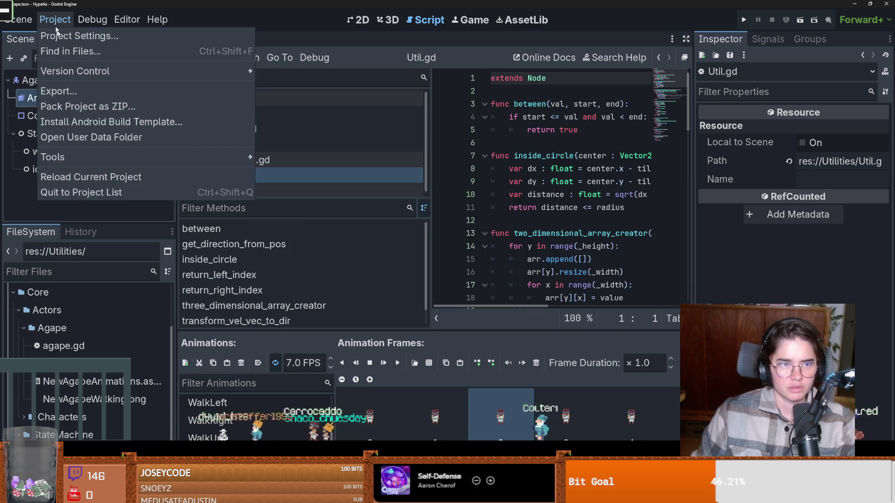
left_click(65, 34)
left_click(381, 111)
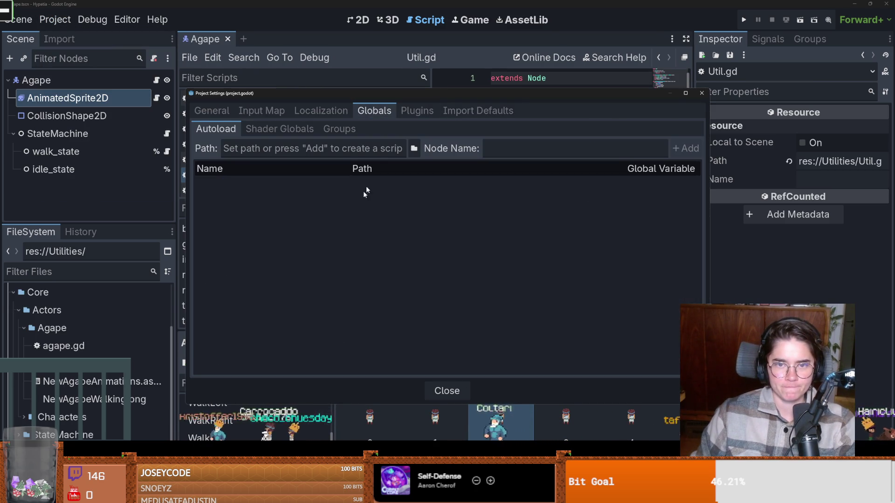
left_click(413, 148)
double_click(416, 170)
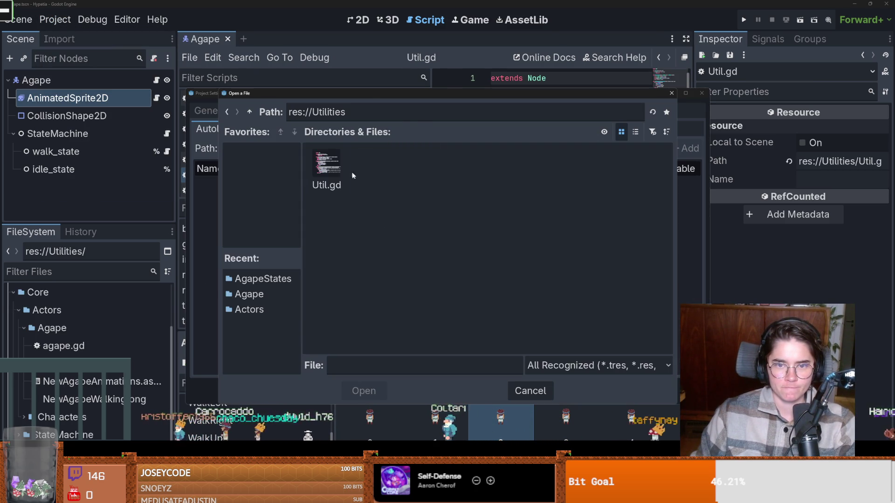
double_click(329, 168)
left_click(685, 148)
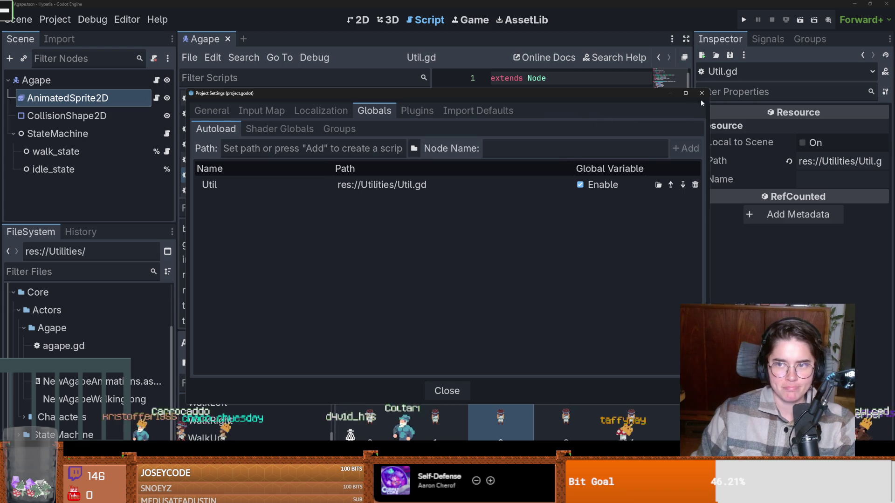
left_click(701, 93)
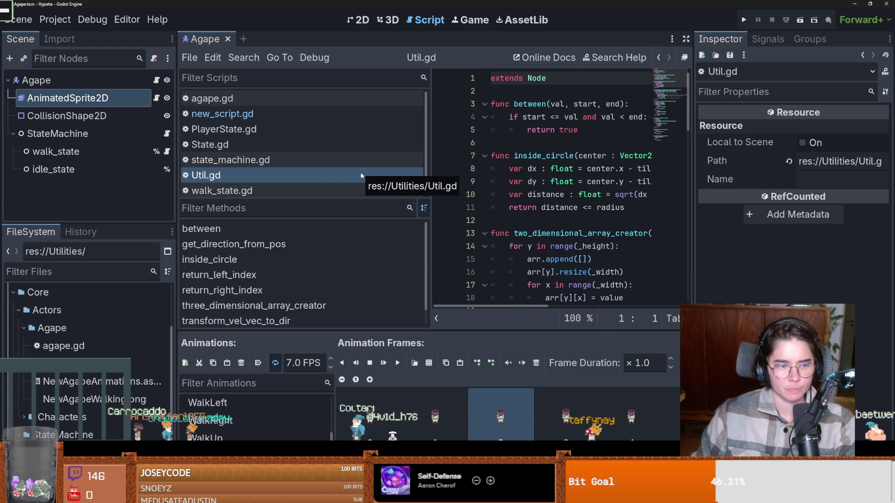
- Widen Util.gd's code area and select the two_dimensional_array_creator function name
left_click(489, 219)
left_click_drag(430, 202, 242, 204)
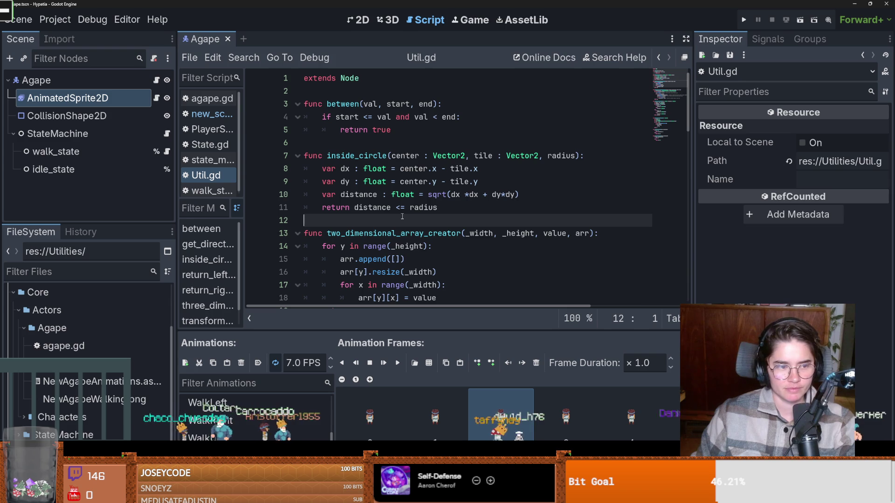
scroll(402, 216, "down", 3)
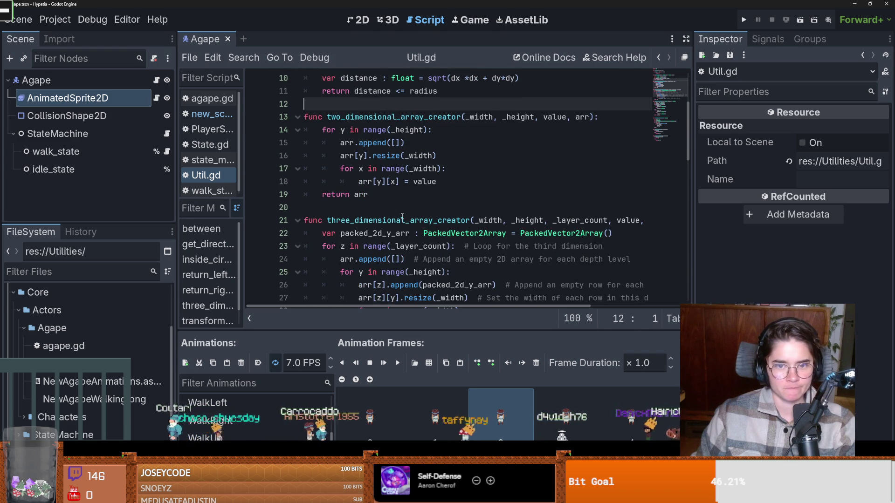
scroll(402, 217, "up", 2)
left_click(396, 195)
left_click(364, 109)
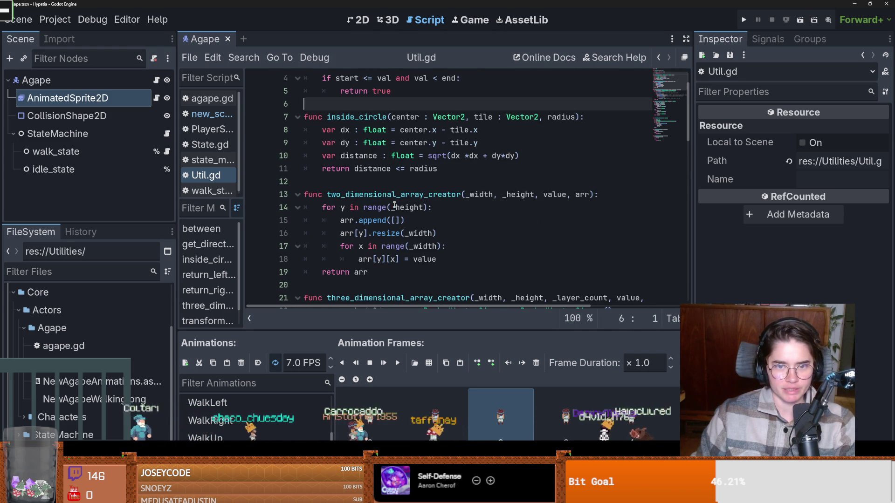
scroll(364, 109, "up", 1)
left_click(373, 235)
double_click(373, 235)
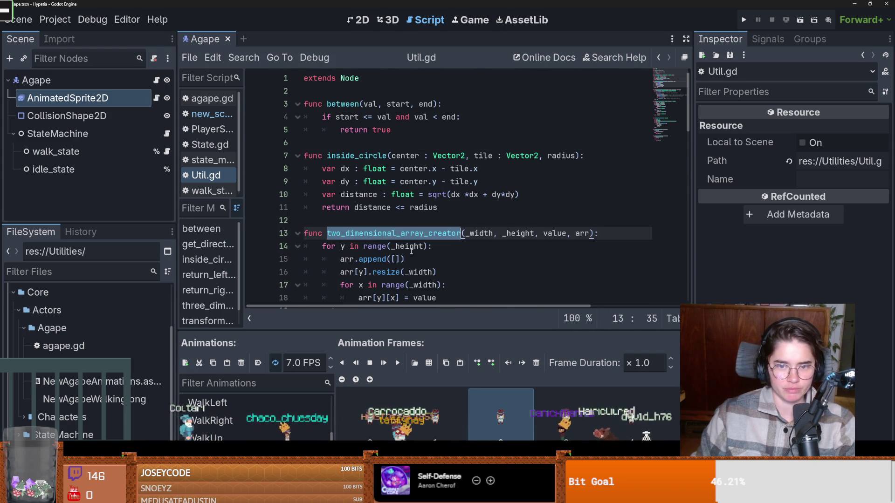
- Review the get_direction_from_pos and transform_vel_vec_to_dir helper functions in Util.gd
scroll(410, 243, "down", 5)
scroll(409, 243, "down", 4)
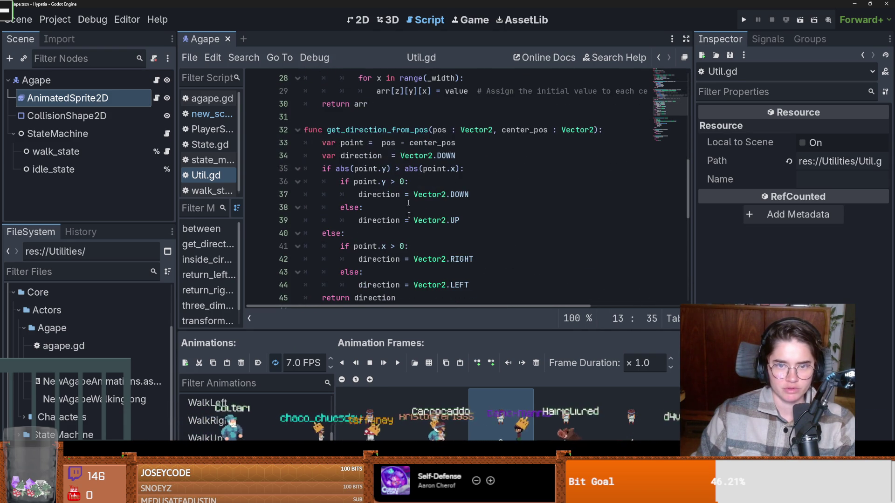
double_click(391, 133)
scroll(390, 132, "down", 5)
scroll(404, 252, "up", 4)
right_click(403, 252)
left_click(405, 213)
scroll(404, 214, "down", 3)
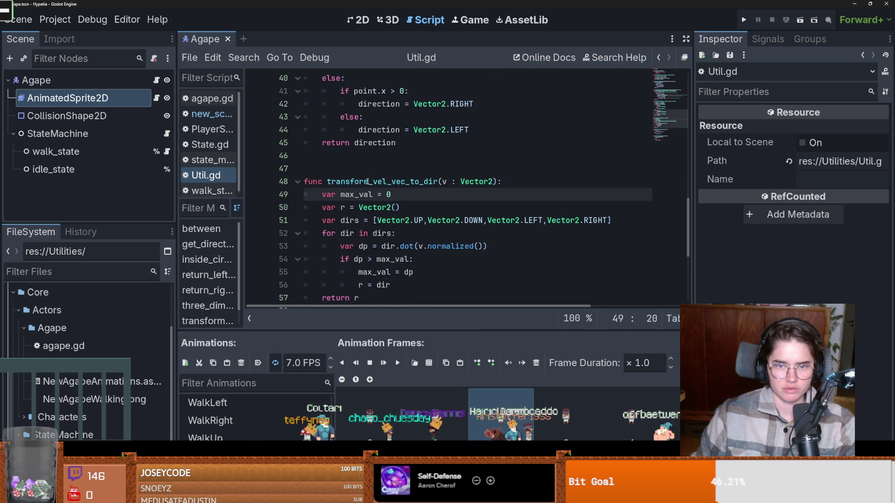
double_click(405, 182)
scroll(406, 161, "down", 3)
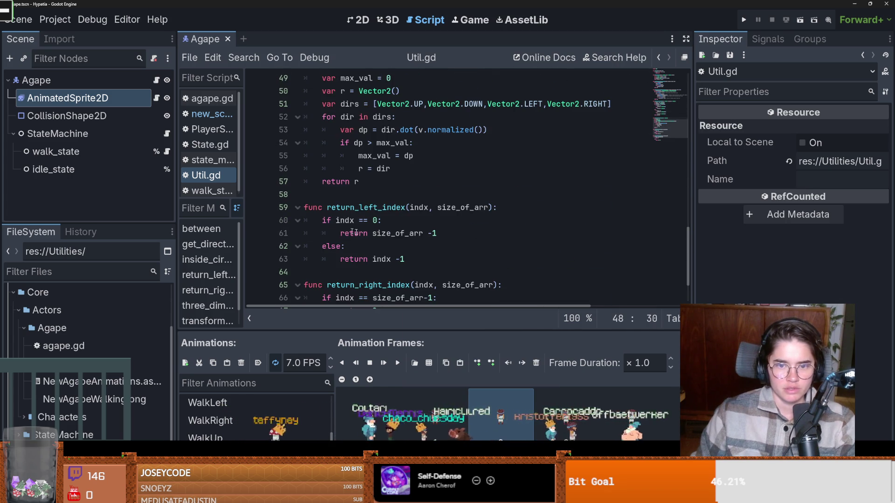
scroll(436, 155, "up", 2)
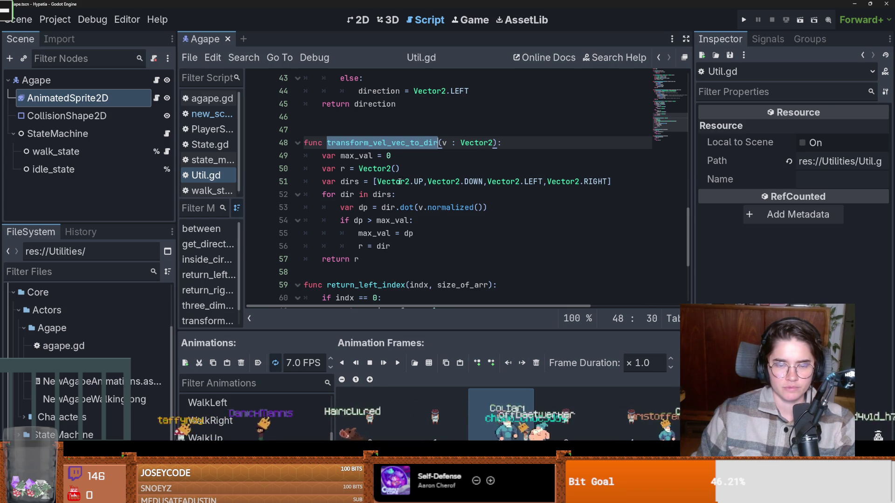
- Change the Vector2 directions on line 51 to Vector2i and save Util.gd
left_click(422, 182)
type("i")
key("Right")
key("Right")
key("Right")
type("i")
key("Right")
key("Right")
key("Right")
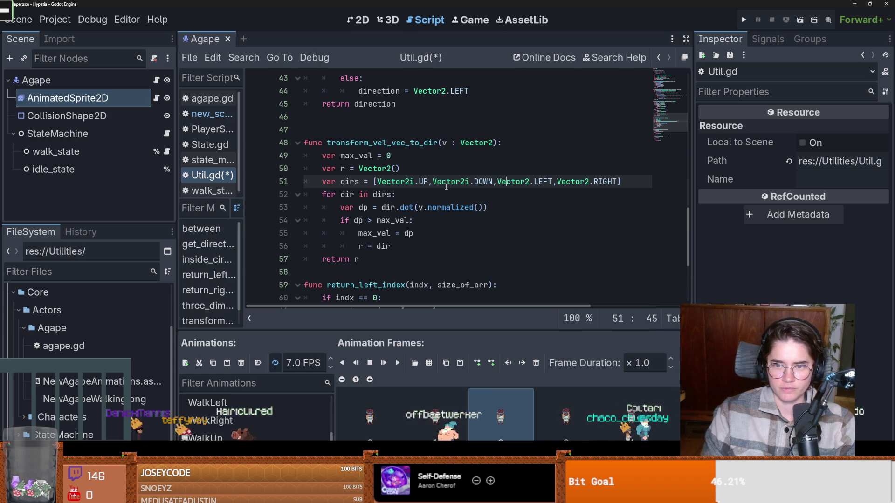
key("Right")
type("i")
key("Right")
key("Right")
key("Right")
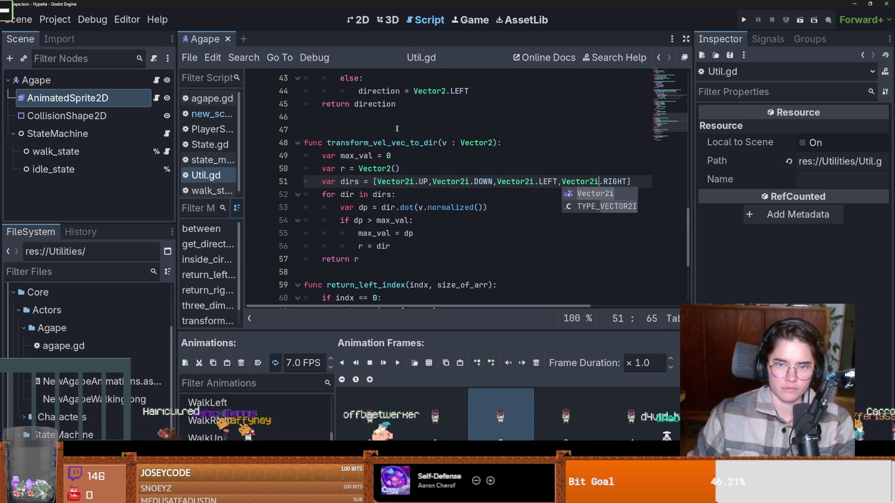
key("ctrl+s")
- Return to the Character base script and start a new line inside play_animation
double_click(383, 142)
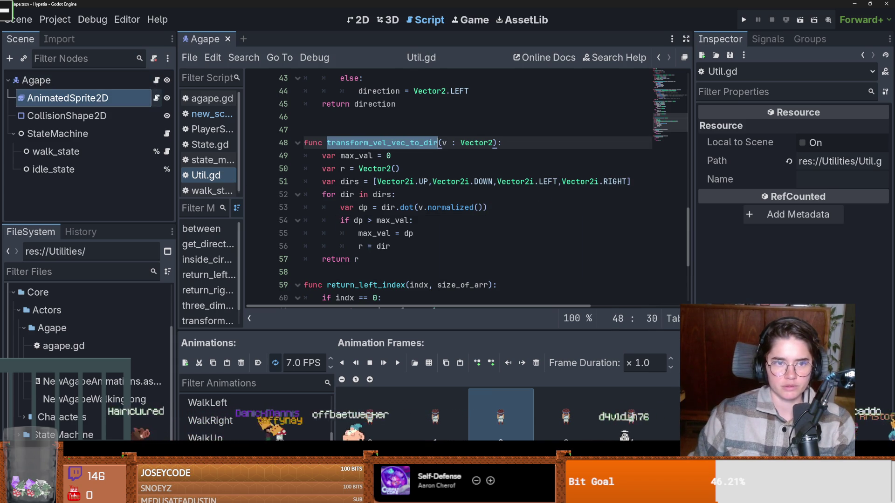
left_click(156, 81)
left_click(353, 78, "ctrl")
left_click(573, 144)
key("Return")
- Add 'var dir : Vector2i = Util.transform_vel_vec_to_dir(vel)' to play_animation and save the script
type("func")
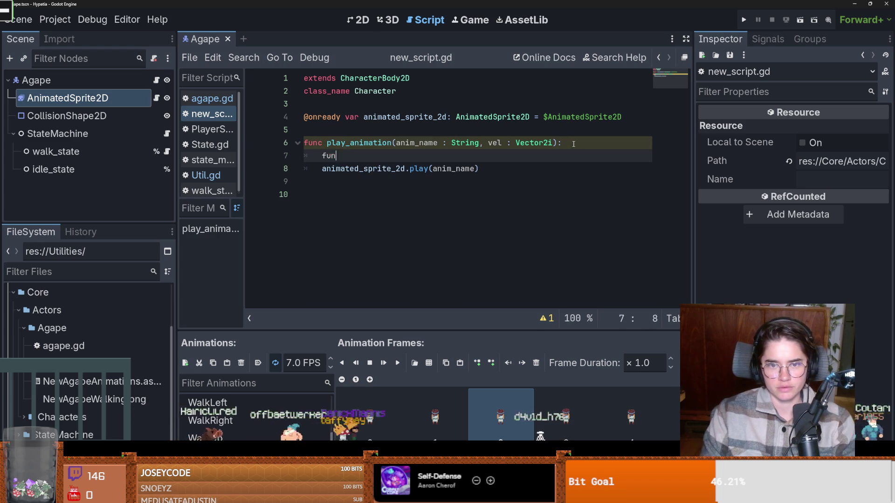
key("BackSpace")
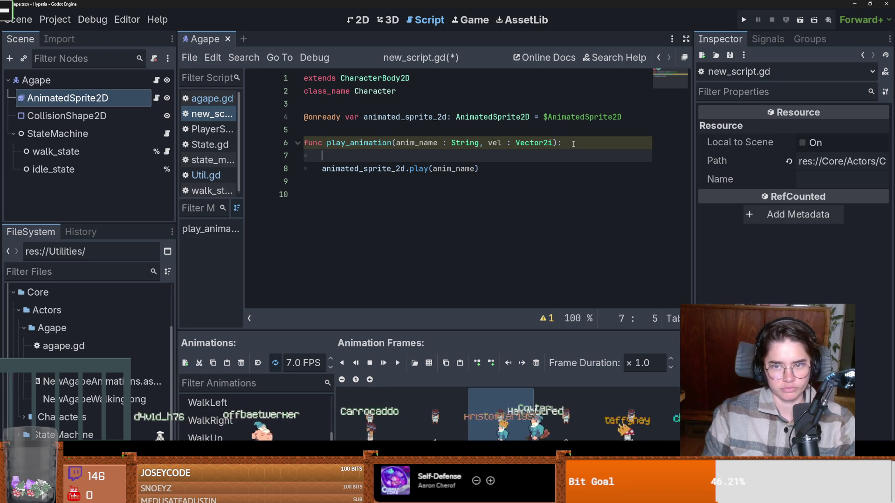
type("Util.")
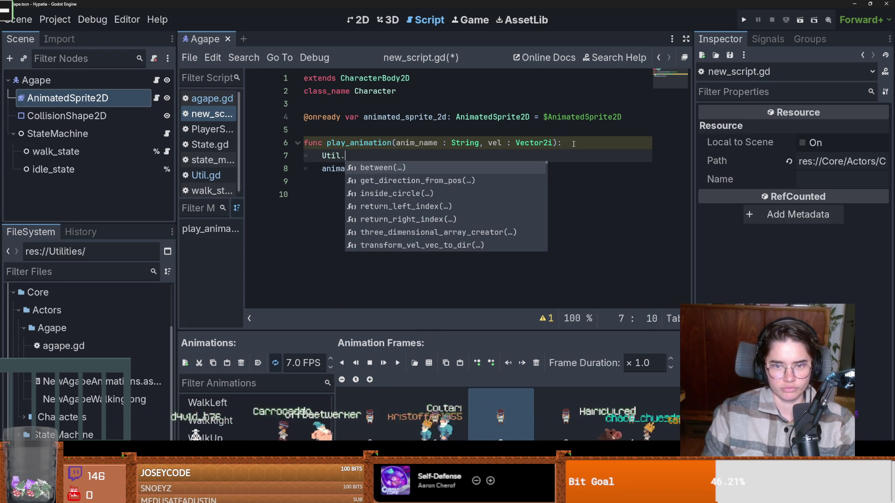
key("Down")
key("Down")
key("Down")
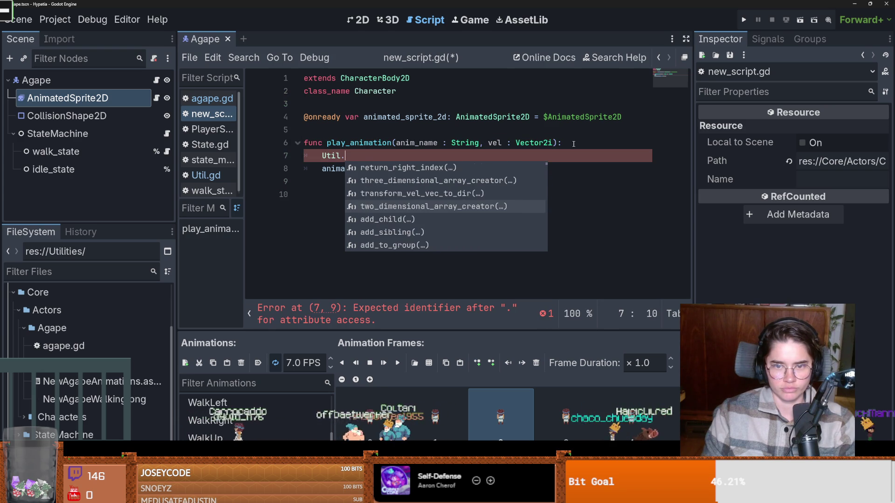
key("Up")
key("Return")
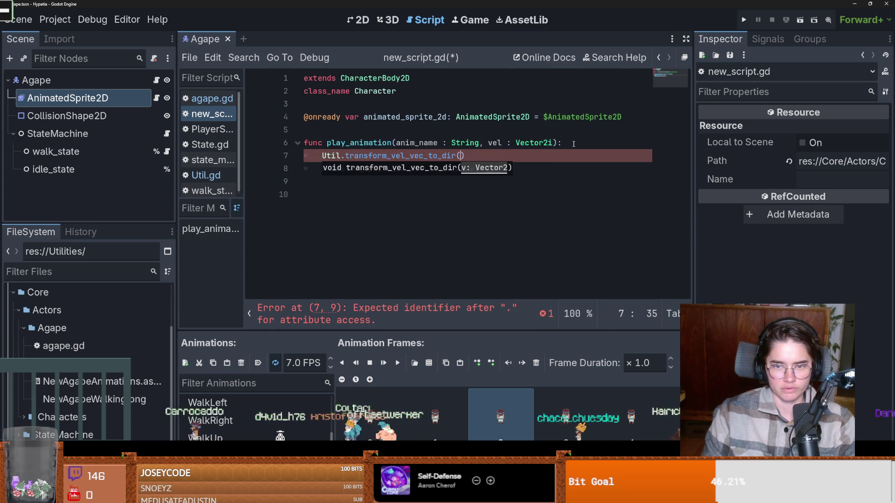
key("Left")
key("Left")
key("Left")
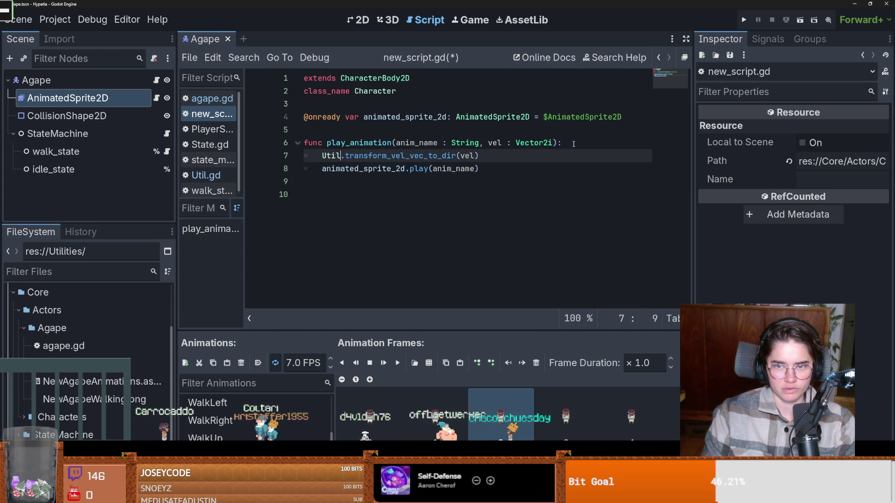
type("var dir")
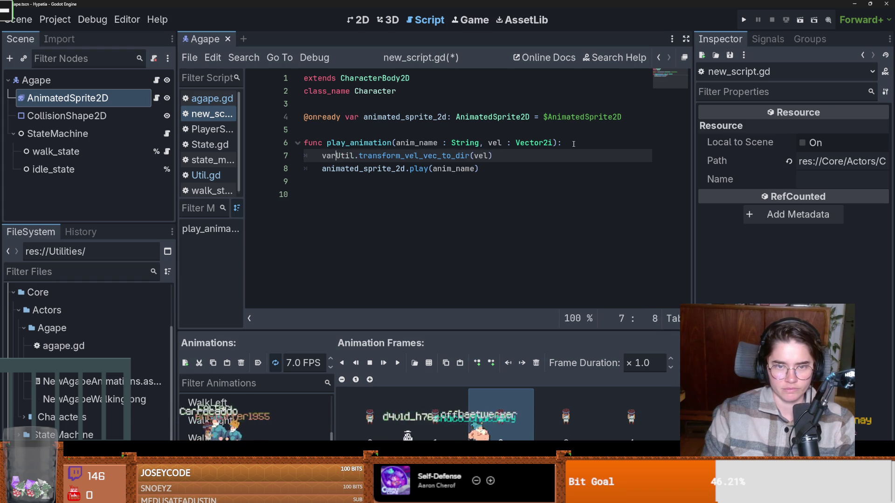
type(" : Vector2")
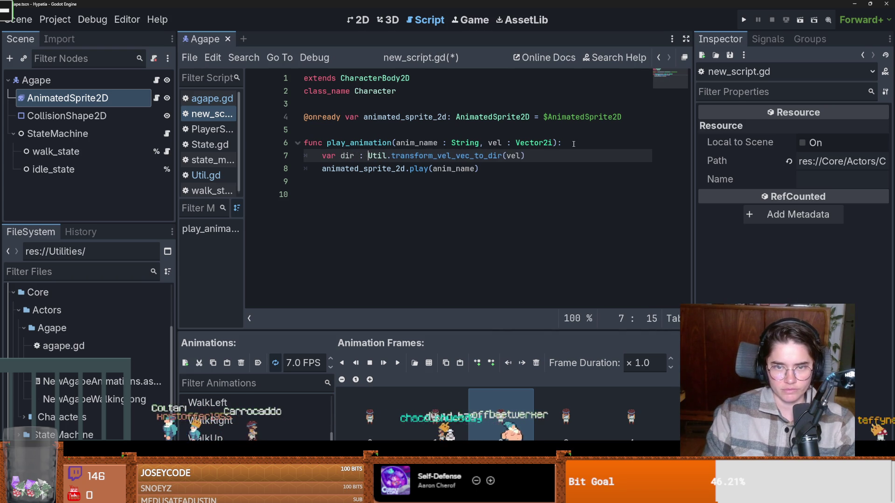
type("i=")
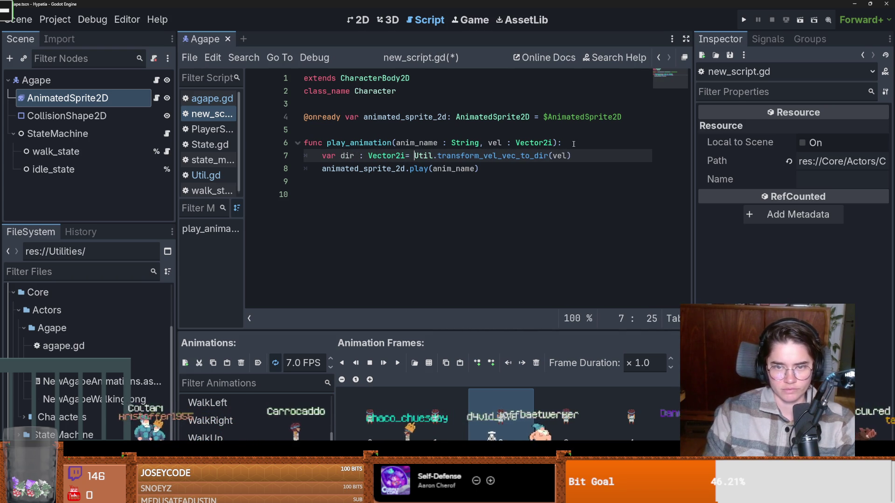
key("Left")
key("Left")
key("ctrl+s")
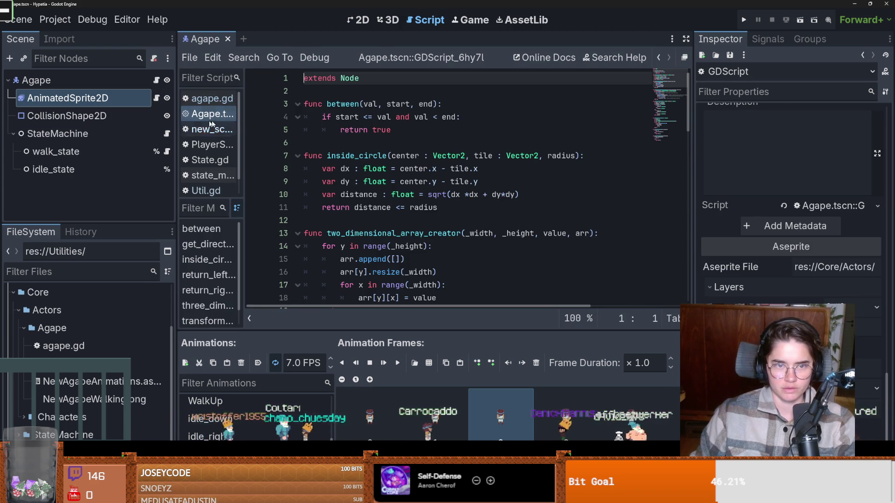
- Close the stray Agape.tscn built-in script and save the Agape scene
left_click(243, 129)
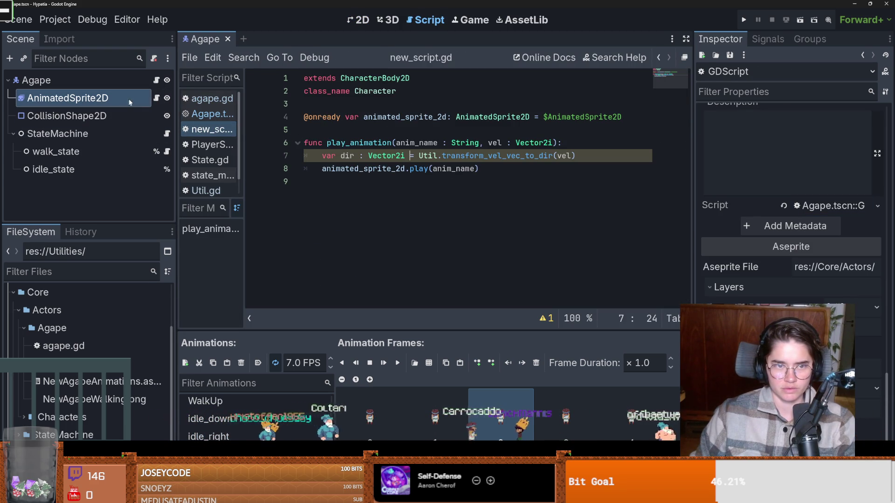
left_click(244, 114)
left_click_drag(245, 140, 315, 142)
right_click(247, 119)
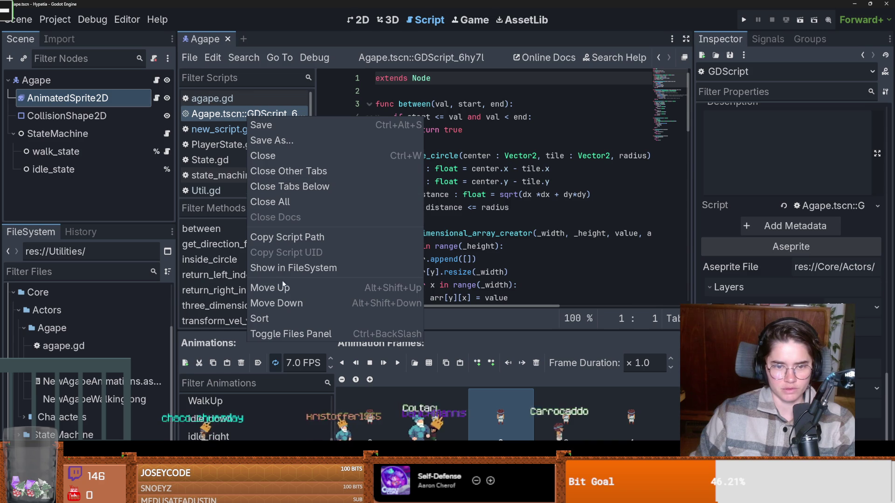
left_click(182, 77)
right_click(226, 116)
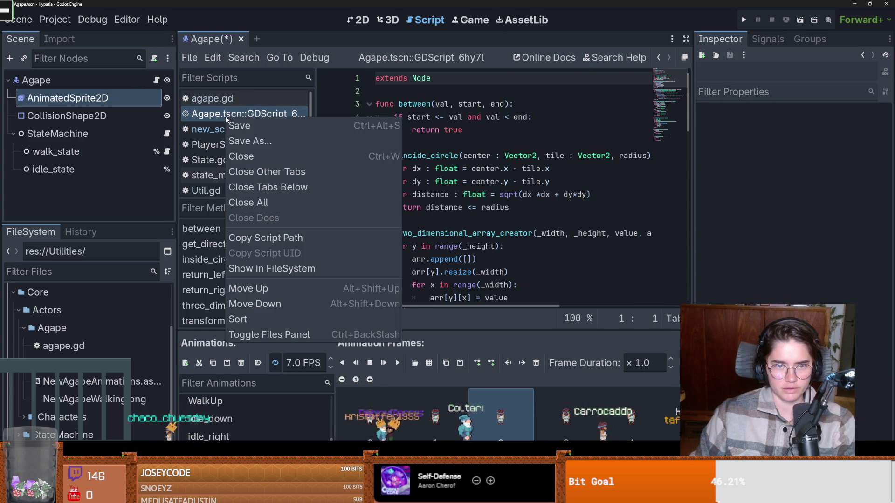
left_click(261, 157)
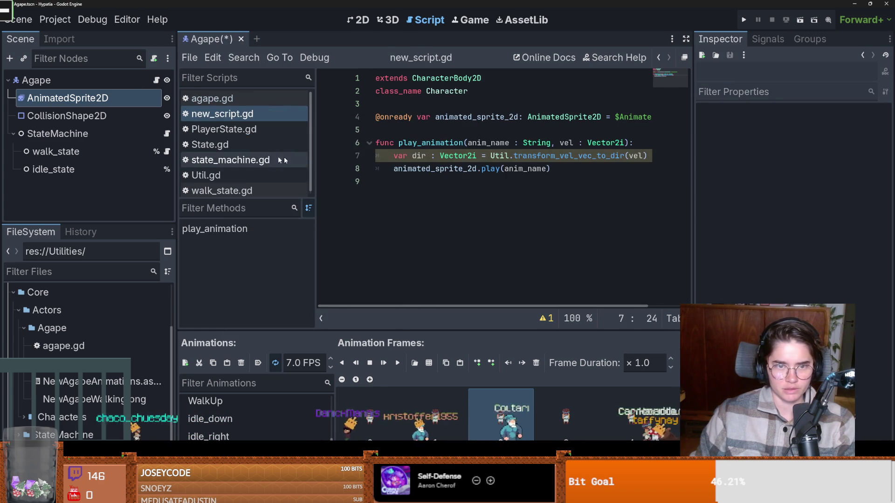
key("ctrl+s")
- Rename new_script.gd to Characters.gd from the FileSystem panel
right_click(242, 116)
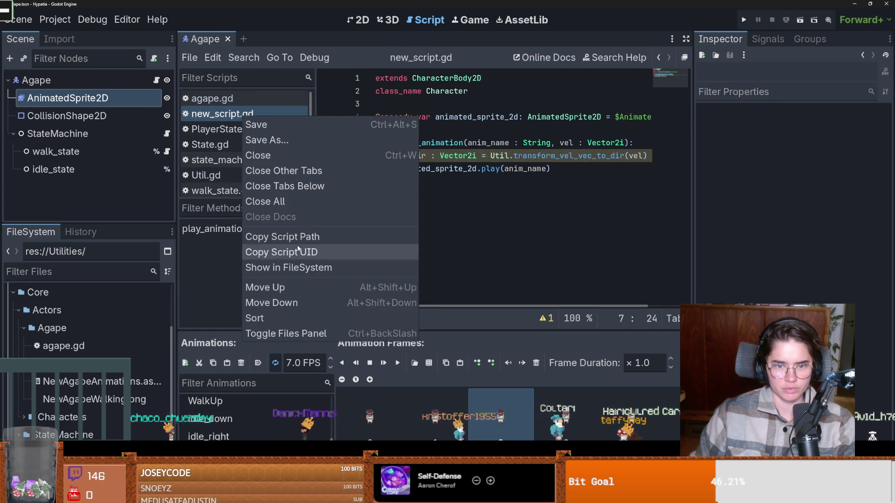
left_click(279, 266)
scroll(95, 435, "down", 1)
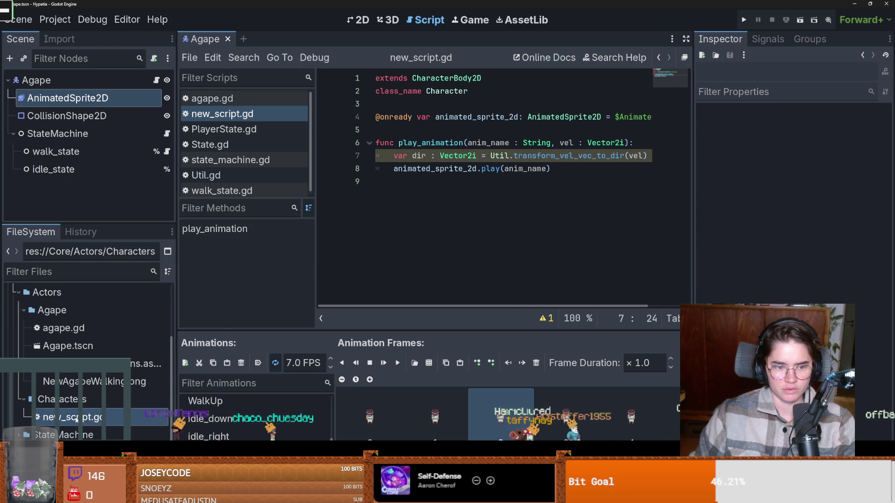
right_click(79, 417)
left_click(117, 373)
type("Characters")
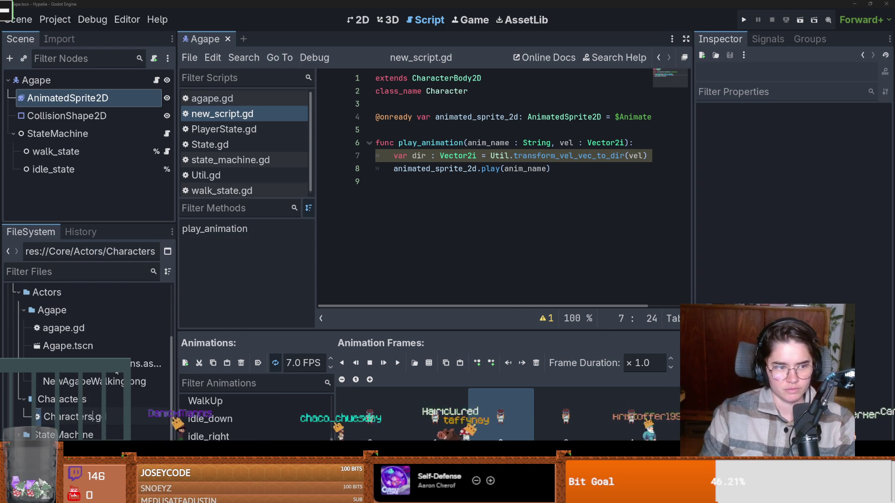
key("Return")
left_click(362, 202)
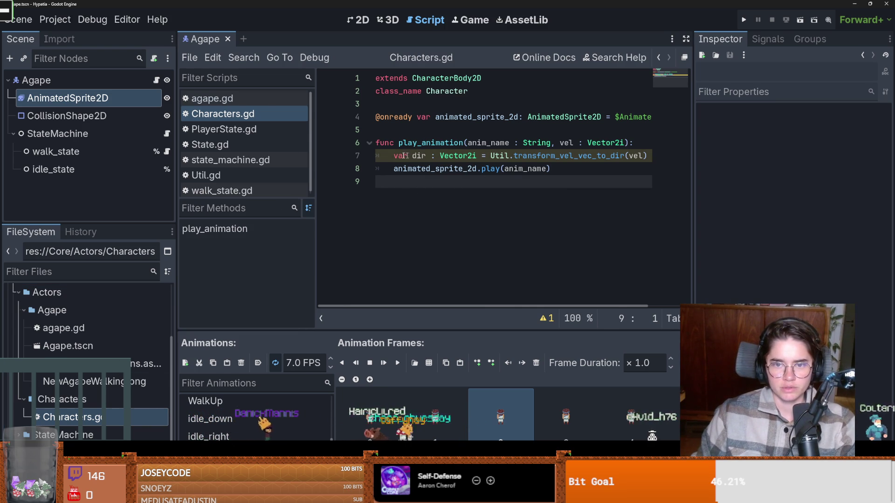
left_click(89, 98)
- Attach a new animated_sprite_2d.gd script to AnimatedSprite2D, saved in res://Core/Actors/Characters
left_click(154, 58)
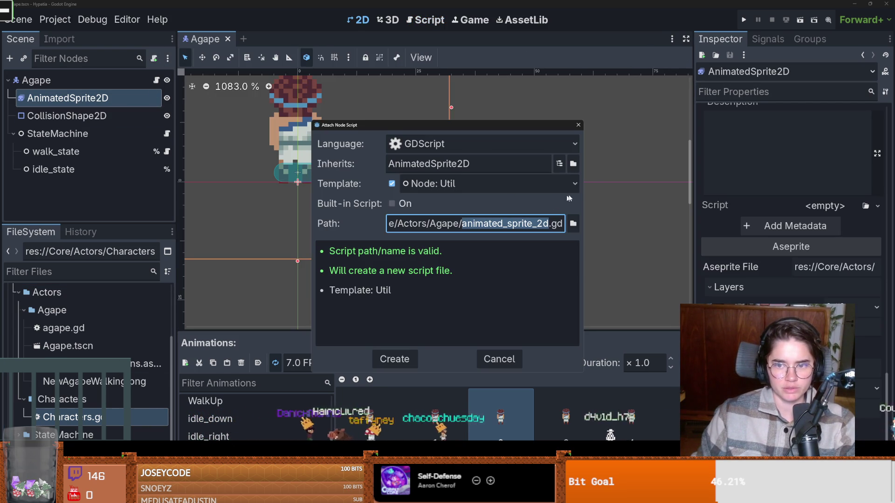
left_click_drag(517, 126, 456, 117)
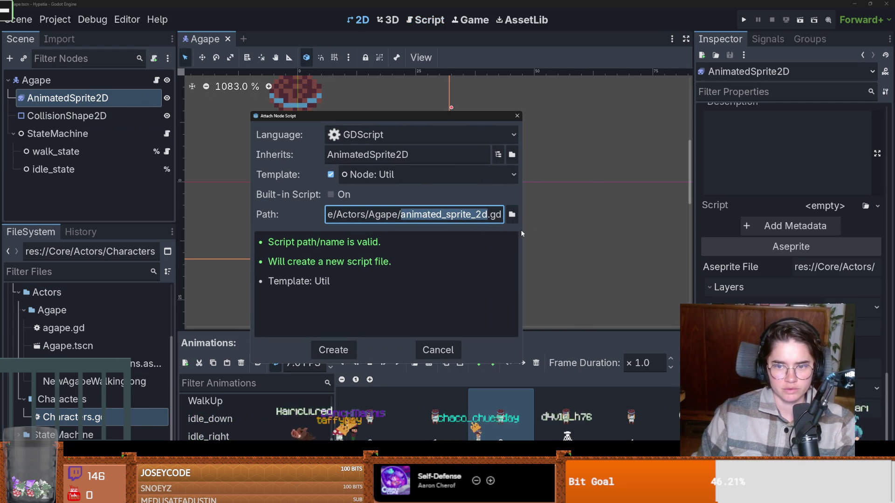
left_click_drag(522, 230, 598, 230)
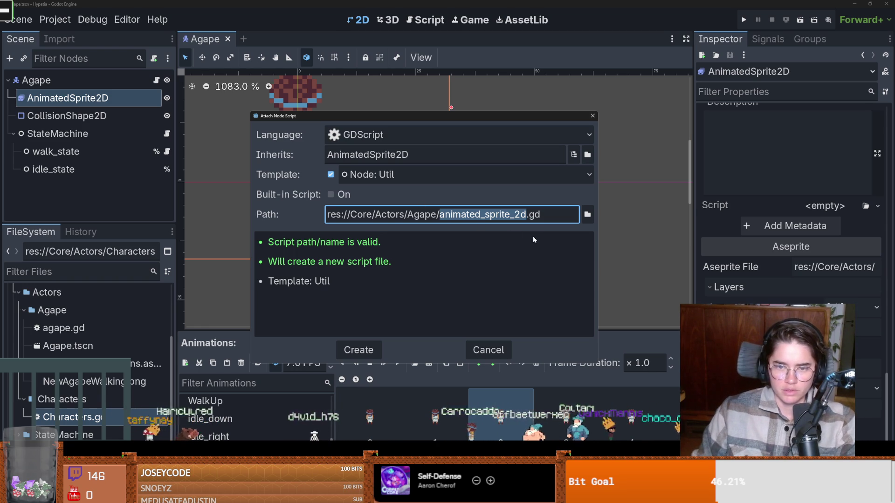
left_click(587, 216)
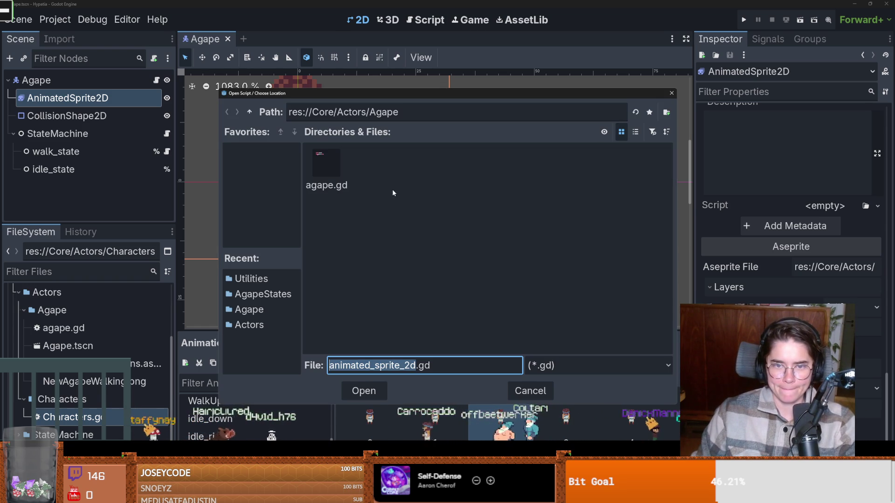
double_click(326, 166)
double_click(370, 163)
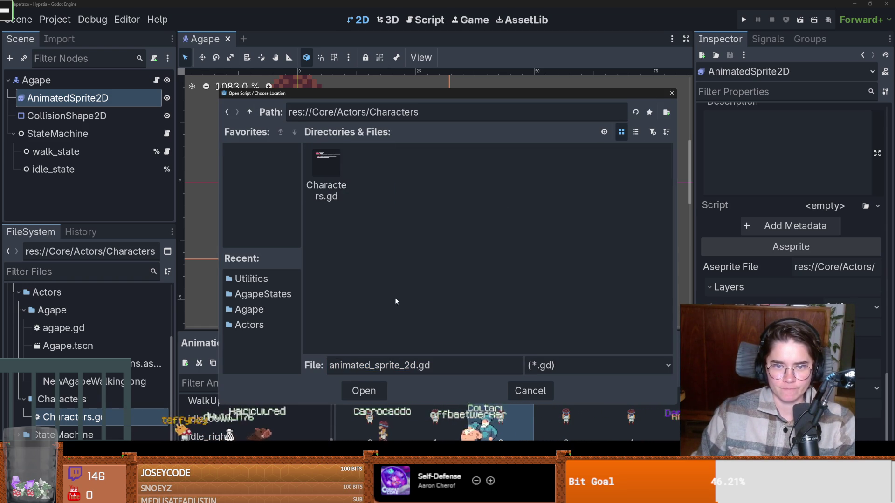
left_click(363, 391)
left_click(357, 348)
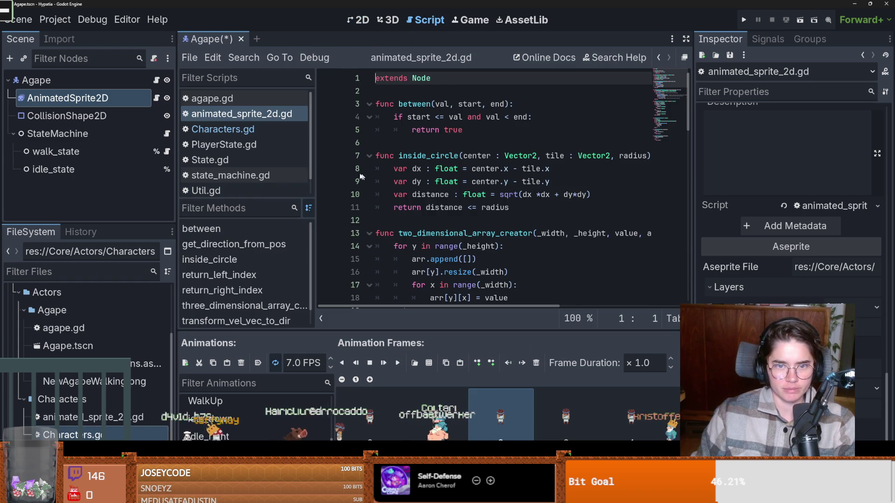
- Replace the copied template code with 'extends AnimatedSprite2D' and save
scroll(416, 211, "down", 2)
scroll(423, 88, "up", 2)
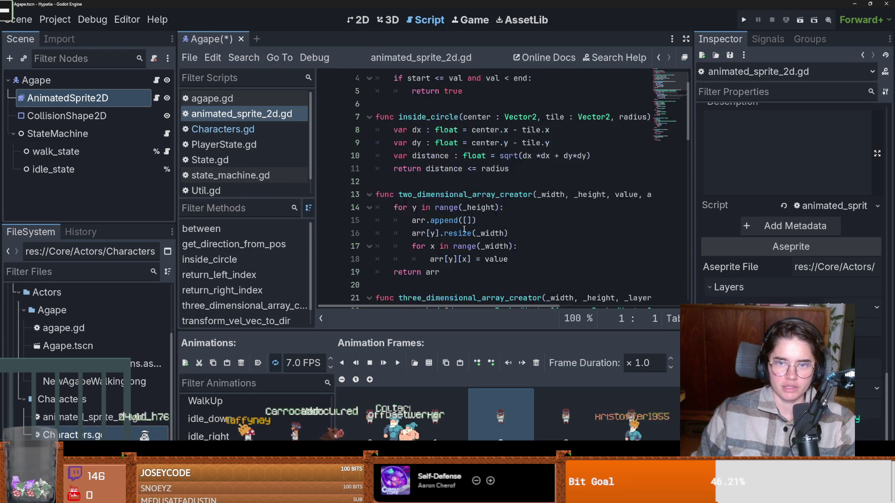
mouse_move(403, 87)
left_mouse_down()
mouse_move(433, 303)
mouse_move(419, 21)
mouse_move(411, 58)
left_mouse_up()
left_click(434, 284)
type("Anim")
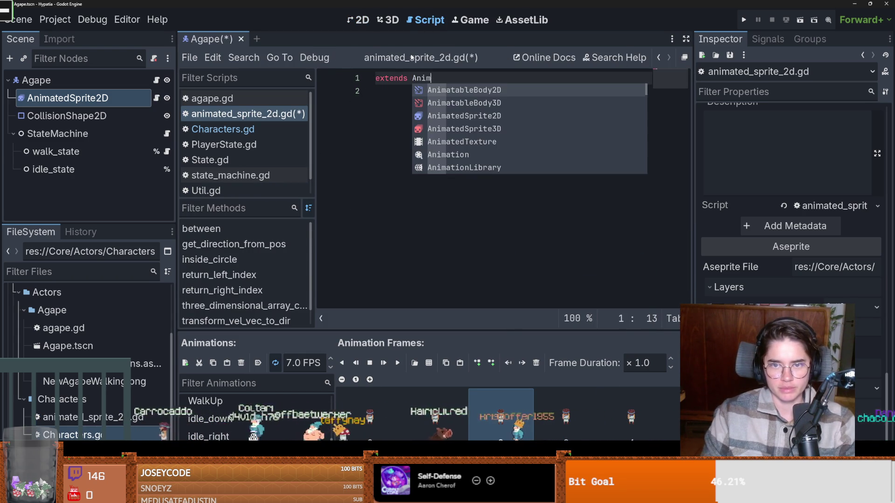
type("atedSp")
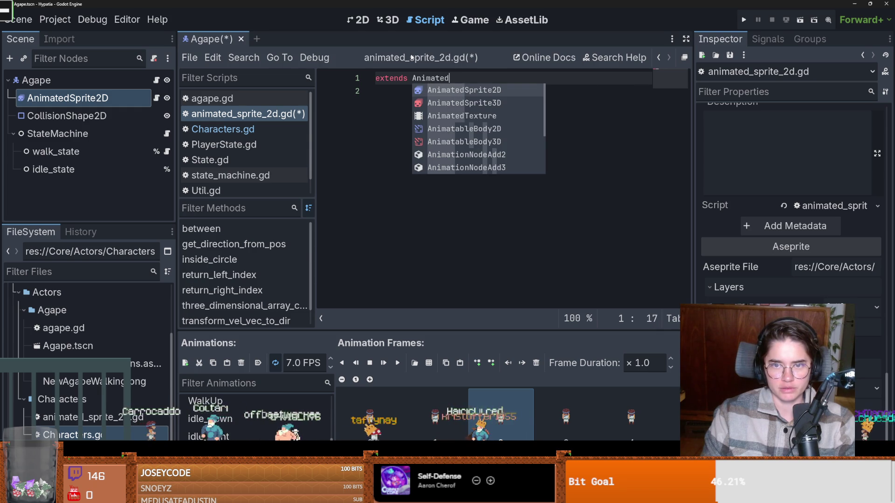
key("Return")
key("ctrl+s")
- Check agape.gd and the animated_sprite_2d reference on line 8 of Characters.gd
left_click(157, 80)
key("ctrl+shift+Left")
left_click(435, 78, "ctrl")
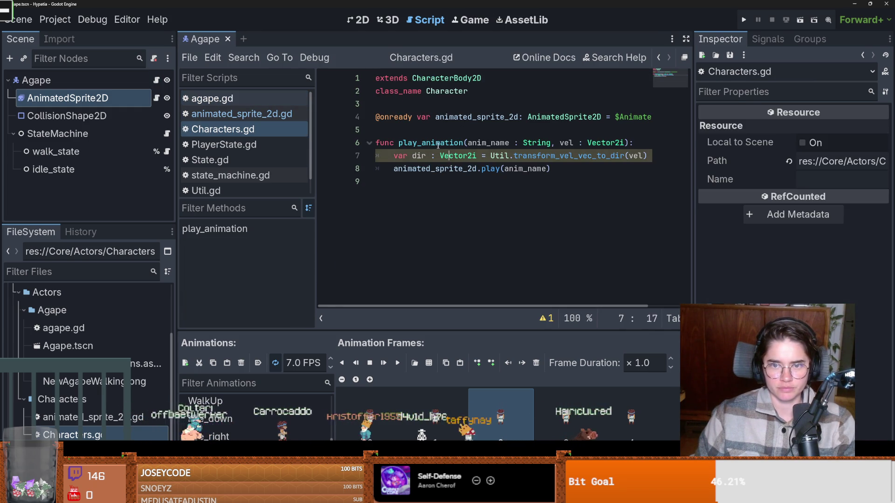
left_click_drag(394, 168, 478, 169)
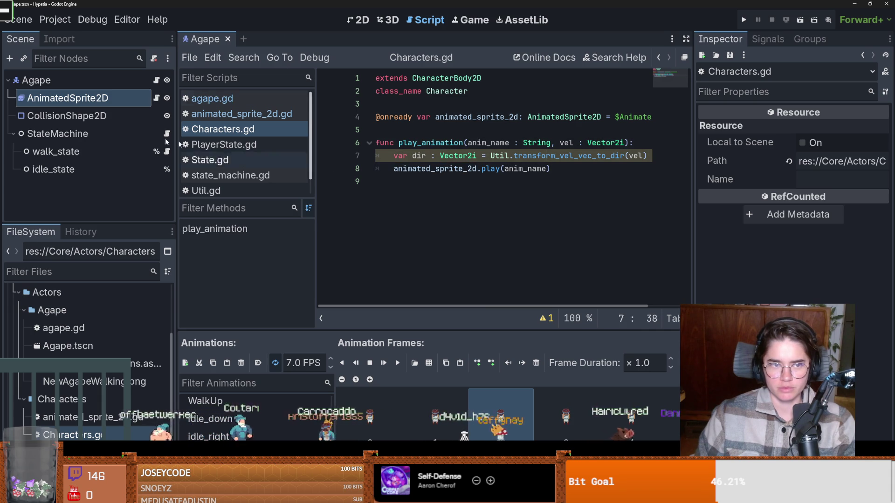
left_click(157, 98)
- Tidy the empty lines below the extends line in animated_sprite_2d.gd
key("Return")
key("Return")
type("func")
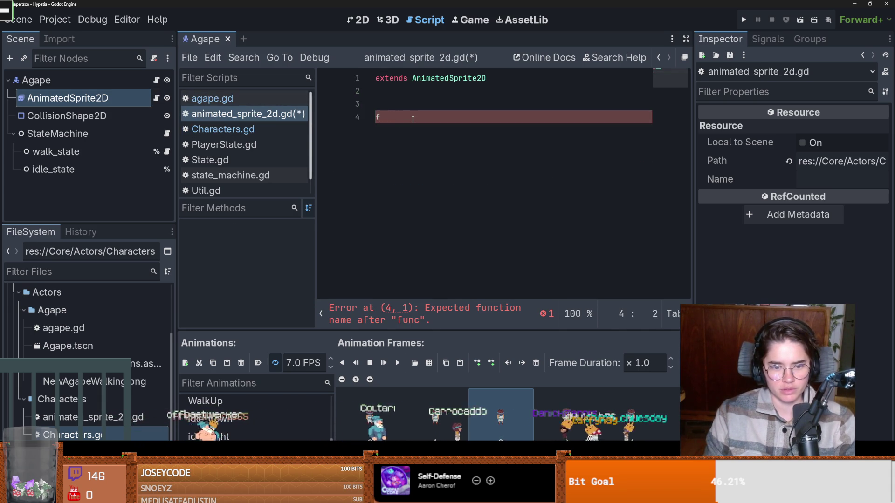
key("BackSpace")
key("BackSpace")
key("BackSpace")
key("Return")
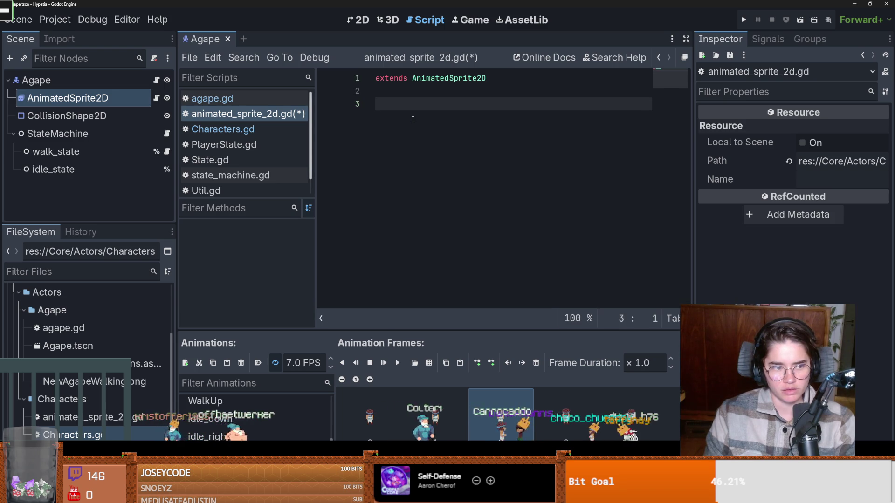
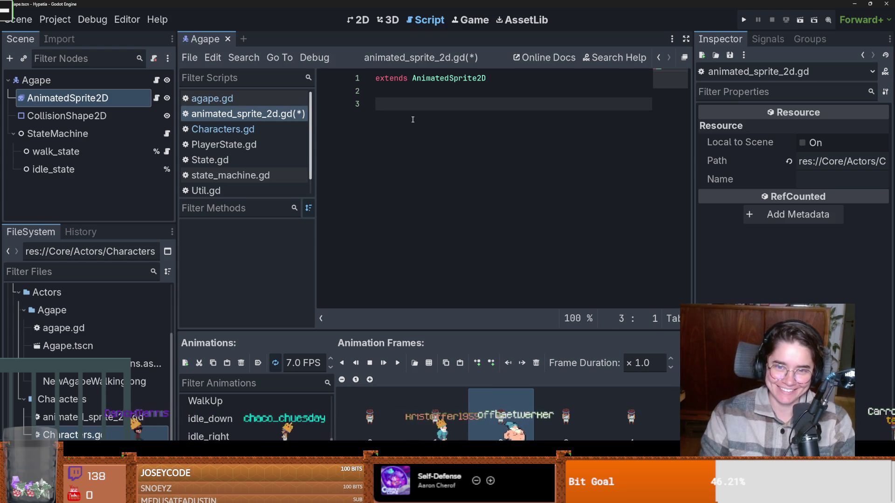
- Tidy the blank lines below the extends line in animated_sprite_2d.gd and save
key("BackSpace")
key("BackSpace")
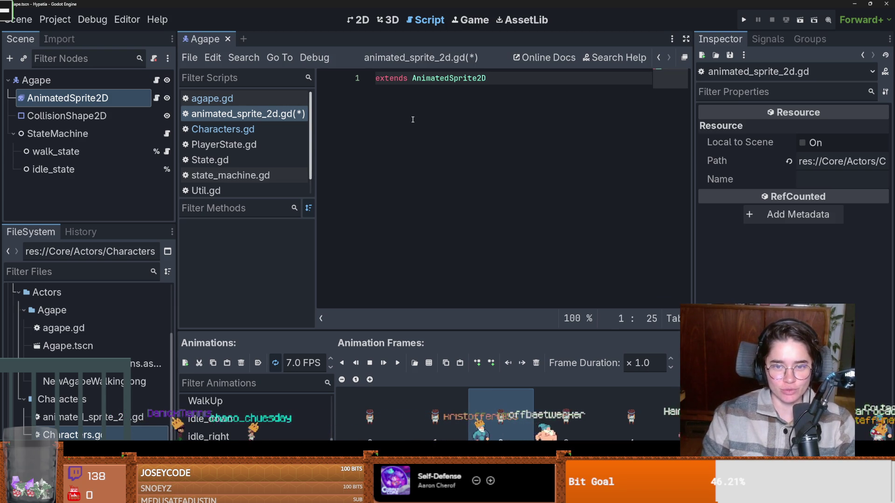
key("Return")
key("ctrl+s")
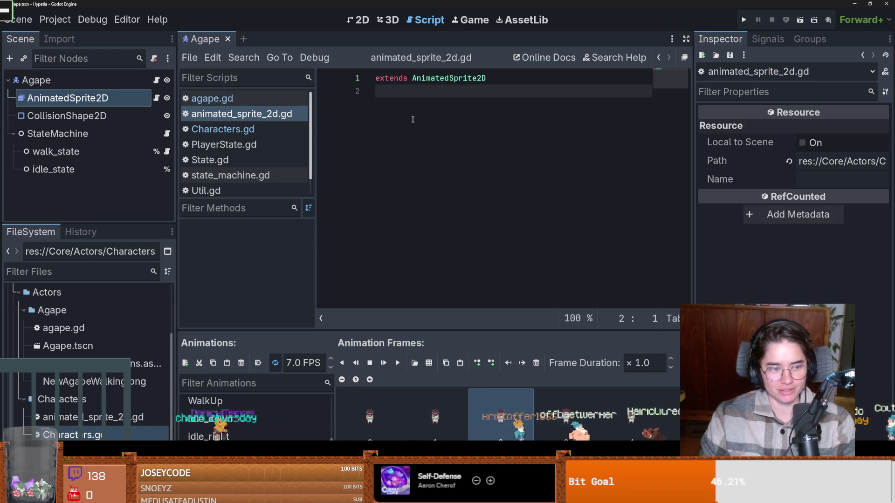
- Add a play_anim(anim_name : String, dir) function with a pass body and save
key("Return")
type("func")
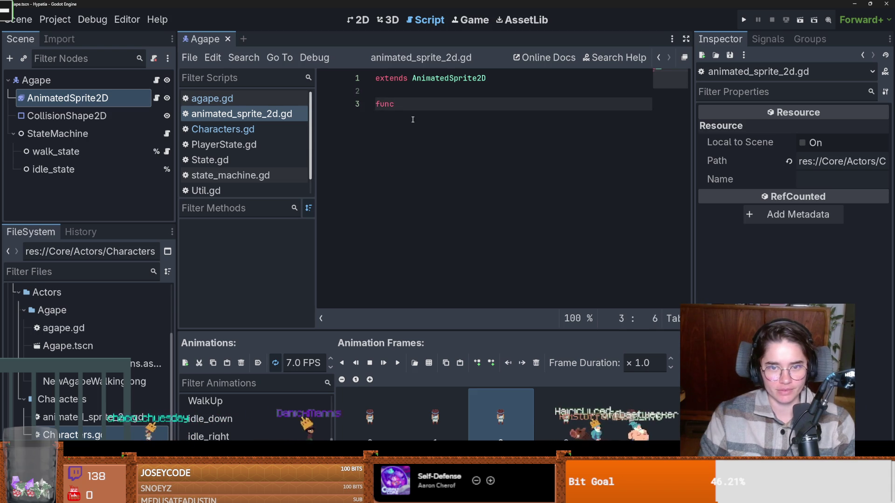
key("BackSpace")
key("BackSpace")
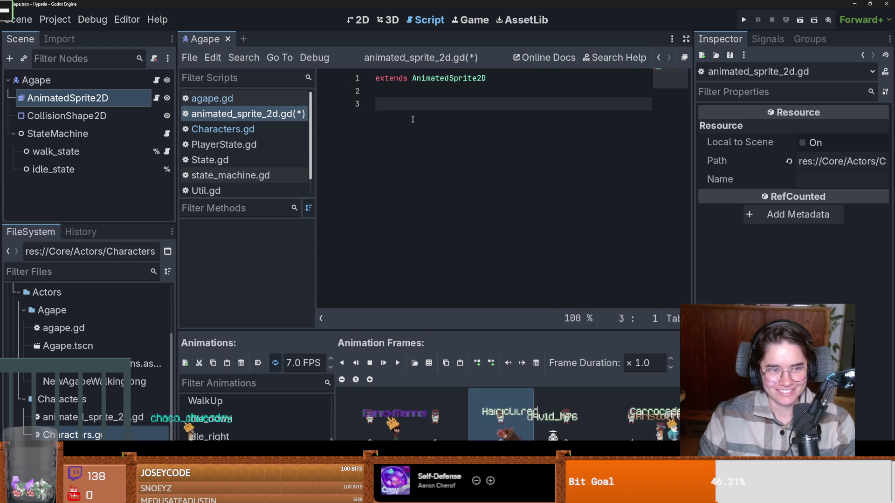
type("func pla")
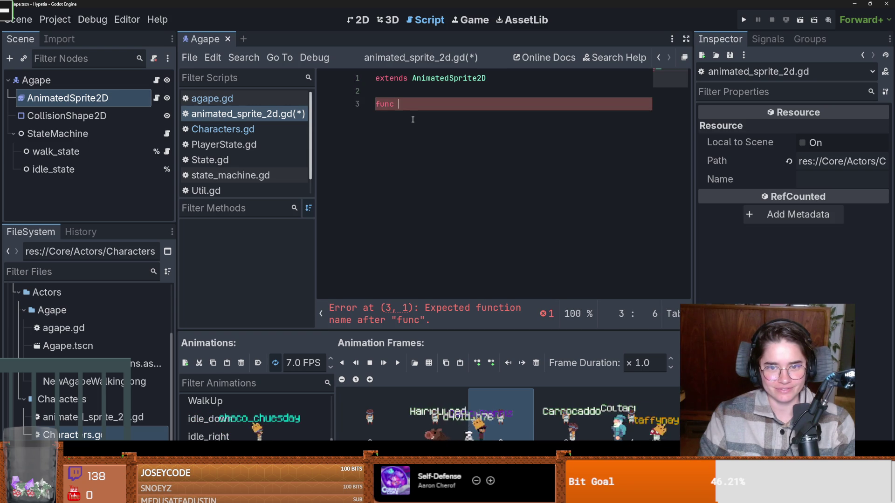
type("y_")
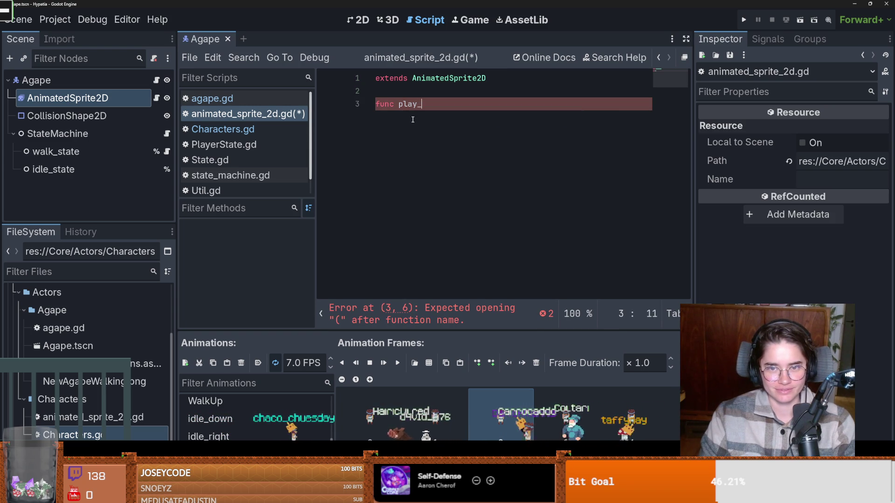
type("anim(")
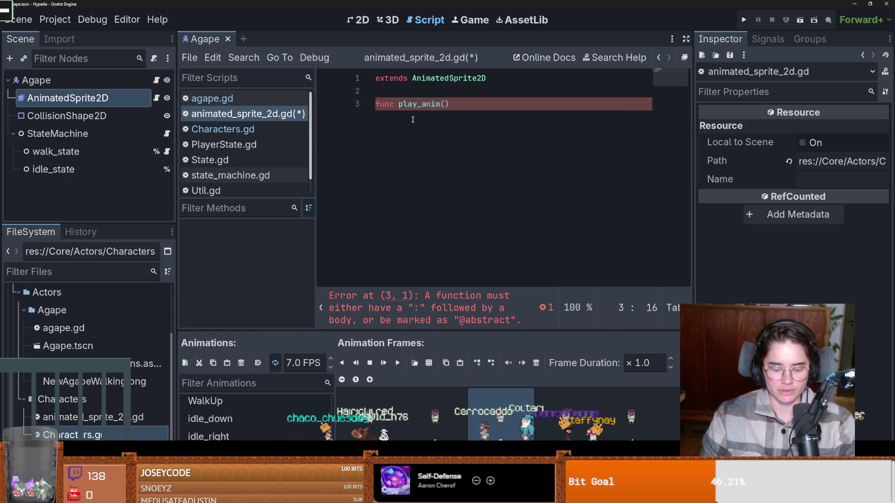
type("anim_")
type("name : String")
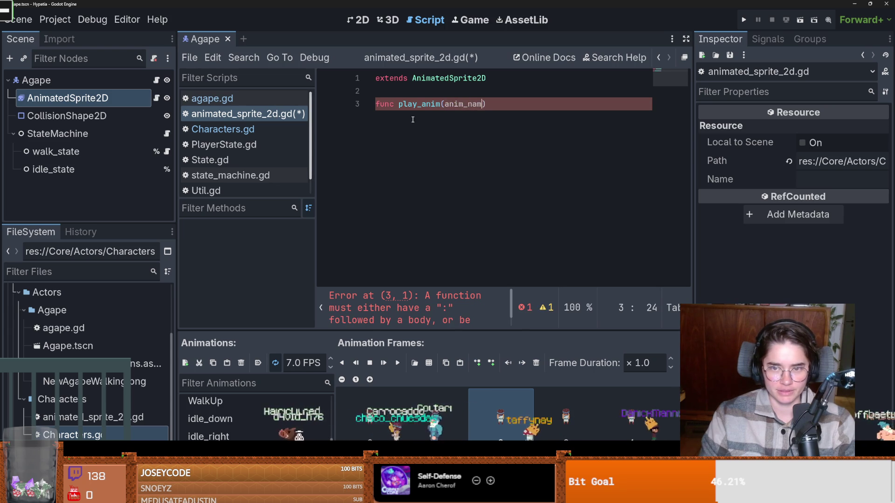
type(", dir")
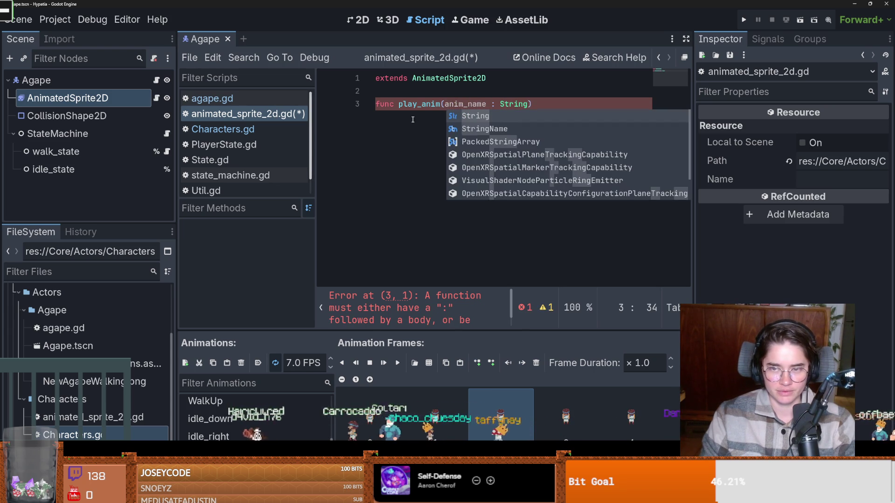
key("Right")
type(":")
key("Return")
type("pass")
key("ctrl+s")
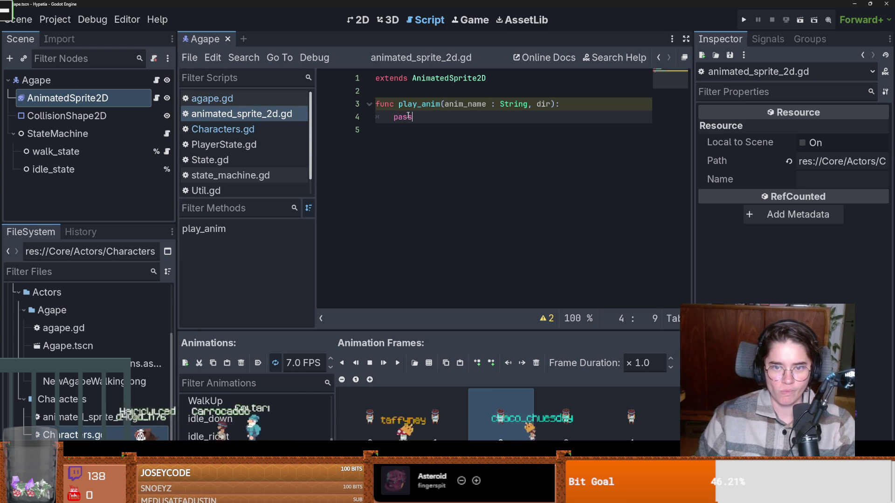
key("Up")
key("Up")
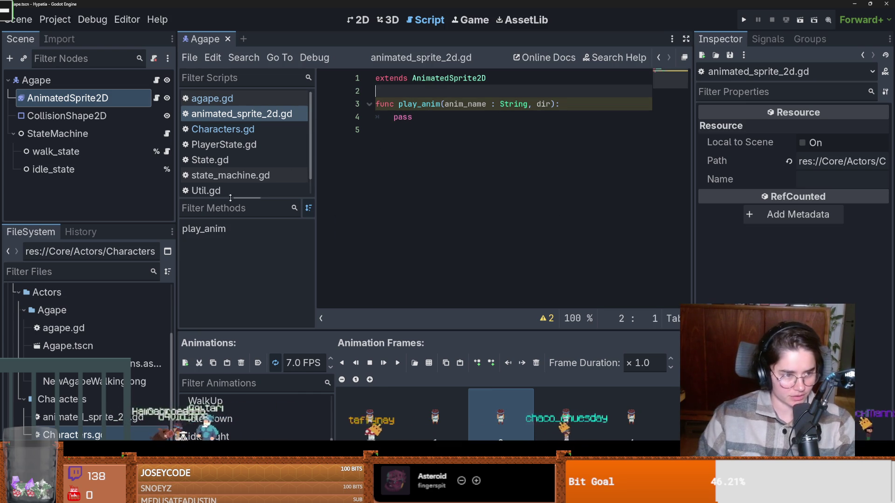
- Drop the attempted match(dir) in play_anim, restore its pass body, and add blank lines
double_click(404, 118)
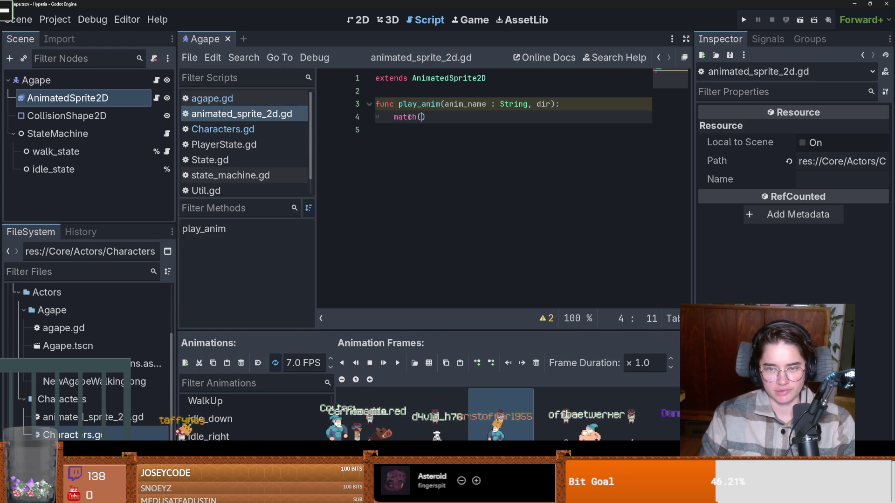
type("dir)")
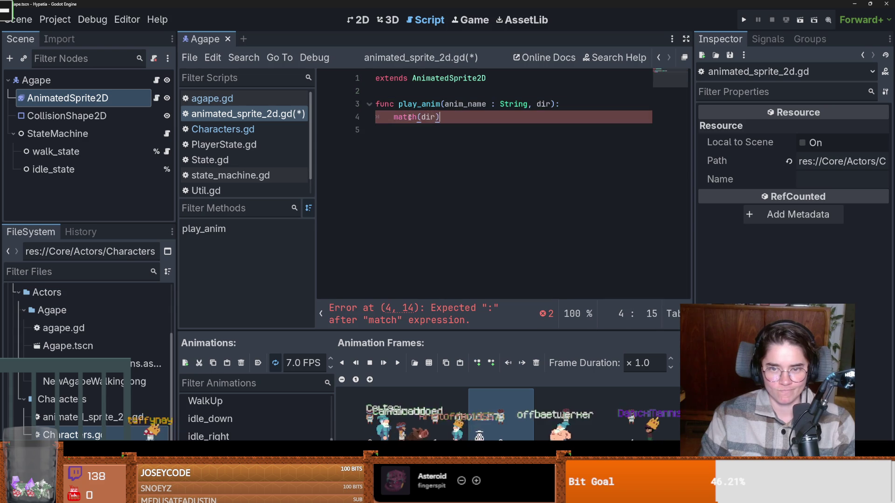
key("BackSpace")
key("BackSpace")
key("BackSpace")
key("BackSpace")
key("BackSpace")
key("BackSpace")
type("pas")
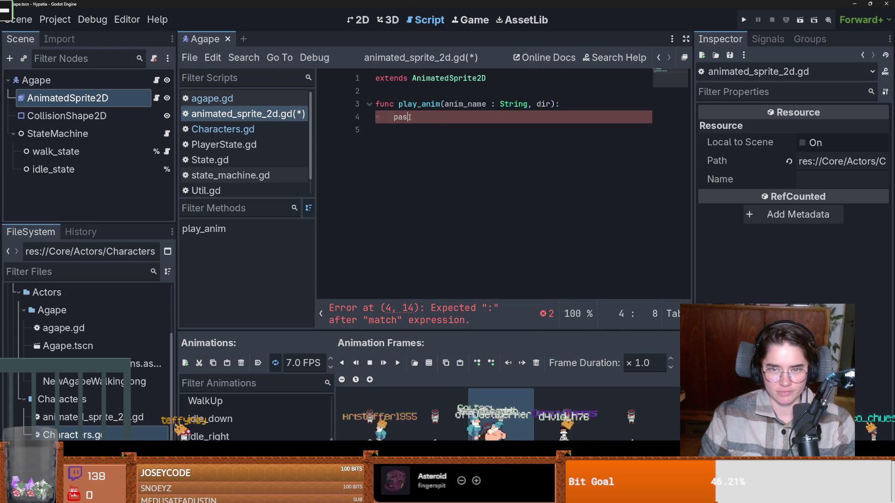
key("Return")
key("Return")
- Write dir_to_pos_string() with match(dir) and a Vector2i.RIGHT case returning "right"
type("func ")
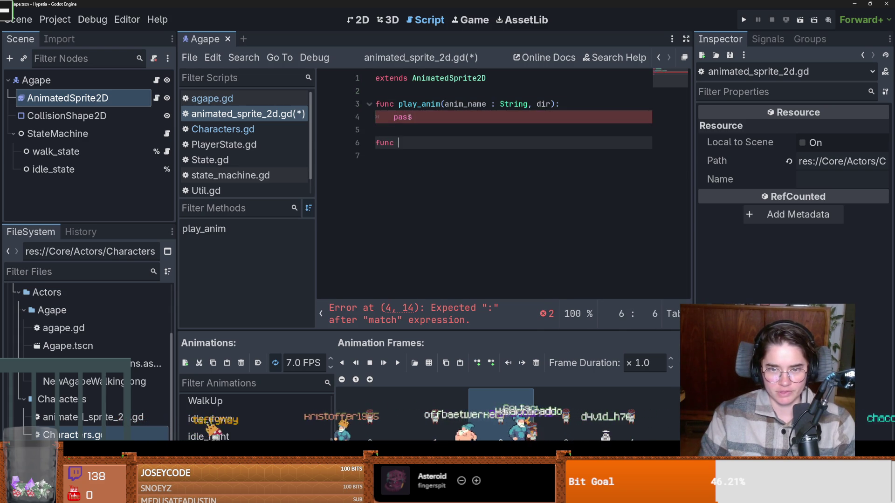
type("dir_to_pos_string(")
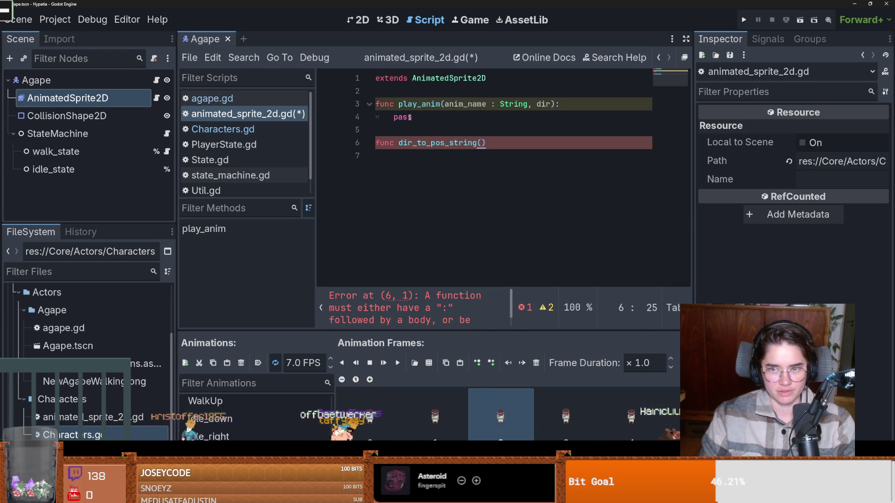
type(":")
key("Return")
type("ch(dir)")
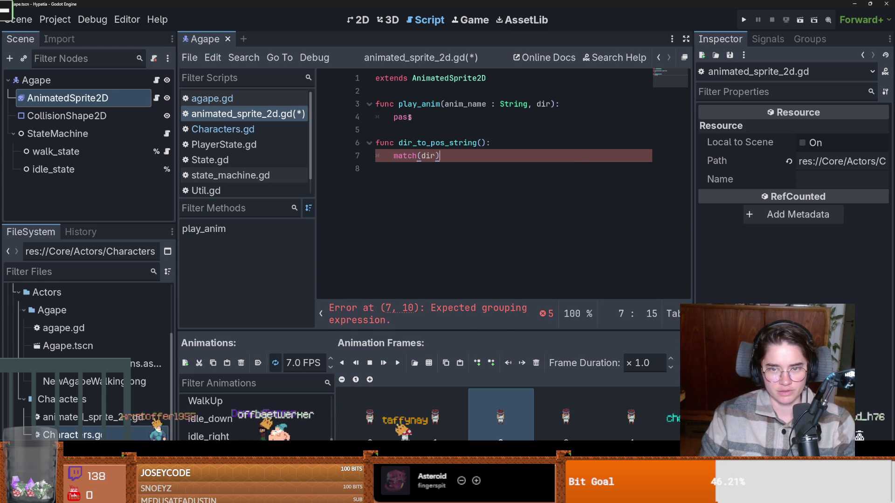
type(":")
key("Return")
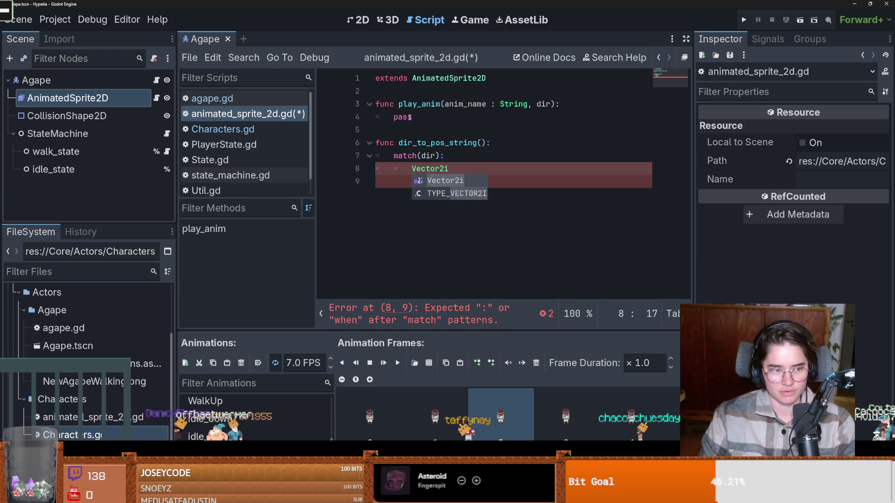
type("Vector2i")
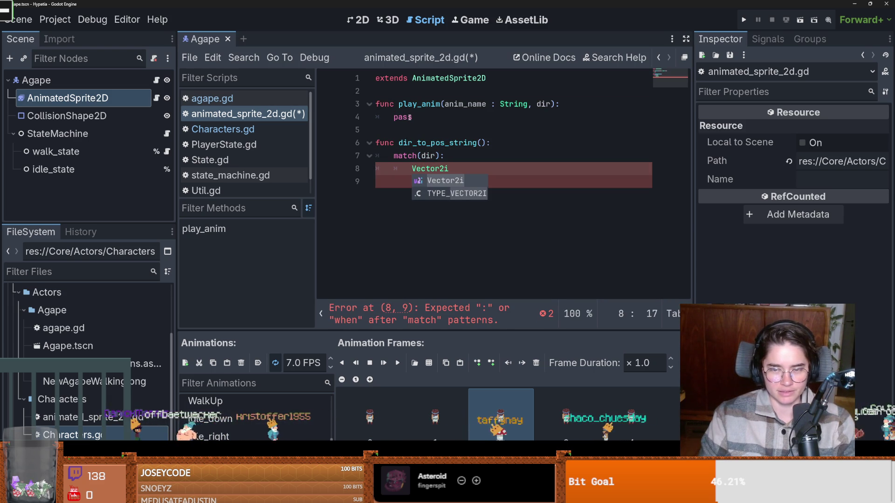
type(".AZ")
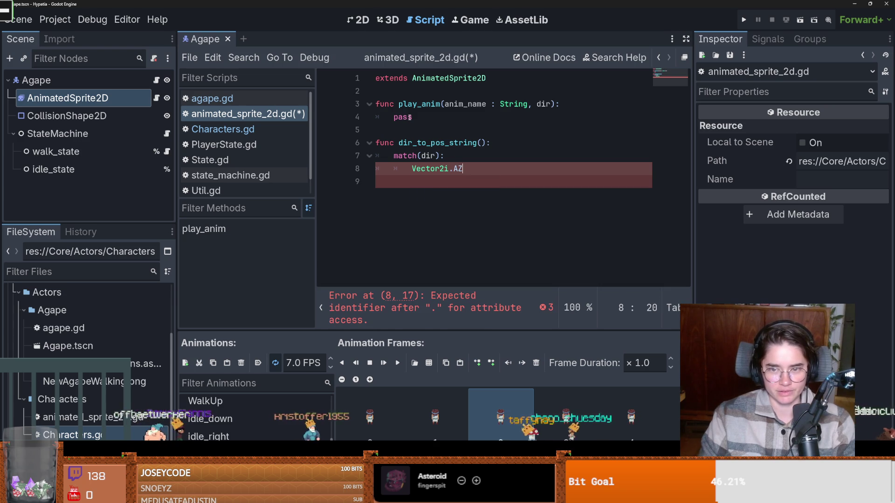
key("Return")
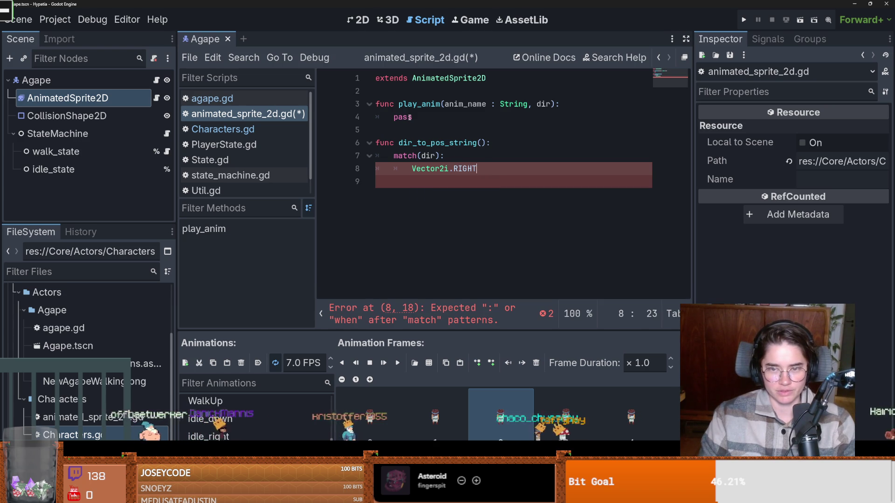
key("Return")
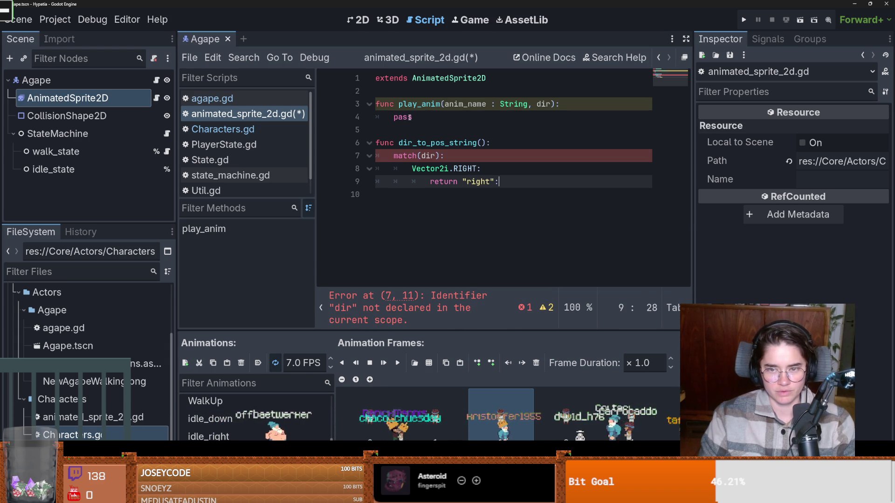
key("Return")
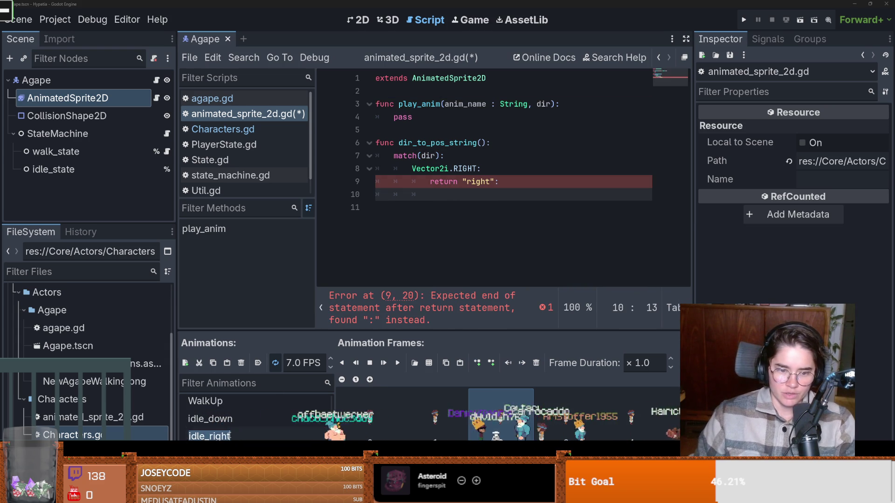
- Rename the WalkRight animation to walk_sideways
type("sideways")
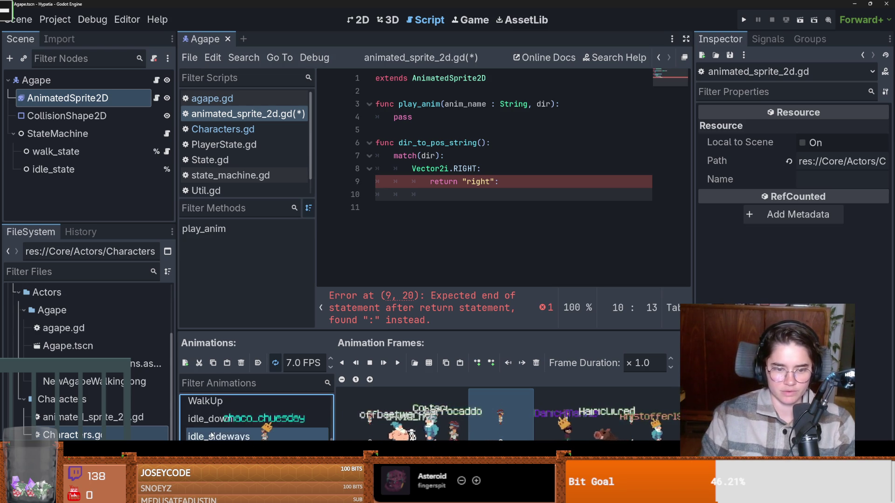
left_click(233, 426)
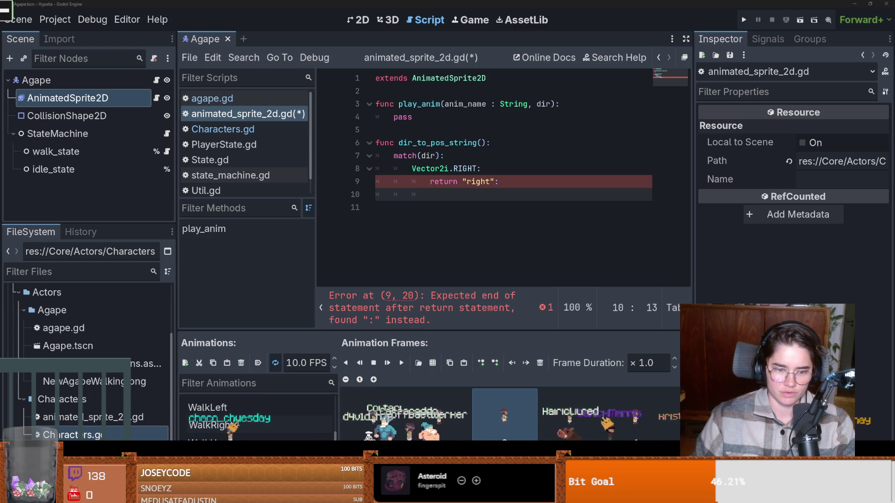
type("walk_sideways")
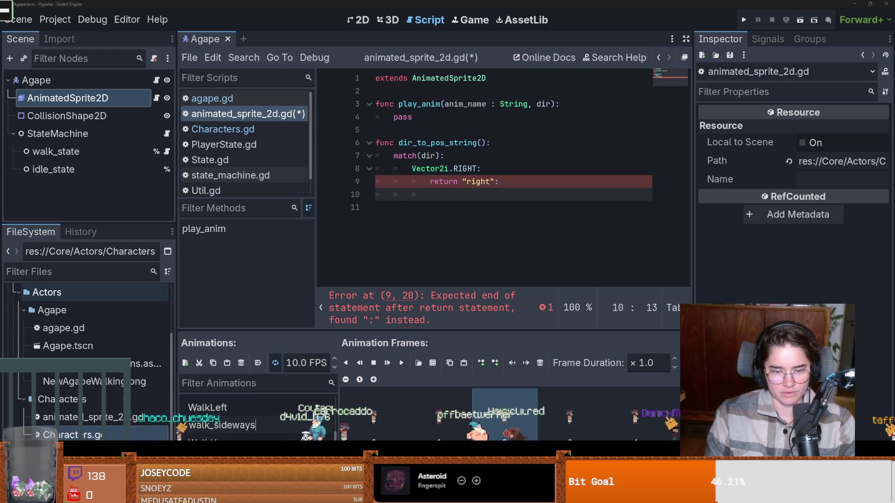
key("Return")
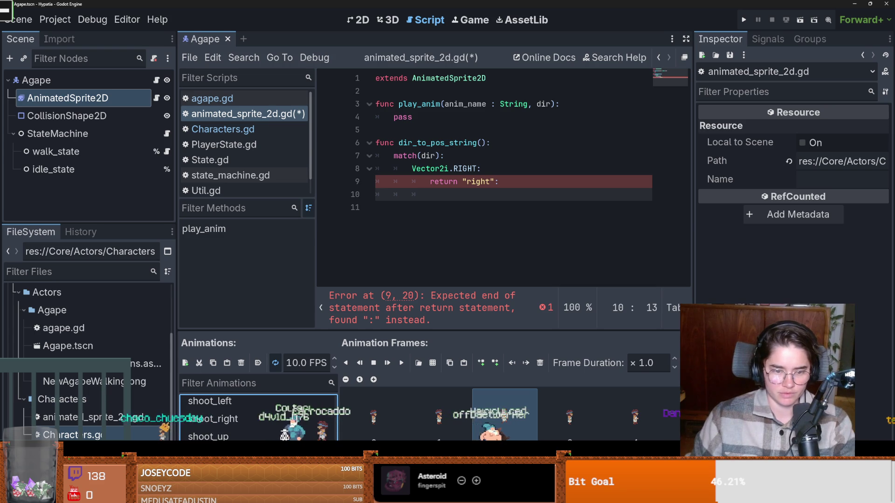
- Also rename the WalkLeft animation to walk_sideways, then bring up Aseprite
left_click(243, 438)
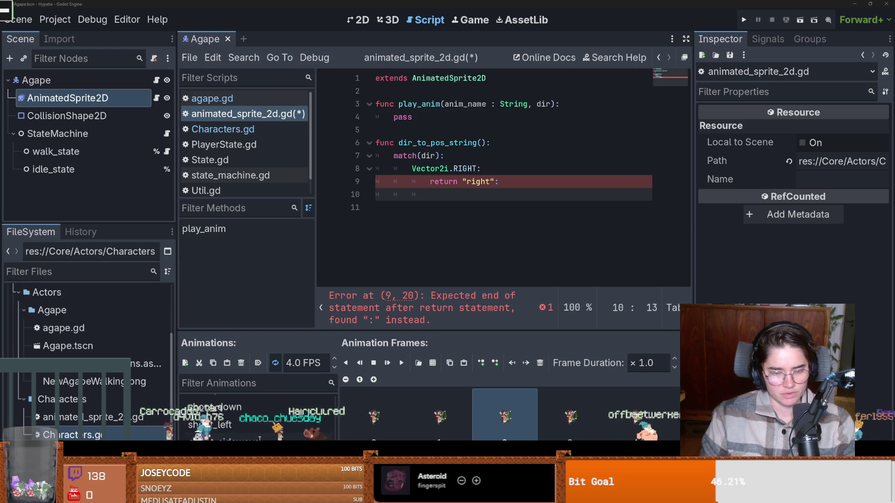
scroll(259, 417, "down", 1)
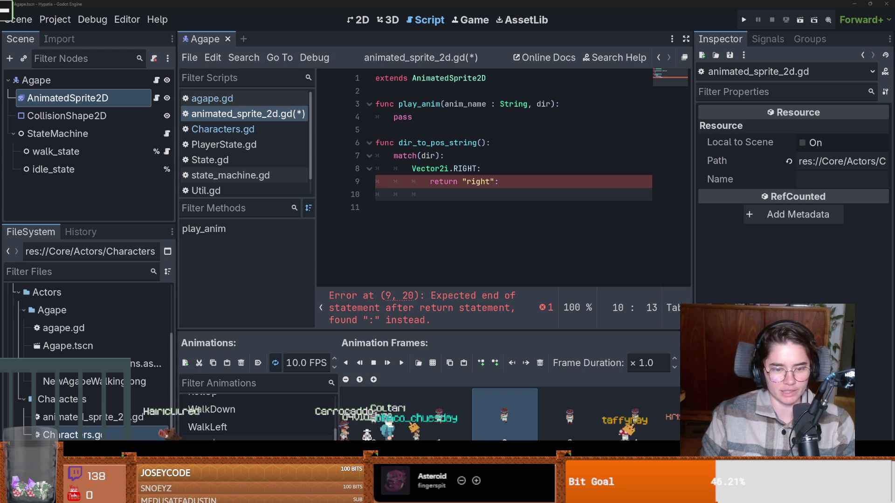
scroll(236, 429, "down", 5)
scroll(237, 429, "up", 5)
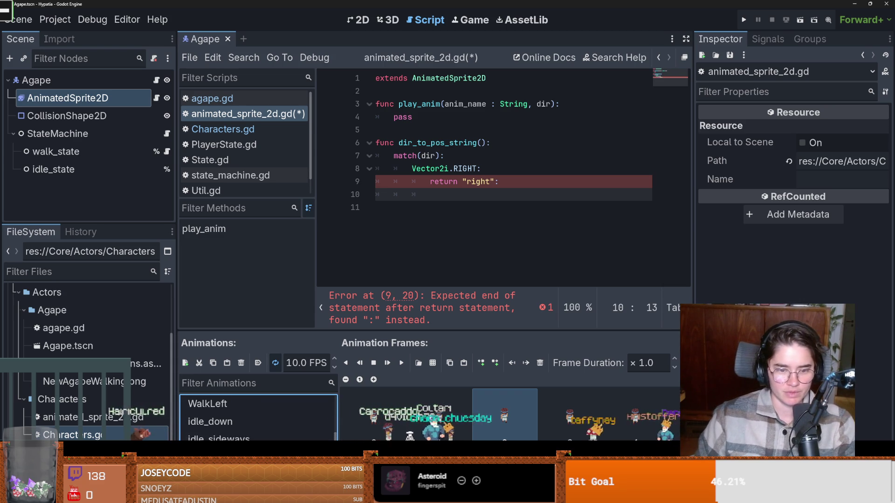
double_click(236, 429)
type("walk")
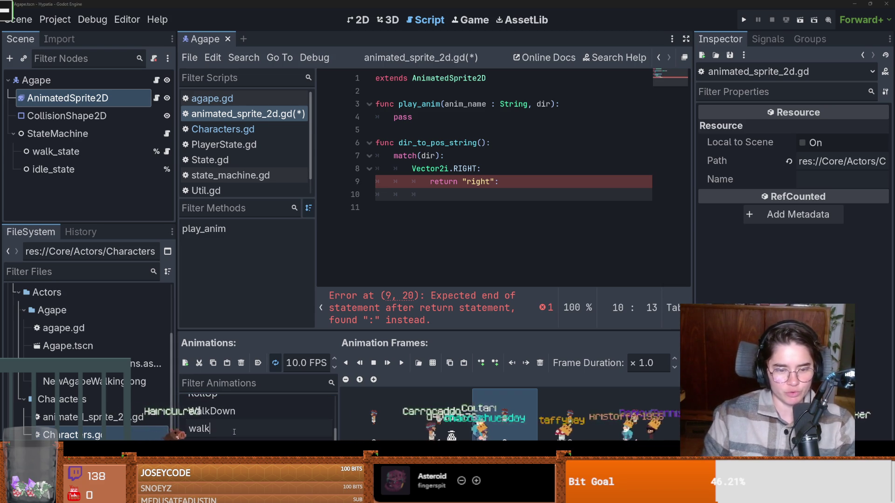
type("_sideways")
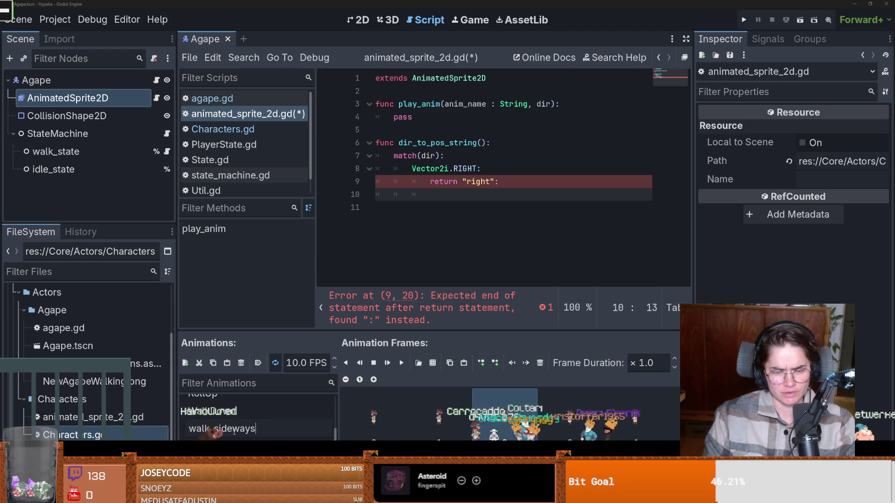
key("Return")
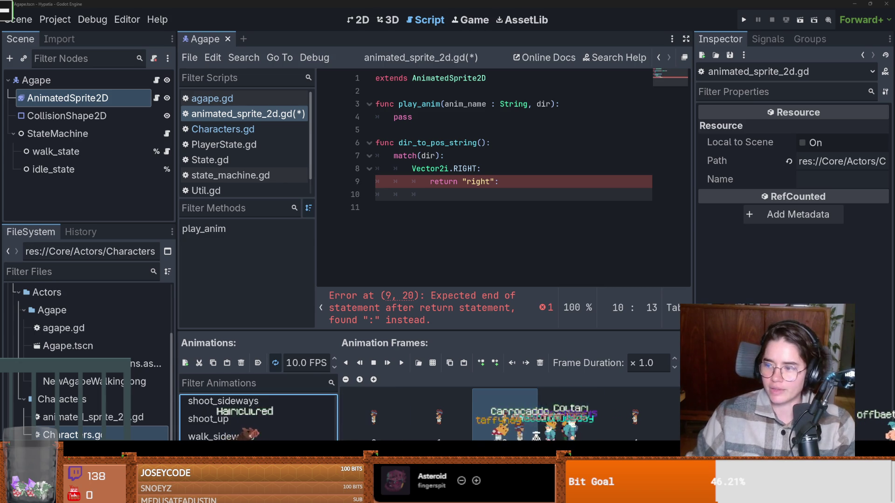
key("alt+Tab")
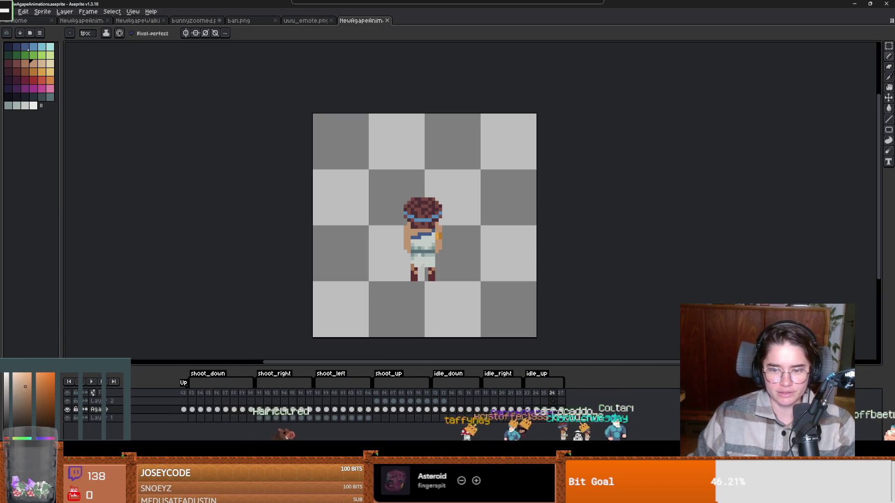
- Preview the RollRight roll frames in the Aseprite timeline, then return to Godot
scroll(420, 393, "left", 10)
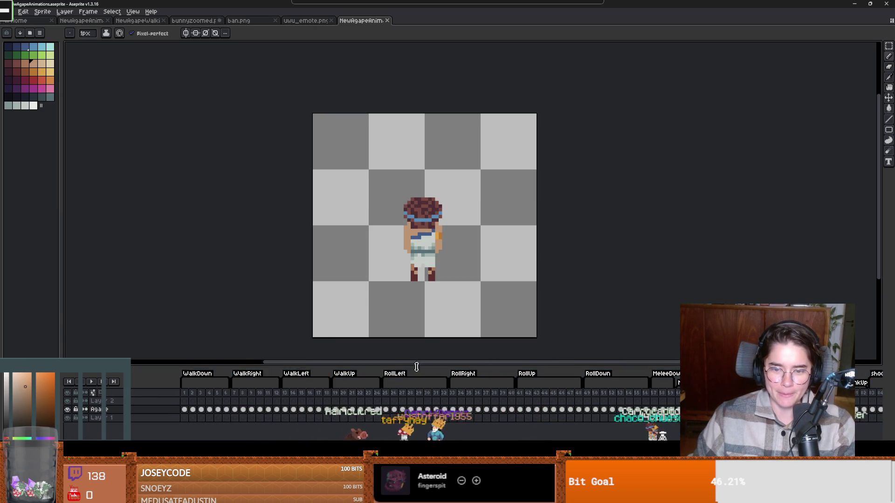
left_click(426, 393)
left_click(488, 394)
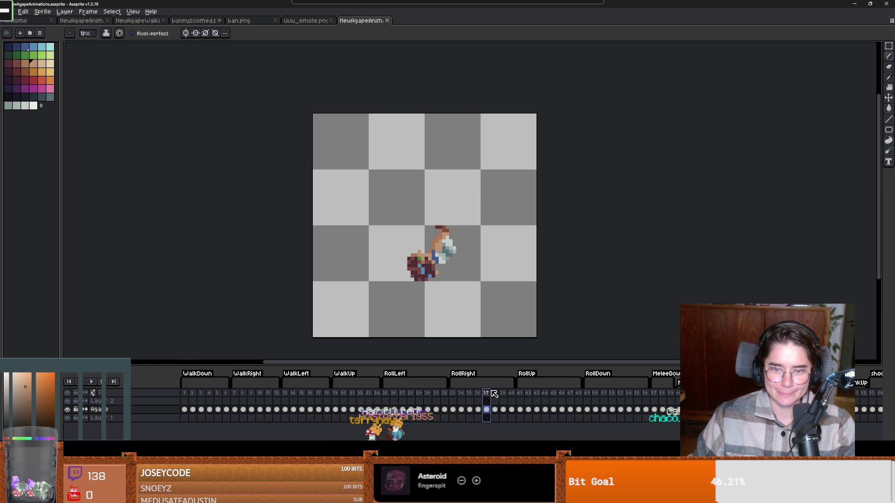
left_click(453, 394)
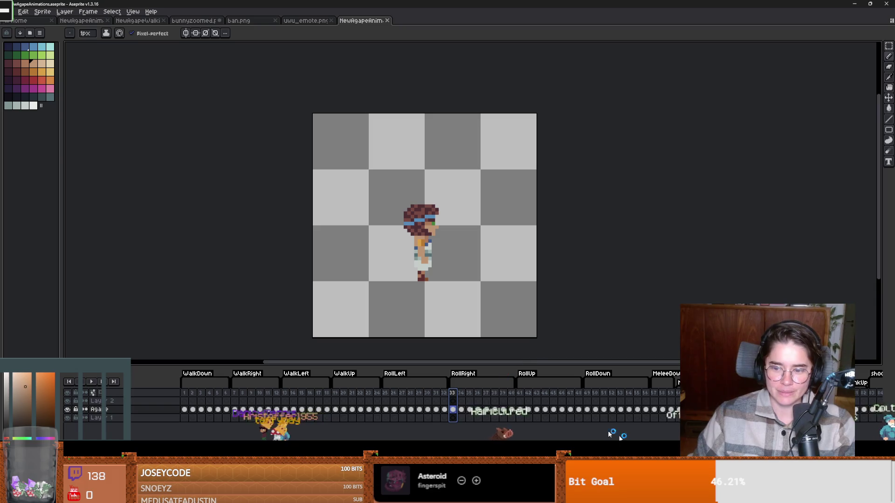
key("alt+Tab")
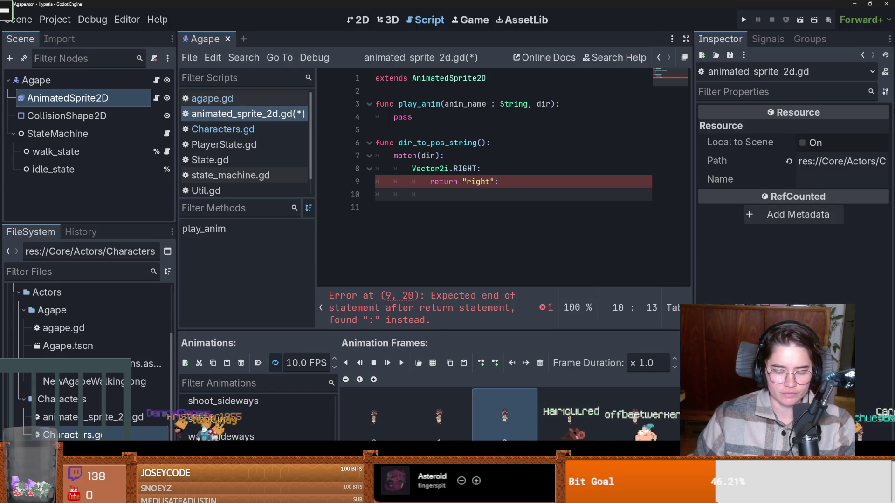
- Delete the duplicate walk_sideways_1 animation
double_click(274, 436)
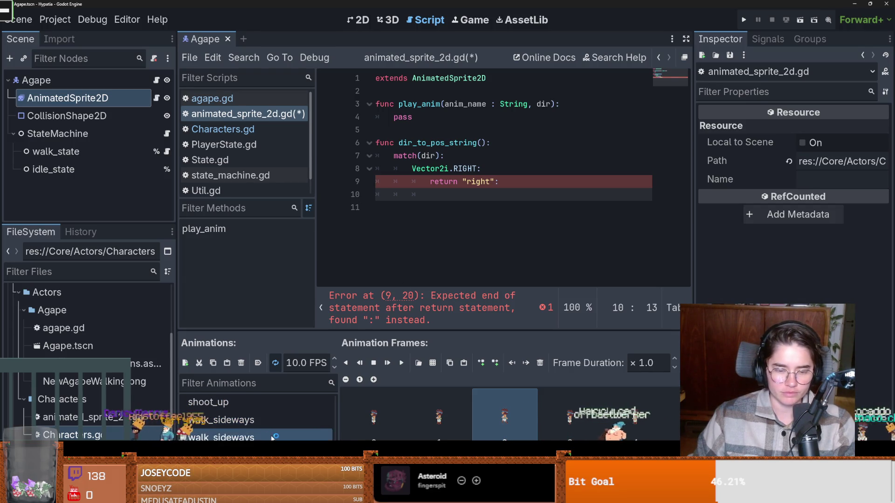
left_click(251, 423)
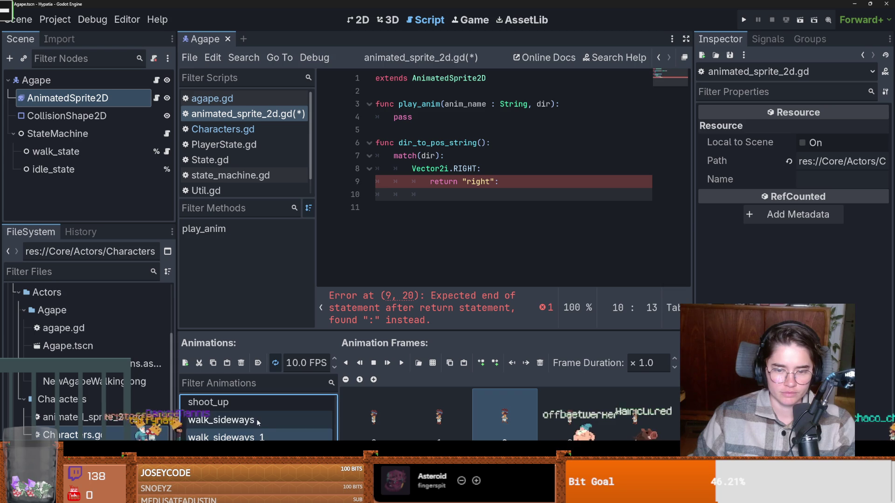
left_click(252, 437)
left_click(241, 362)
key("Return")
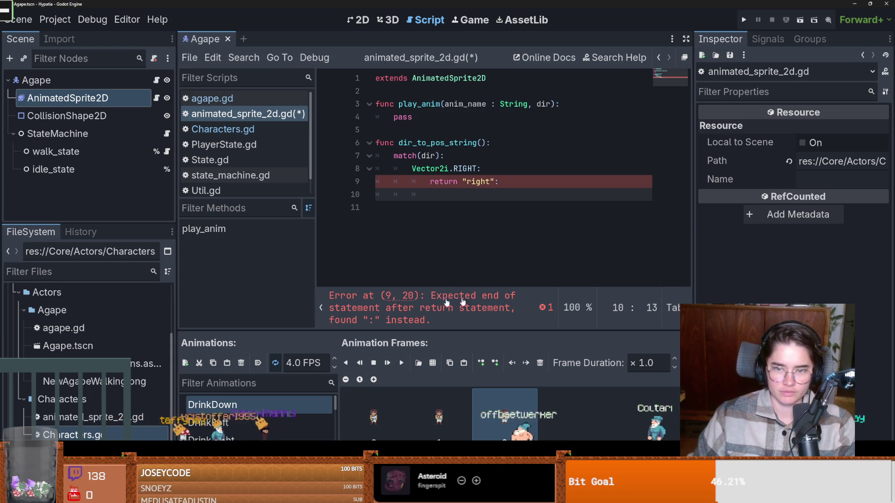
- Rename the DrinkDown animation to drink_down
key("alt+Tab")
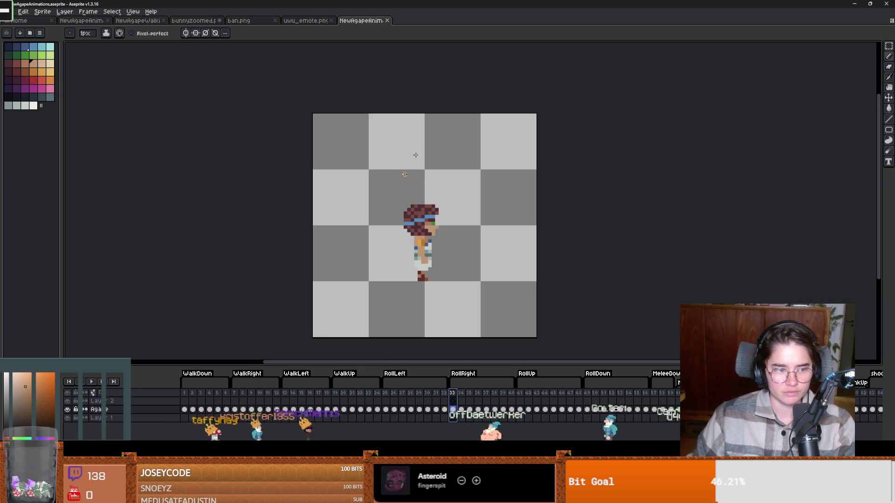
key("alt+Tab")
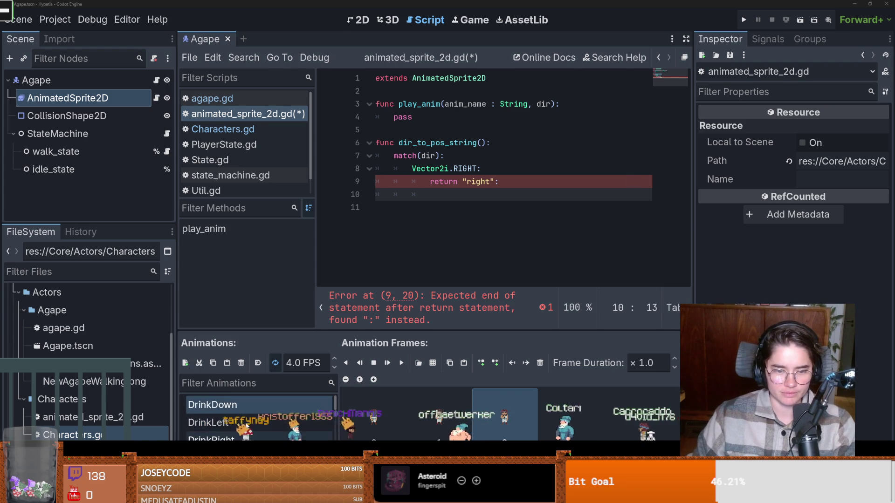
double_click(232, 405)
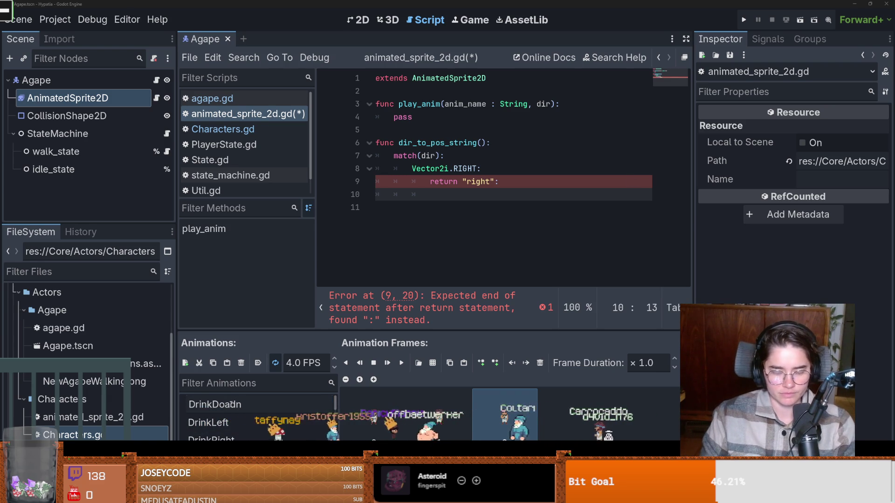
key("ctrl+a")
type("drink_dow")
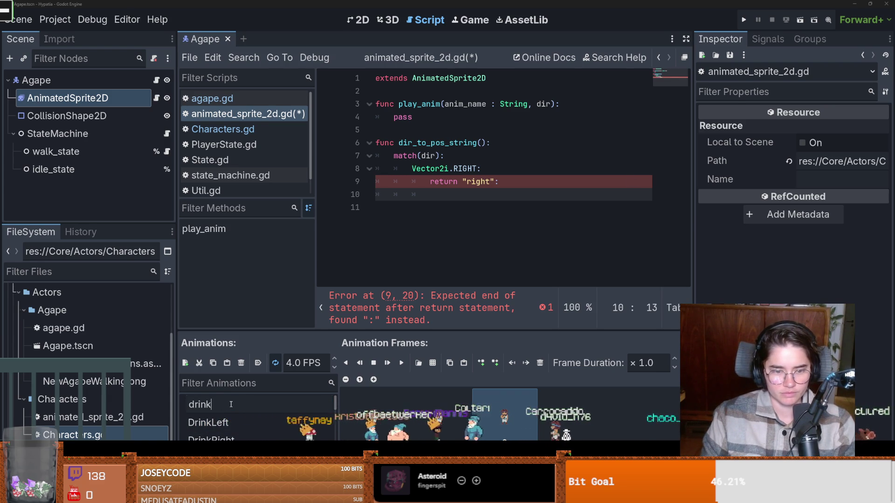
- Set the WalkDown animation's speed to 10 FPS
scroll(233, 410, "down", 5)
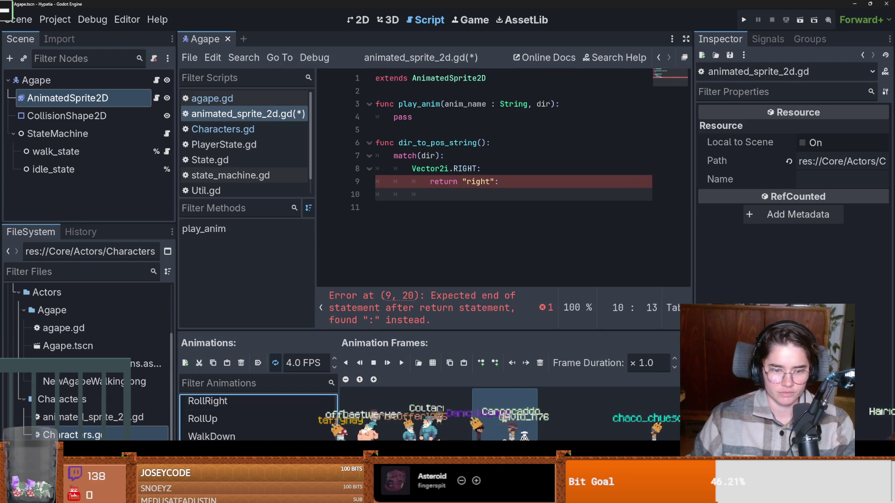
left_click(250, 437)
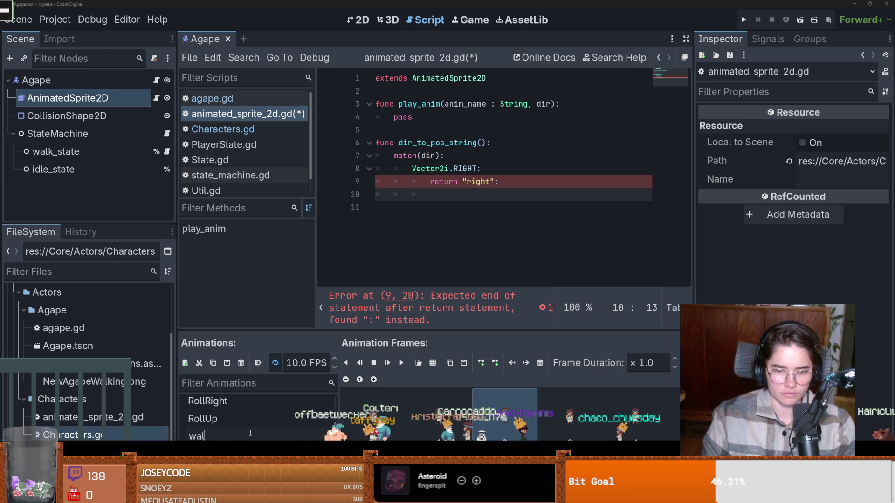
scroll(251, 436, "down", 3)
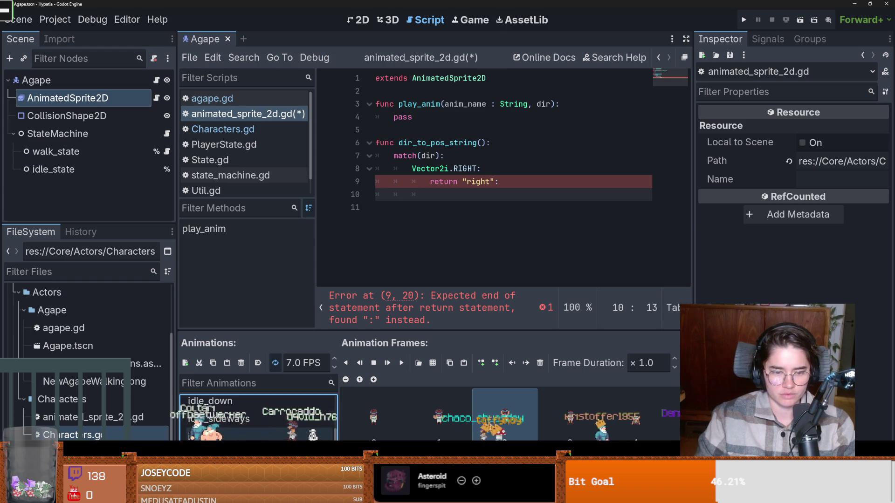
type("10")
key("Return")
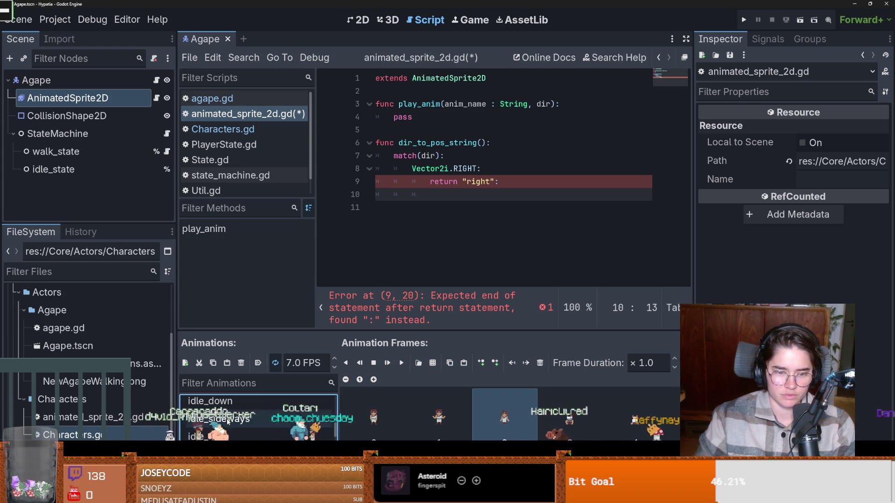
- Delete two unneeded animations, including DrinkLeft
left_click(214, 363)
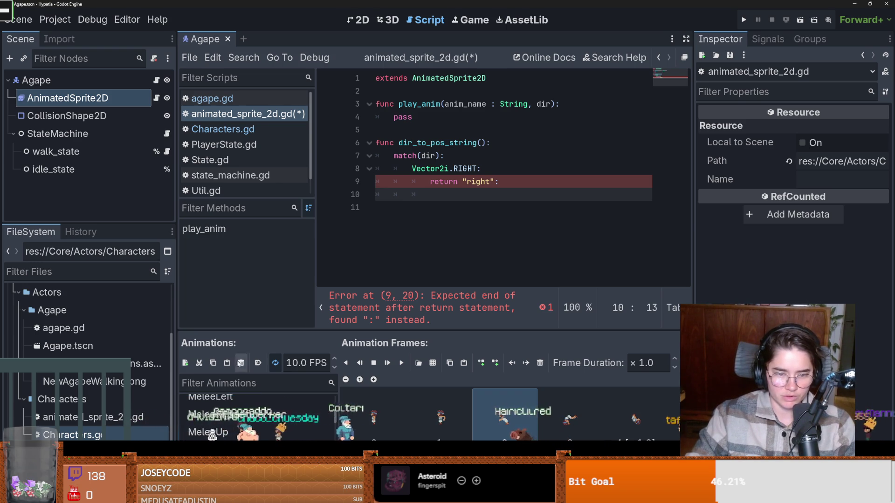
left_click(239, 365)
left_click(422, 262)
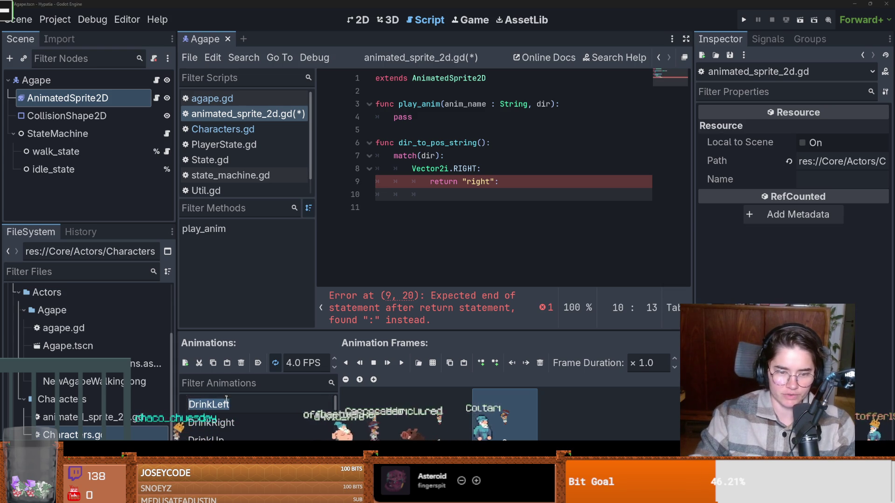
left_click(241, 362)
left_click(430, 263)
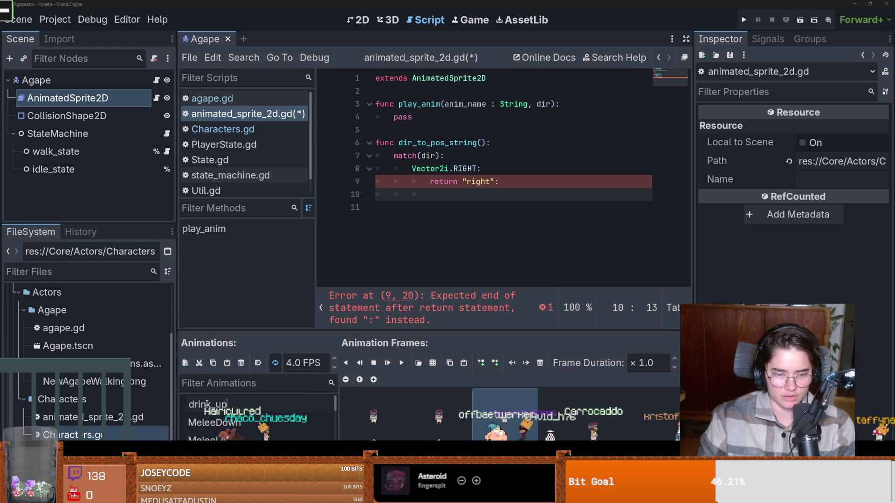
- Give the MeleeDown animation a new swing name
double_click(234, 405)
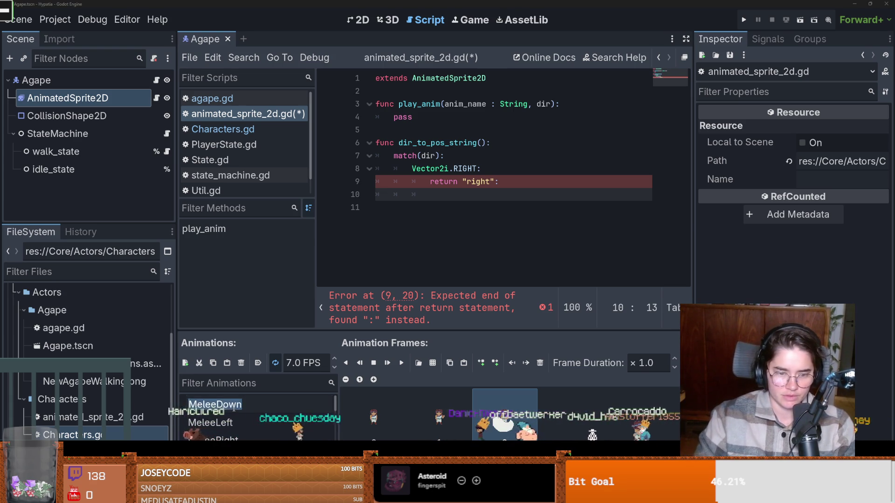
type("swind")
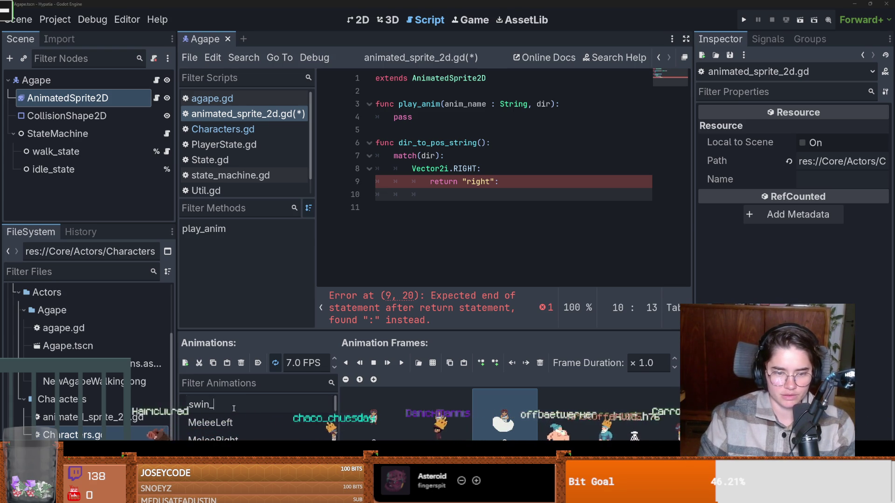
type("g_slash")
key("Return")
scroll(246, 429, "up", 2)
scroll(246, 429, "up", 5)
double_click(210, 405)
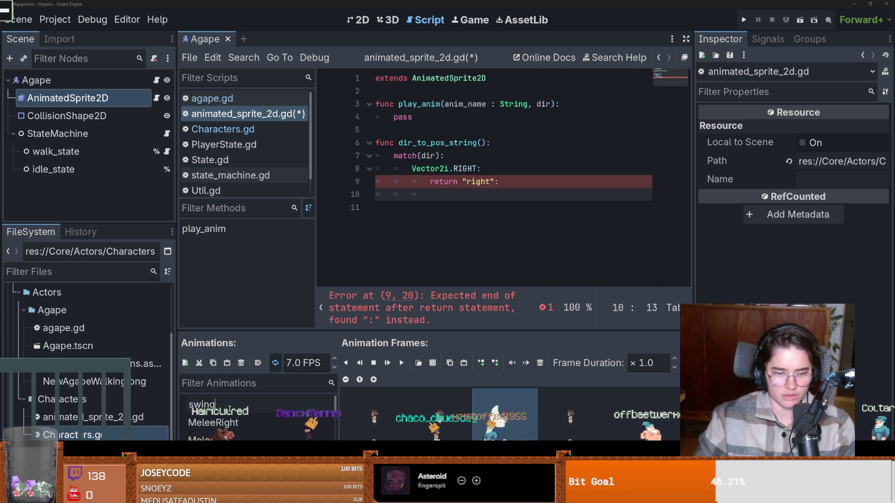
scroll(258, 419, "down", 4)
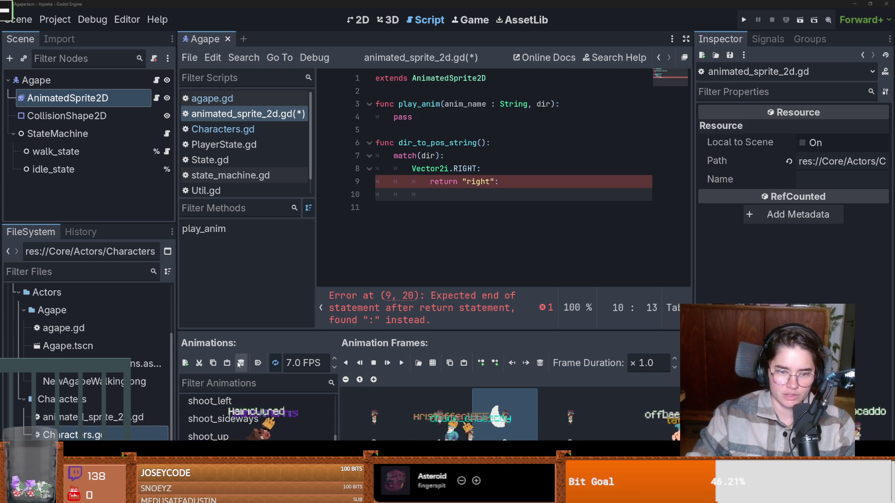
- Delete a shoot_left animation and rename MeleeRight to shoot_sideways
left_click(241, 363)
left_click(413, 261)
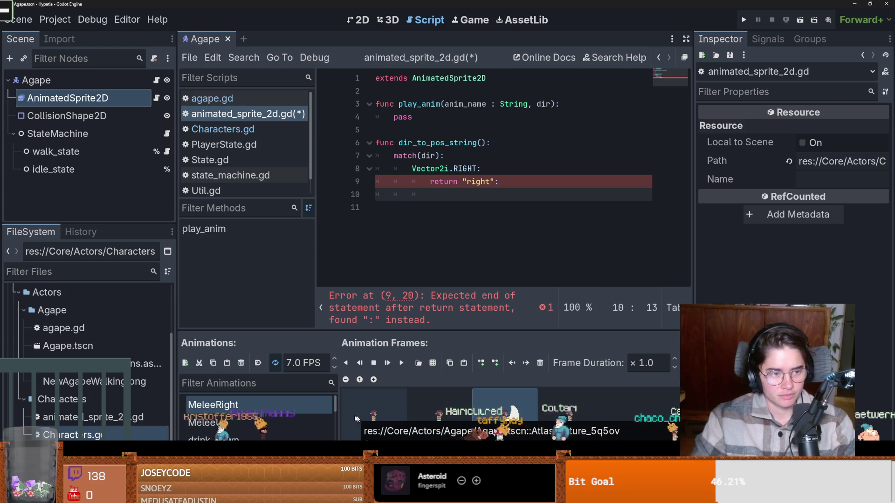
double_click(228, 404)
type("s")
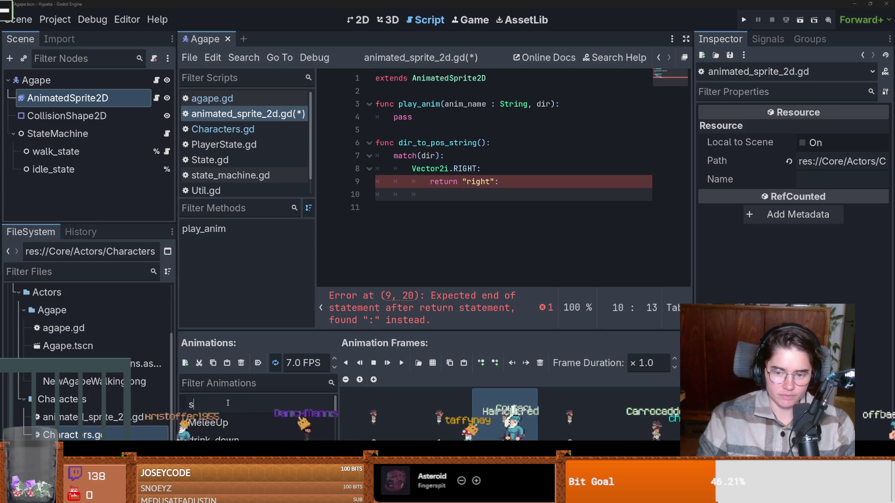
type("hoot_sideways")
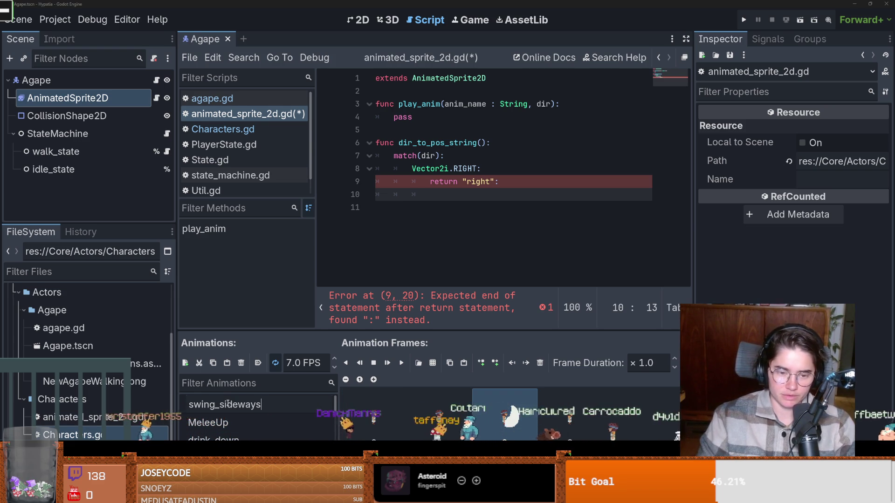
key("Return")
- Try renaming MeleeUp but cancel, leaving its name unchanged
scroll(232, 414, "up", 5)
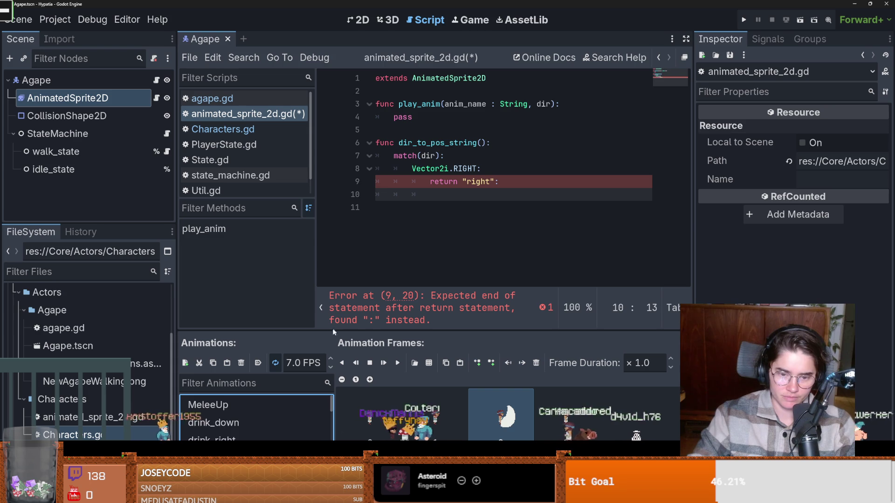
double_click(232, 407)
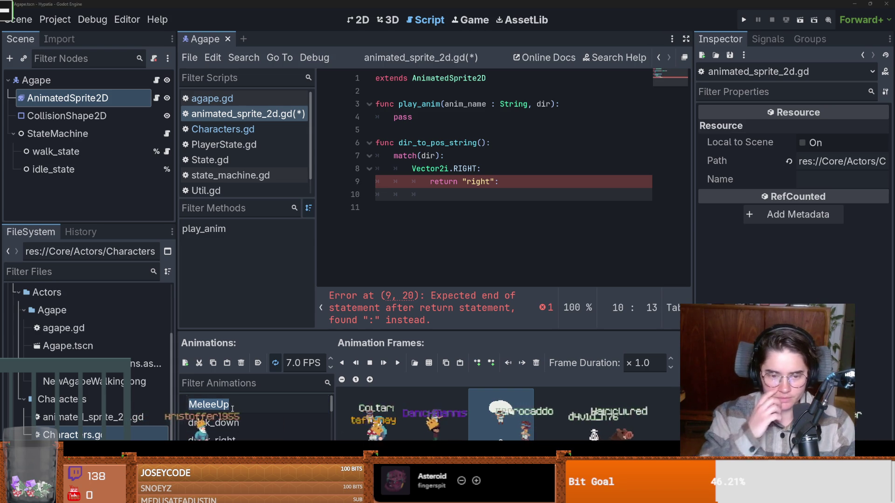
type("swing")
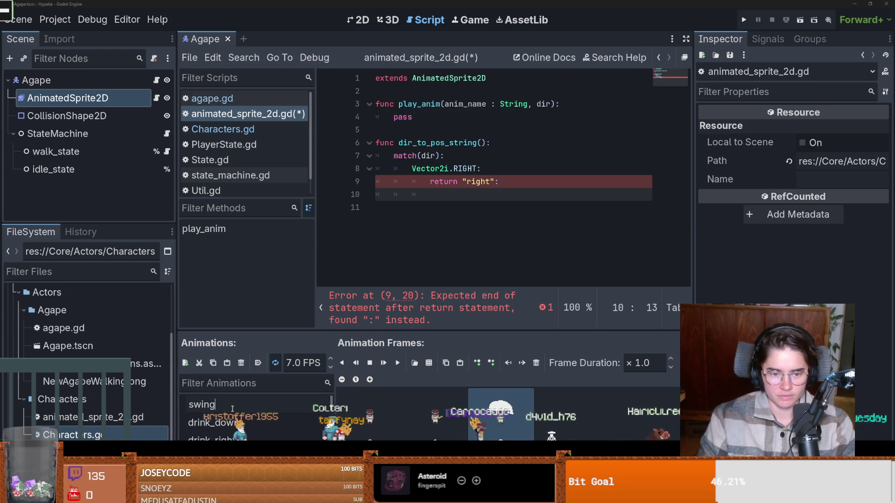
type("_")
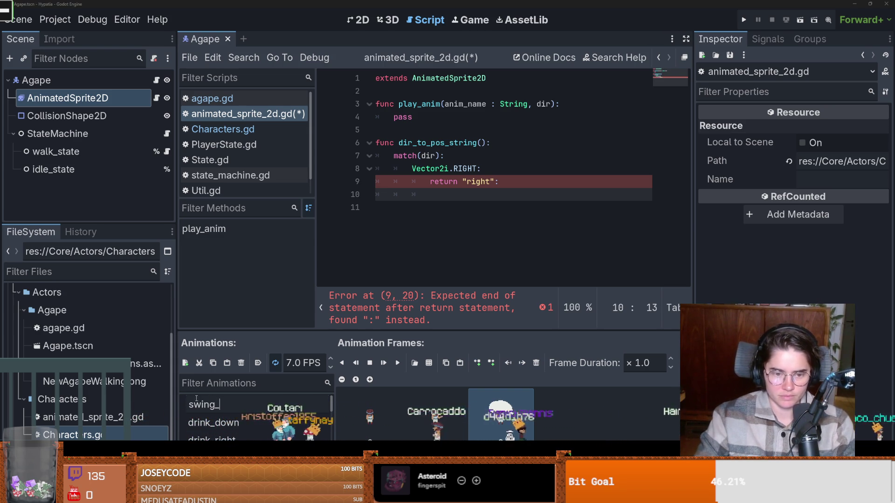
key("BackSpace")
key("BackSpace")
key("BackSpace")
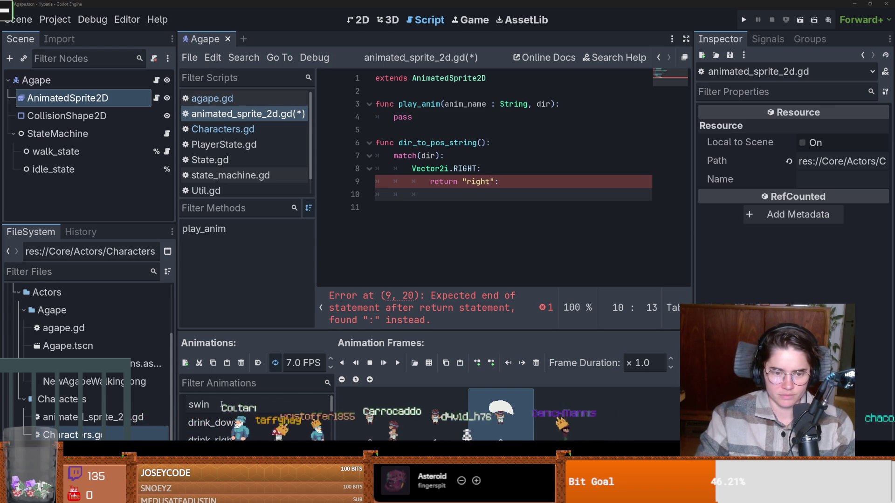
key("Escape")
key("Return")
scroll(218, 403, "down", 3)
scroll(254, 419, "up", 10)
- Rename the drink_right animation to drink_sideways
left_click(254, 423)
double_click(252, 422)
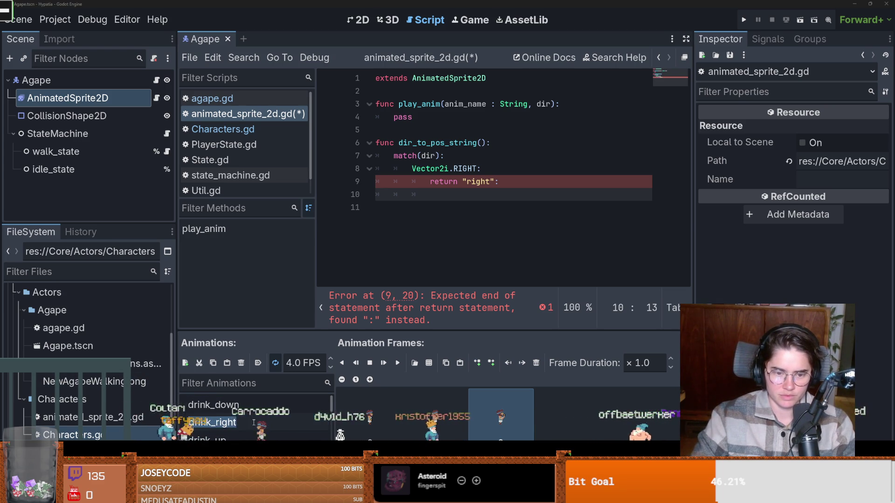
key("BackSpace")
key("BackSpace")
key("BackSpace")
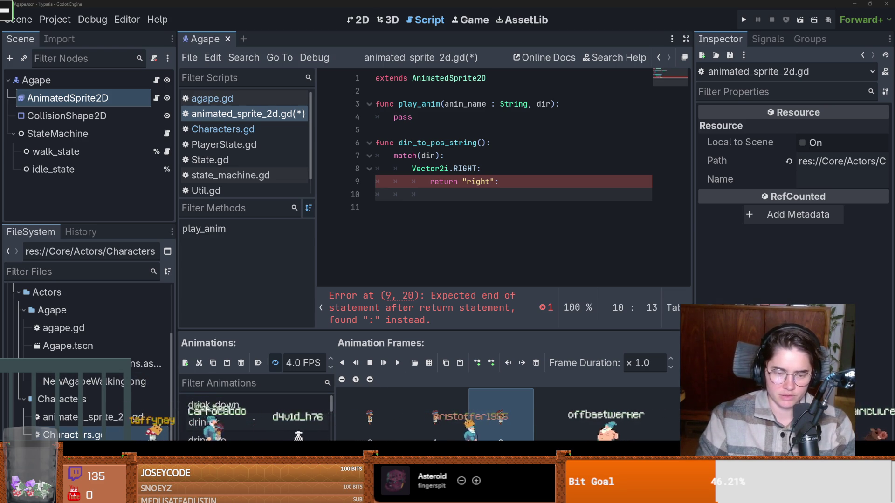
key("Escape")
double_click(254, 423)
key("BackSpace")
key("BackSpace")
key("BackSpace")
type("sideways")
key("Return")
- Delete the remaining shoot_left animation from the sprite's list
scroll(246, 437, "down", 5)
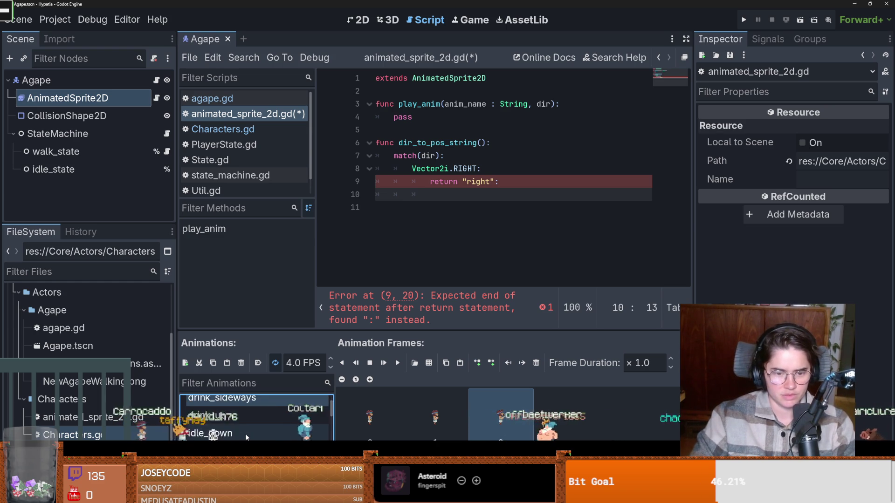
scroll(247, 437, "down", 3)
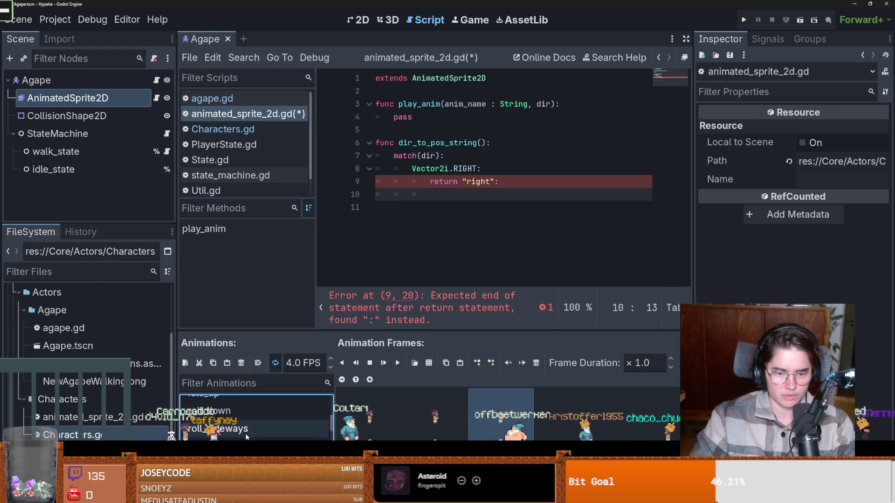
left_click(245, 433)
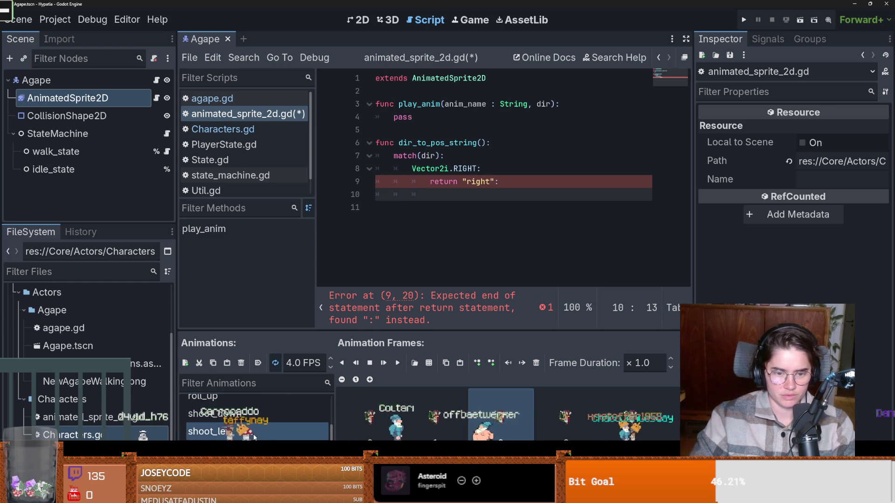
scroll(254, 434, "down", 2)
scroll(251, 435, "up", 1)
left_click(241, 363)
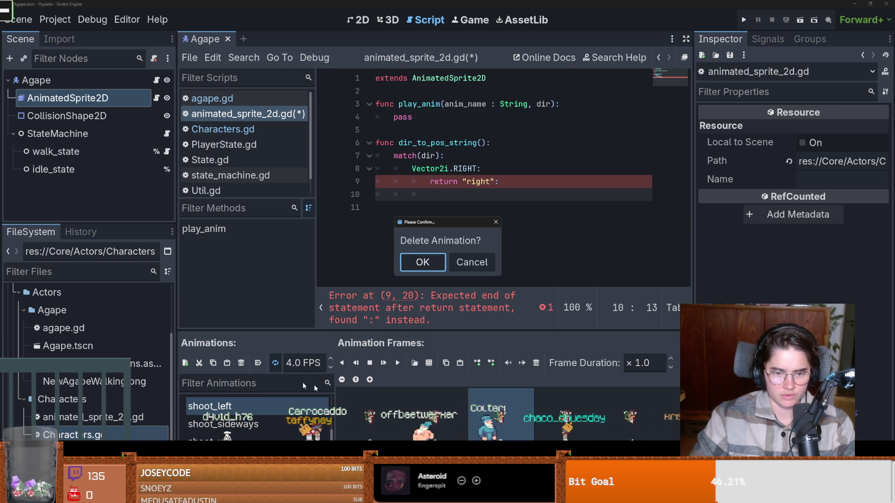
left_click(429, 265)
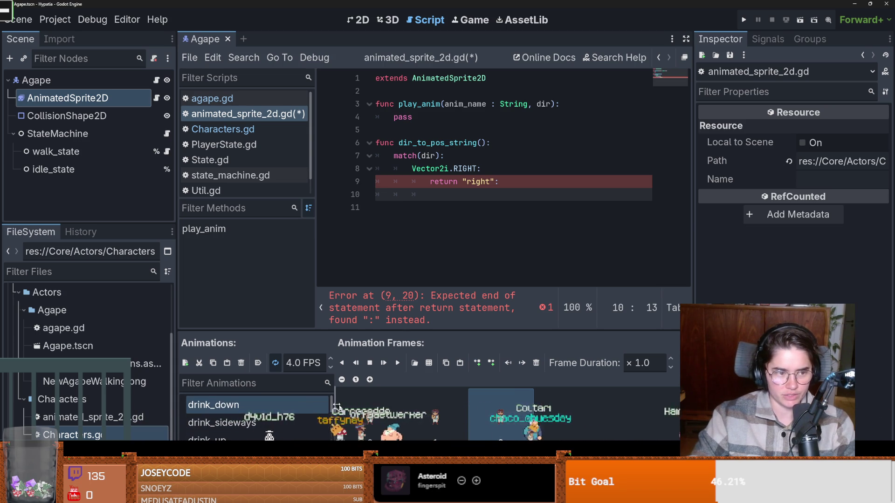
scroll(334, 424, "down", 3)
scroll(335, 425, "down", 5)
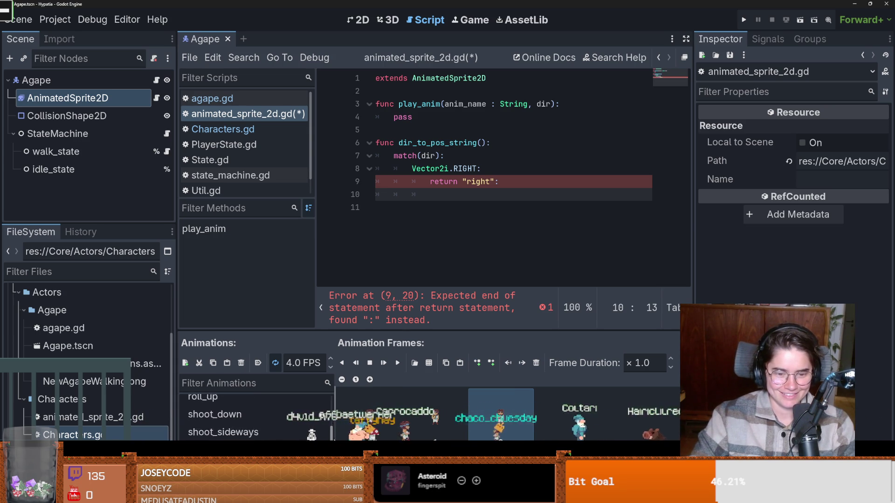
scroll(339, 394, "up", 8)
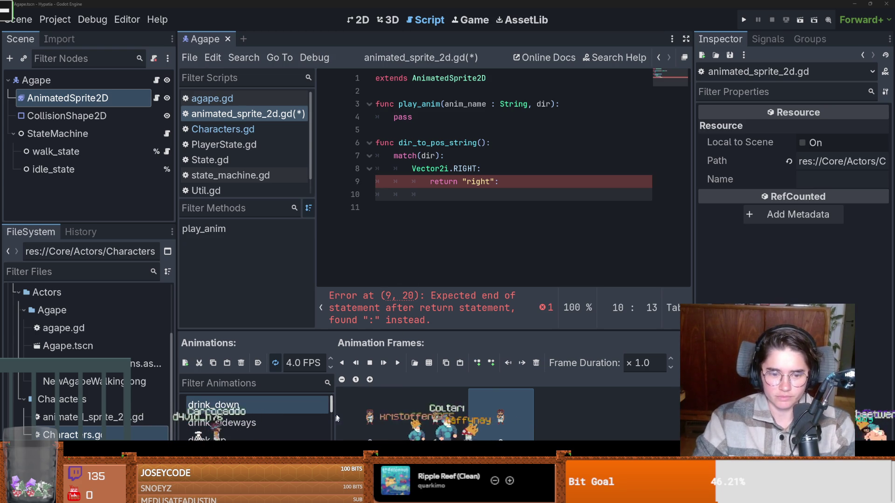
left_click(491, 184)
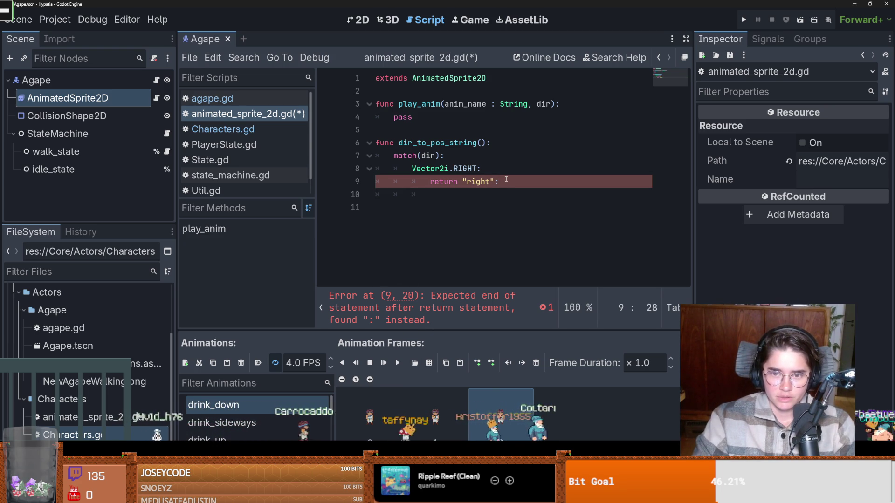
- Make the RIGHT case return "sideways" and add a Vector2i.LEFT case returning "sideways"
double_click(485, 183)
type("sideways")
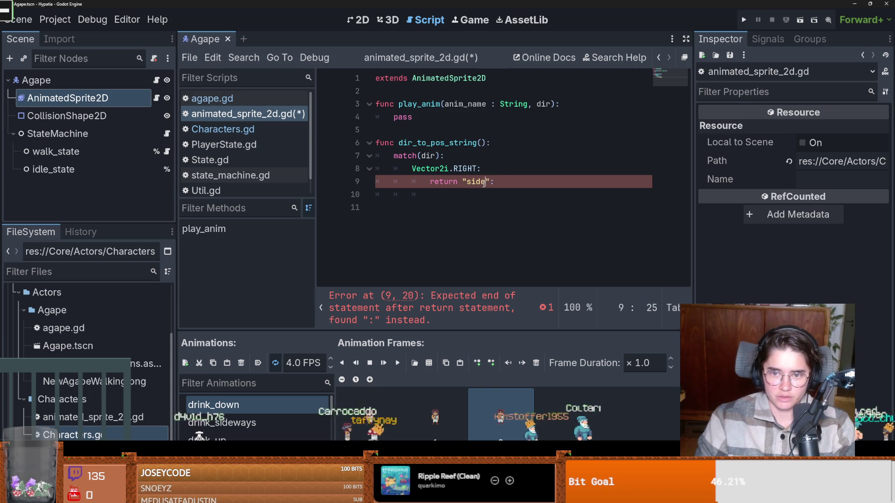
left_click(515, 183)
key("Return")
key("BackSpace")
key("BackSpace")
type("V")
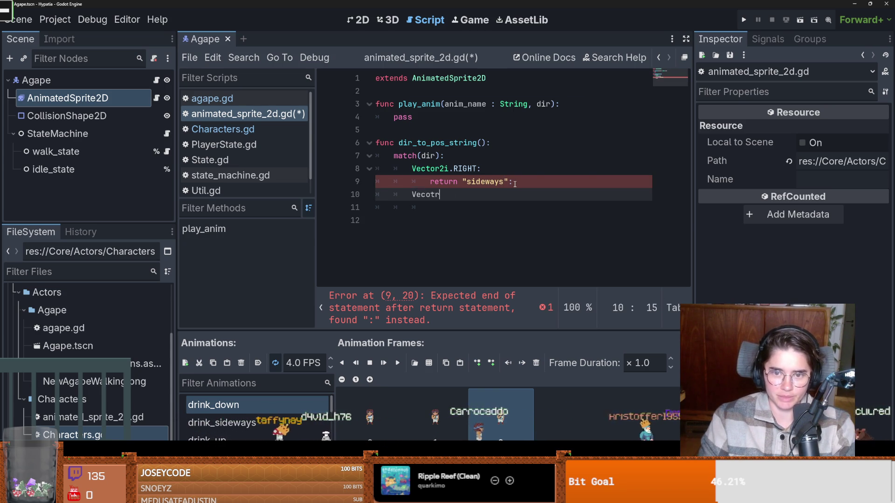
type("ecot")
key("BackSpace")
key("BackSpace")
type("tori2")
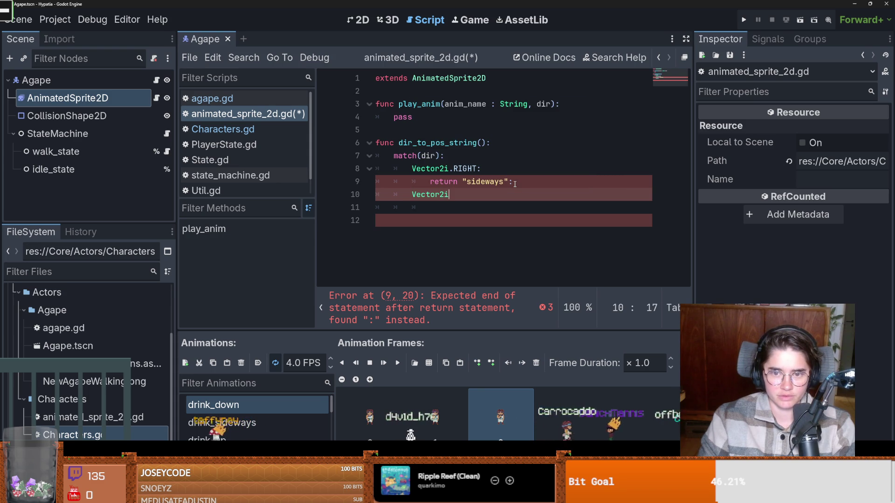
type(".")
key("Down")
key("Return")
key("Return")
type("re")
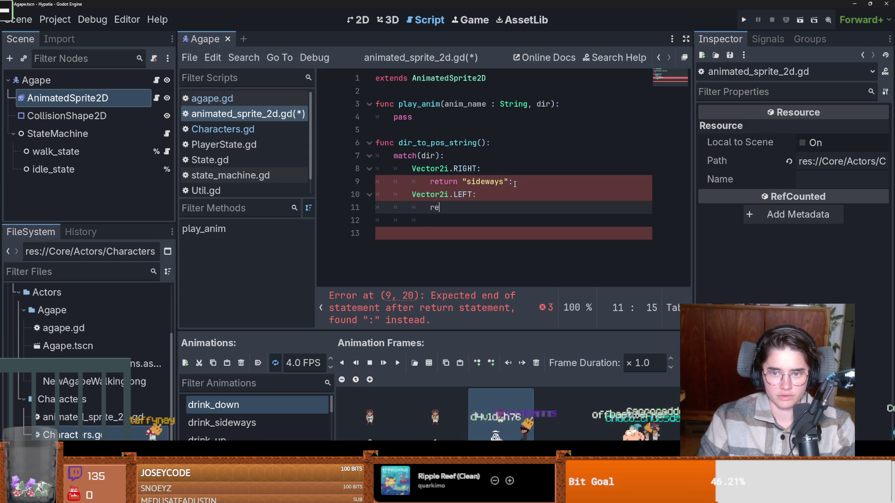
type("turn \"sidew")
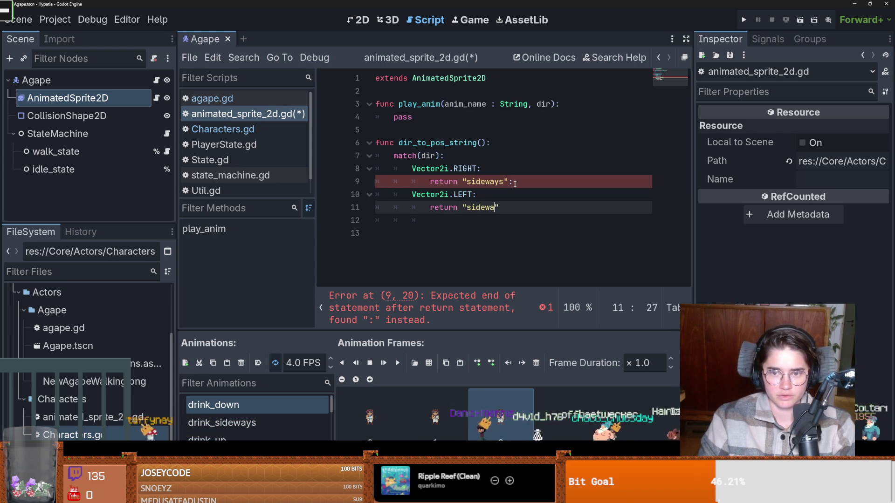
type("ays")
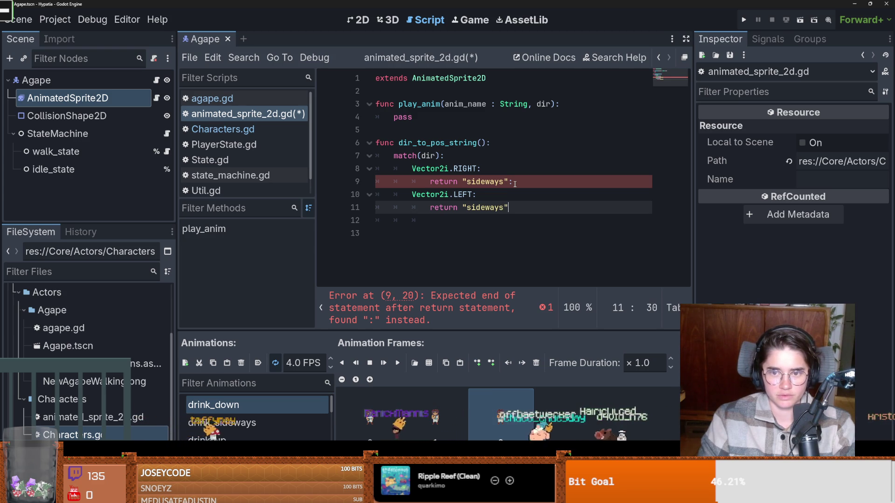
key("Up")
key("Up")
key("End")
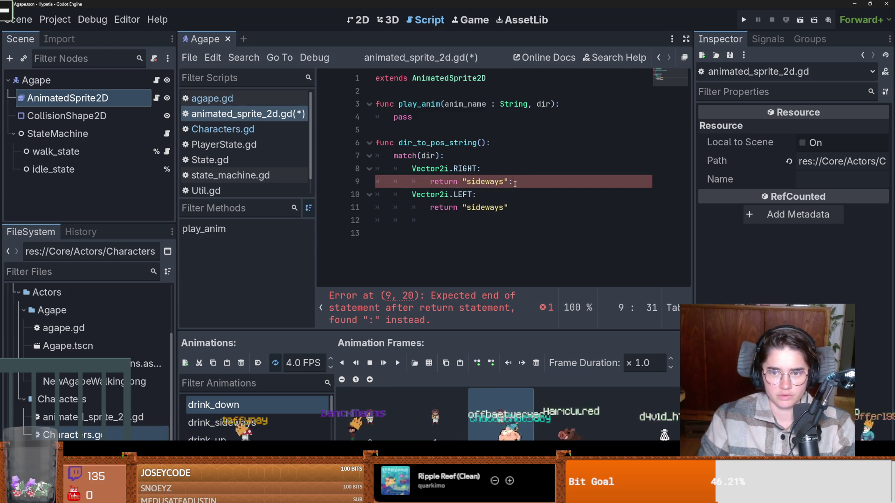
- Add a Vector2i.UP case returning "up"
key("Down")
key("Down")
key("Down")
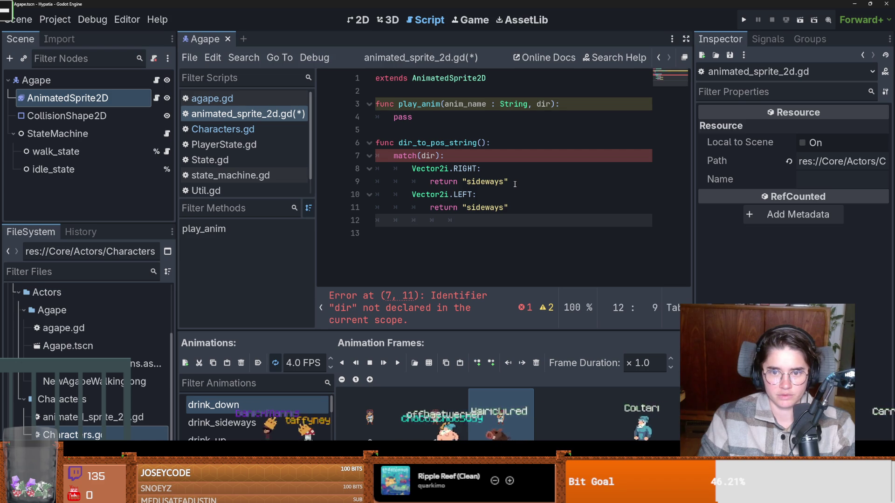
type("Vector")
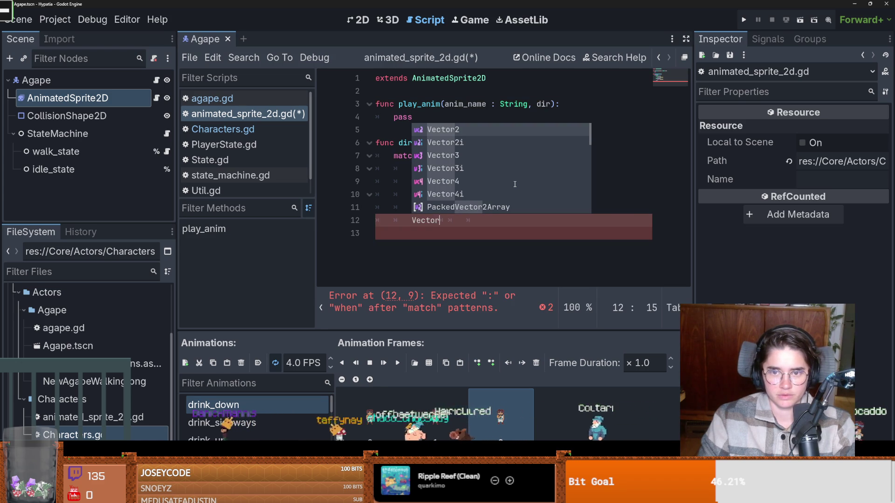
key("Down")
key("Return")
type("UP:")
key("Return")
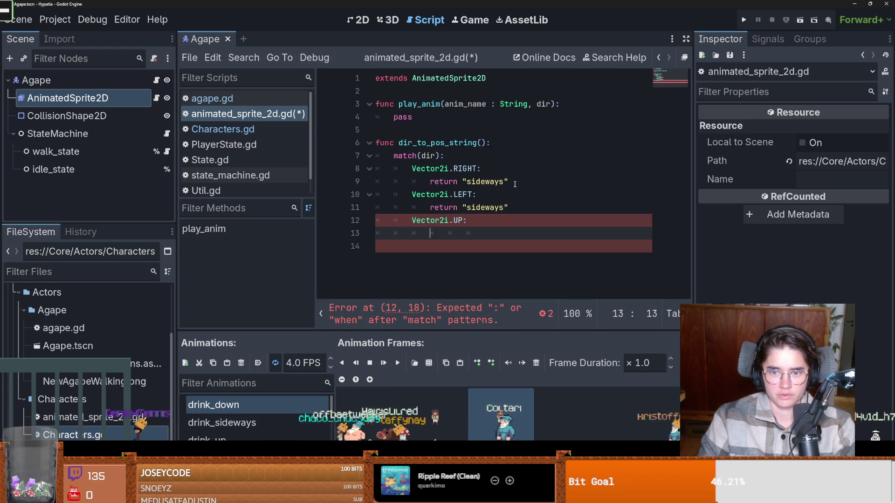
key("BackSpace")
type("return \"up\"")
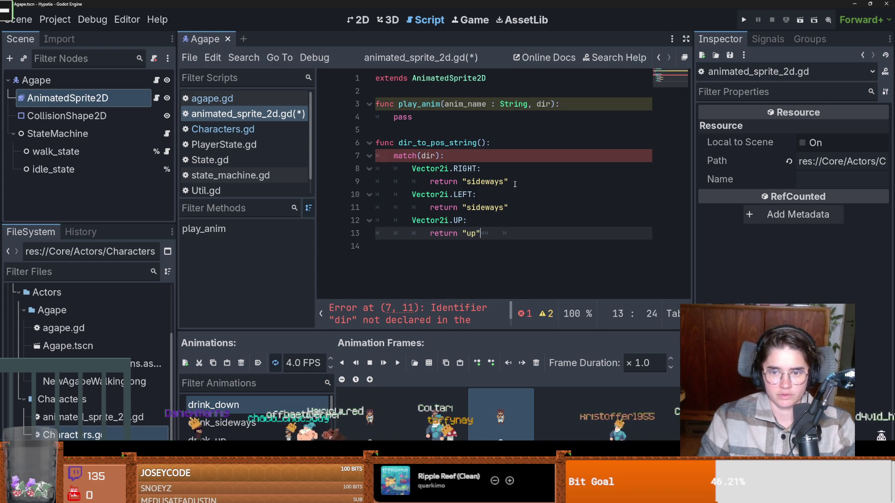
- Add Vector2i.DOWN and default _ cases returning "down", then save
key("Return")
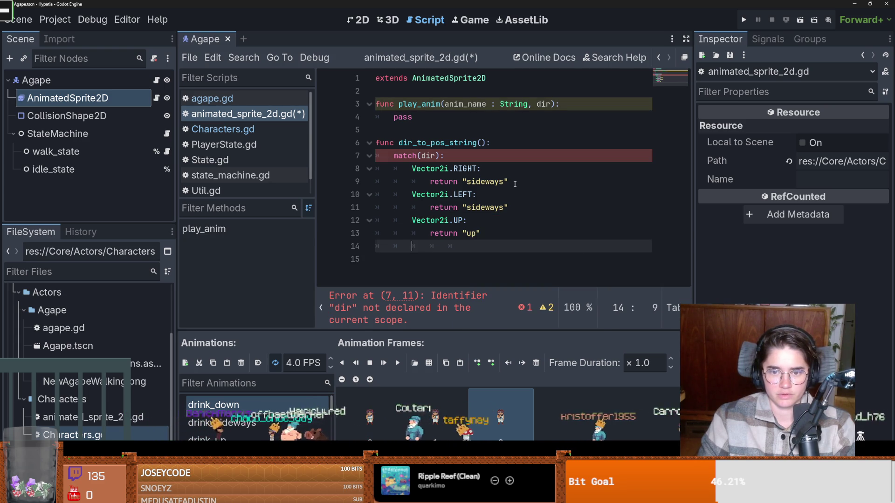
type("Vector2i")
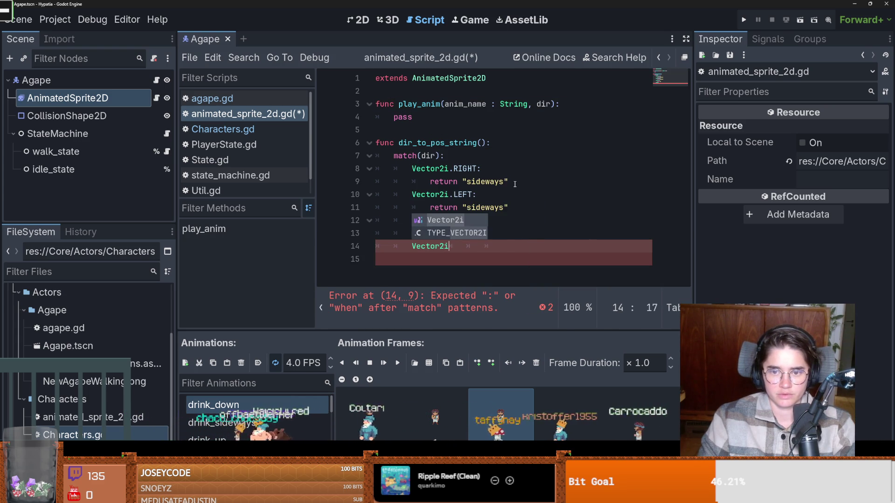
type(".d")
key("Return")
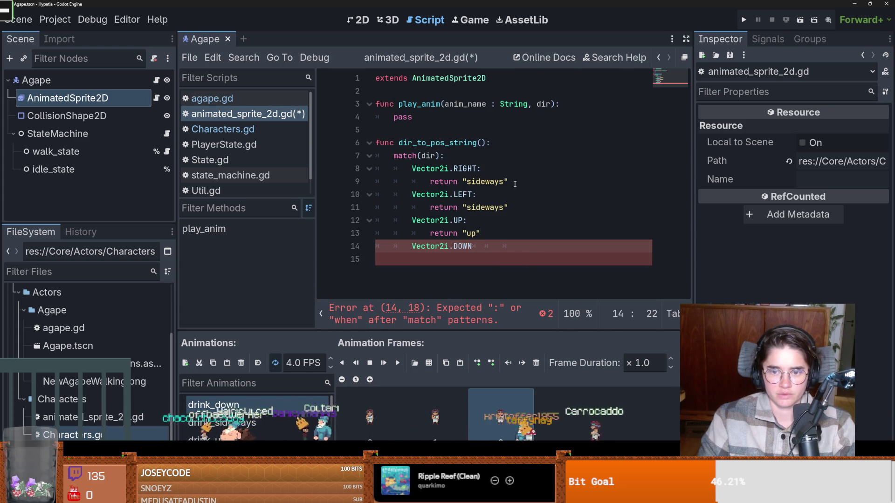
type(":")
key("Return")
type("return \"down")
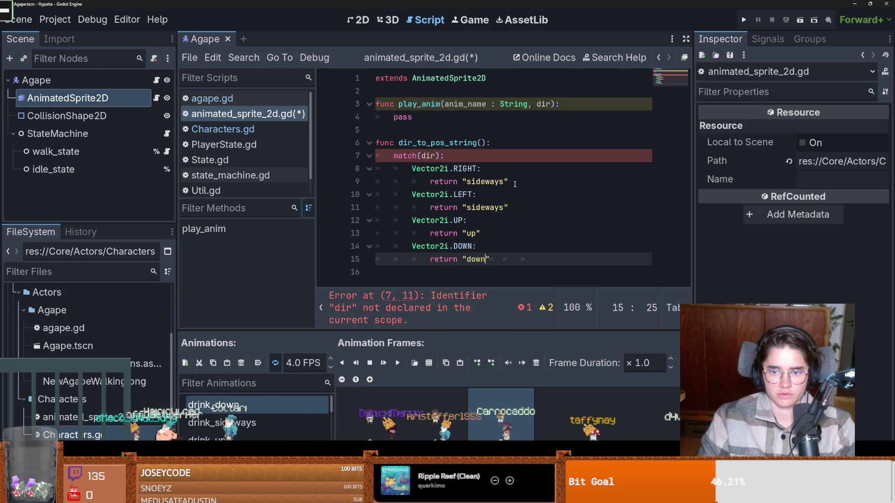
type("\"")
key("Return")
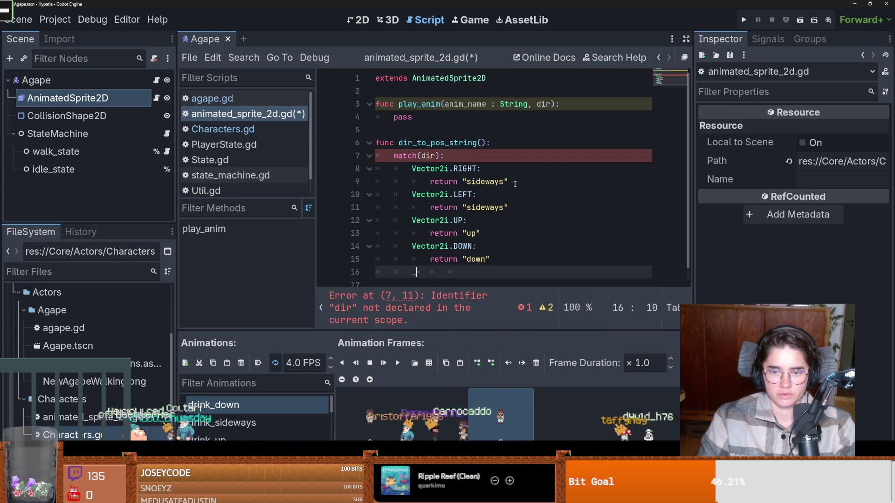
type(":")
key("Return")
type("return \"d")
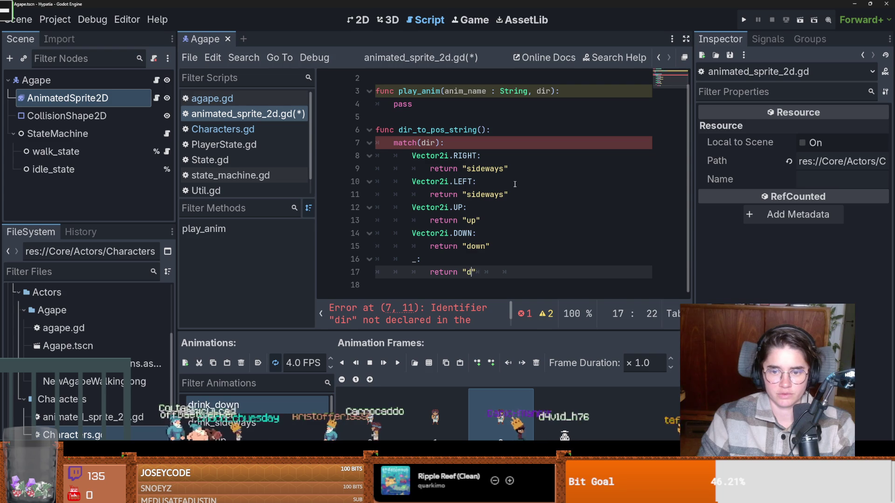
key("ctrl+s")
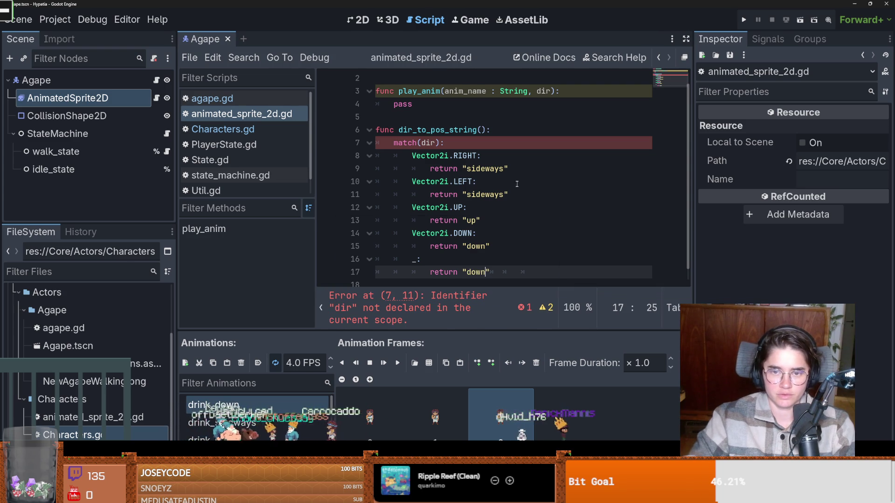
- Type dir as Vector2i in both functions and start a var anim line in play_anim
scroll(447, 149, "down", 1)
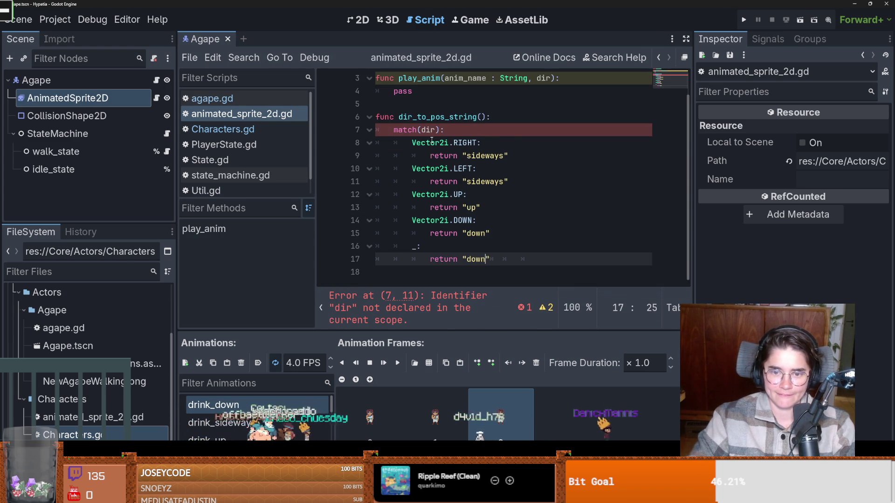
left_click(481, 117)
type("dir: Vector2i")
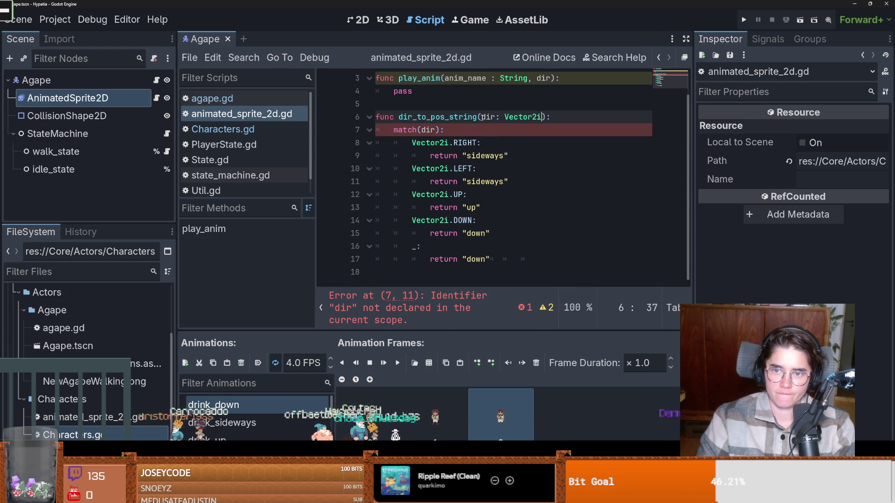
scroll(511, 112, "up", 1)
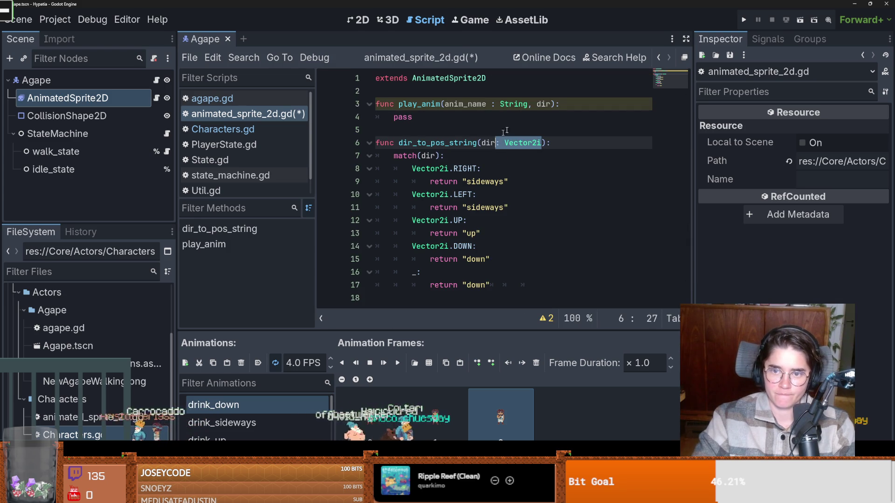
left_click(549, 103)
type(": Vector2i")
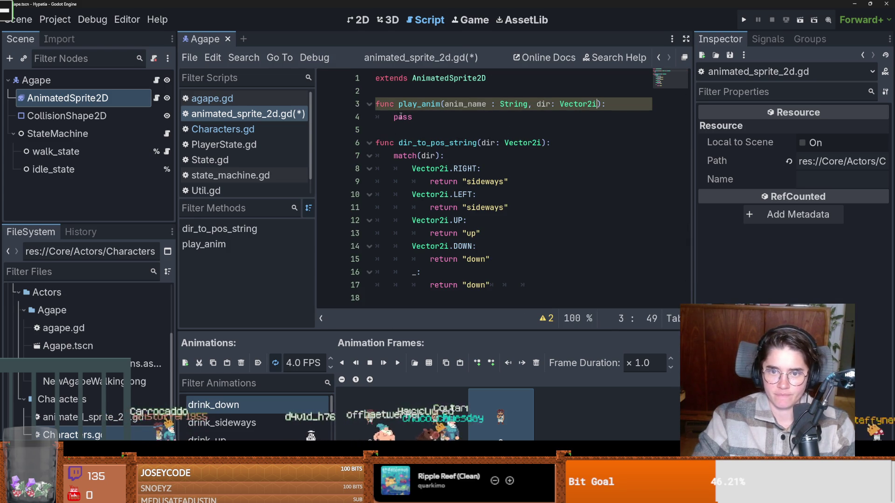
double_click(400, 116)
type("var d")
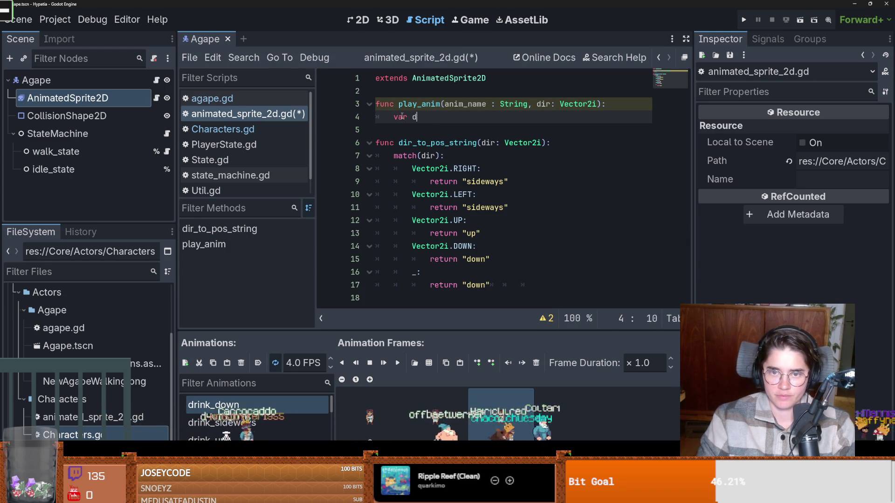
key("BackSpace")
type("anim_string =")
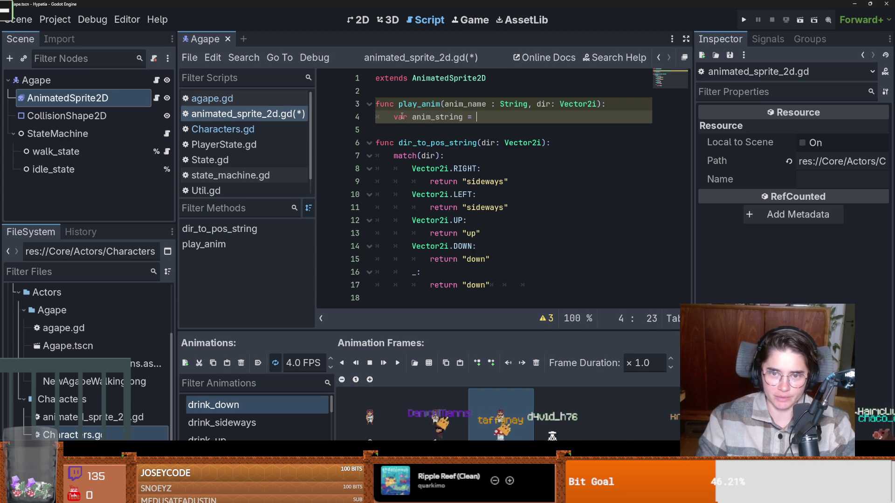
- Store dir_to_pos_string(dir) in a new anim_string variable in play_anim
type("dir")
key("Return")
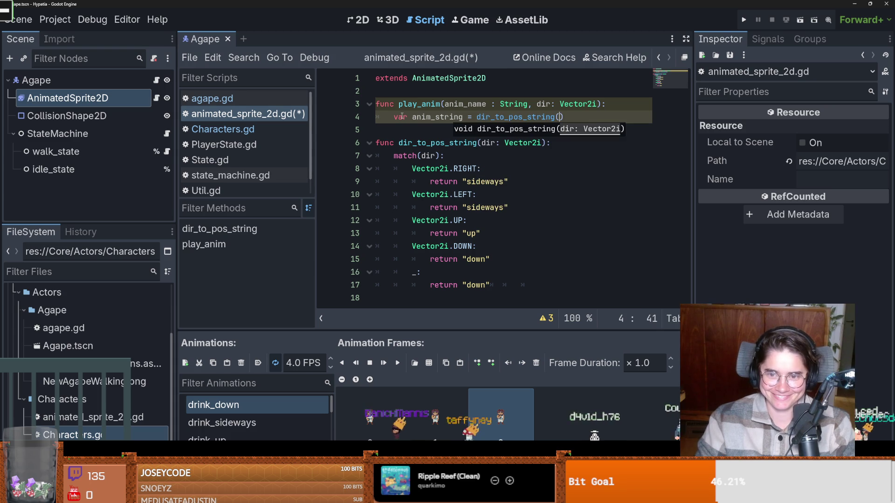
type("dir)")
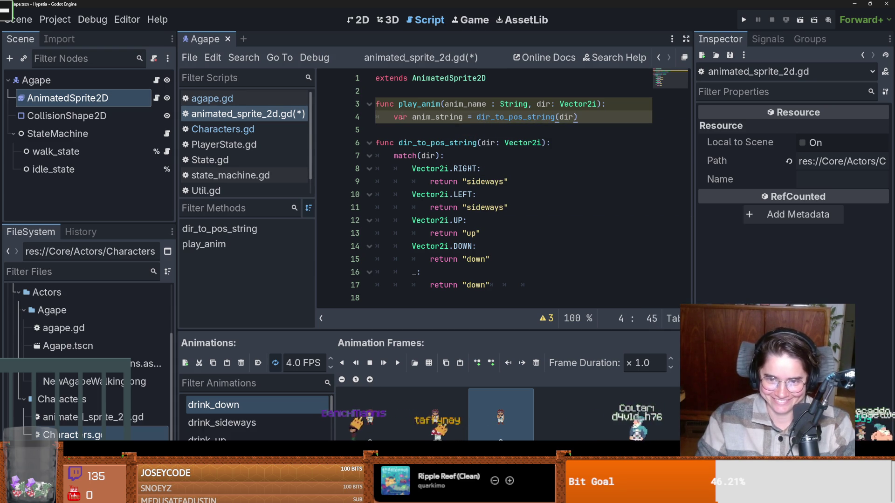
key("Return")
- Reassign anim_string as anim_name + "_" + anim_string
type("anim")
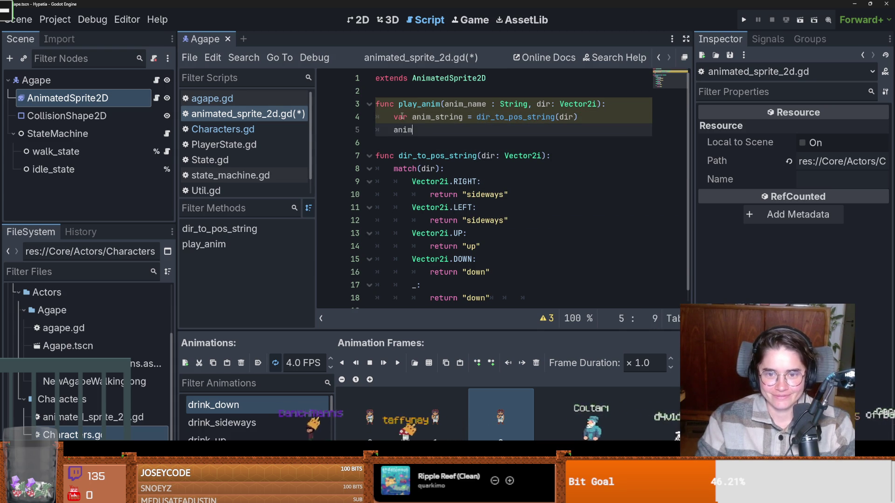
key("Return")
type("=")
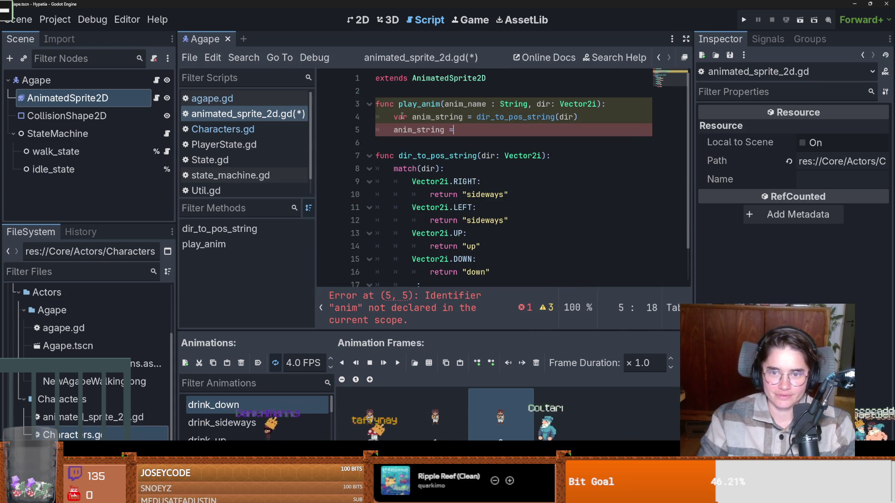
type(" anim")
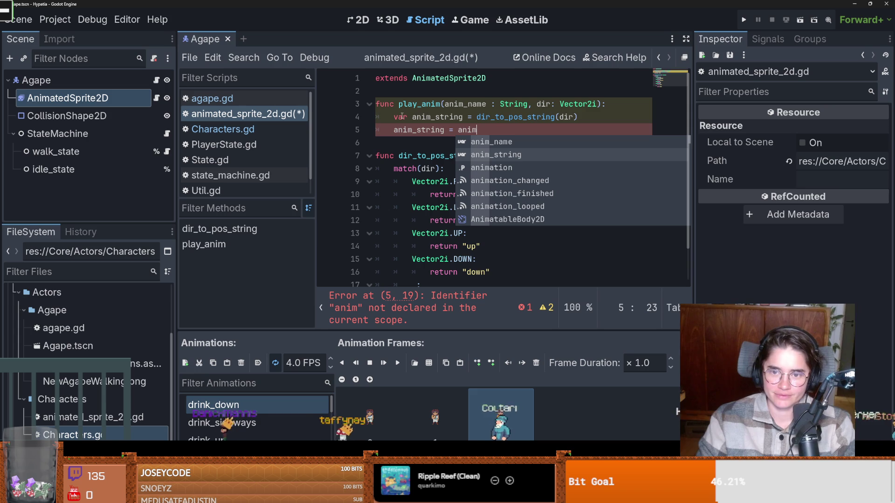
key("Up")
key("Return")
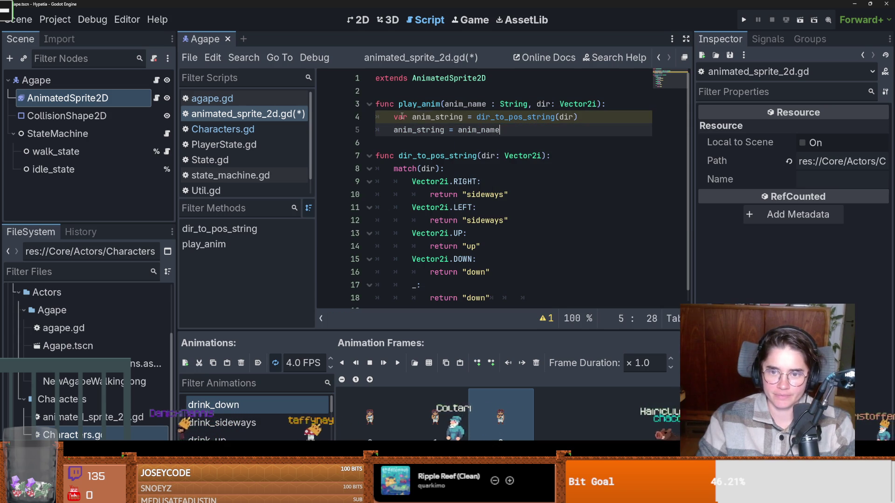
type("+ \"_")
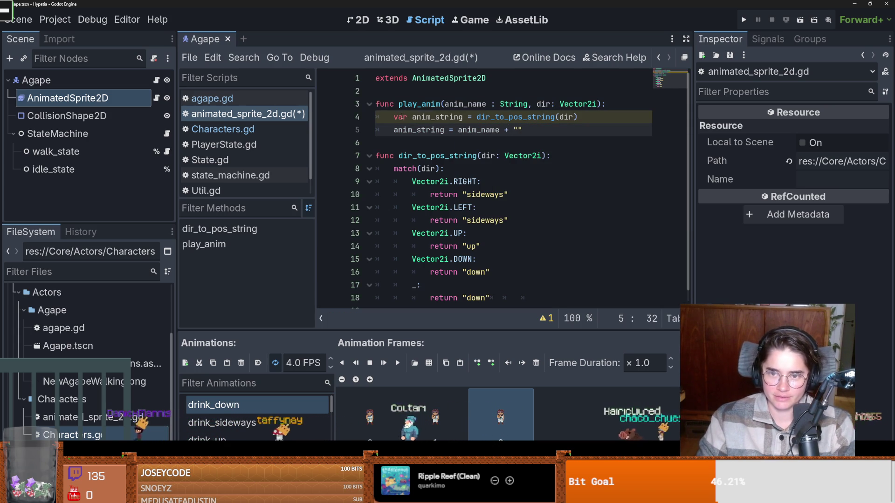
type("\" ")
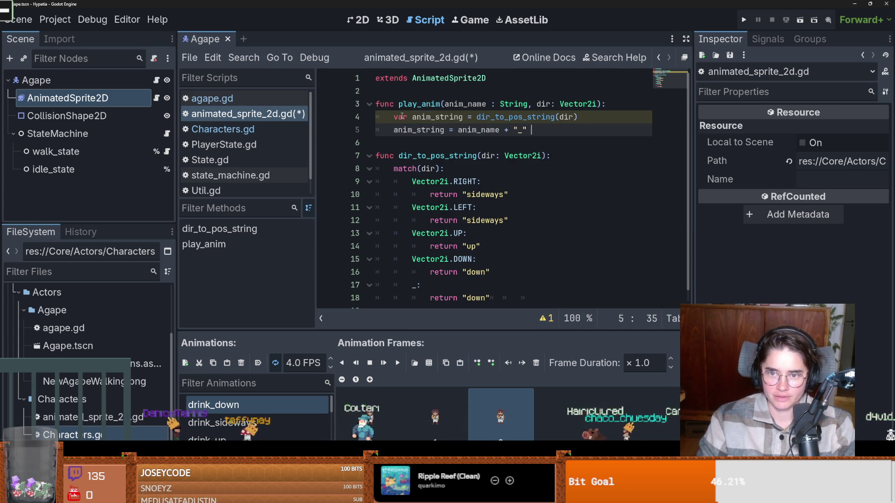
type("+ anim")
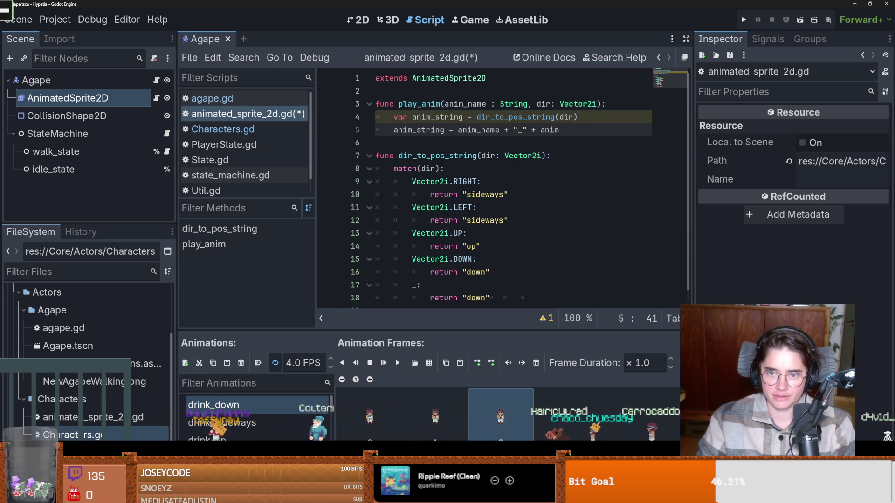
key("Down")
key("Down")
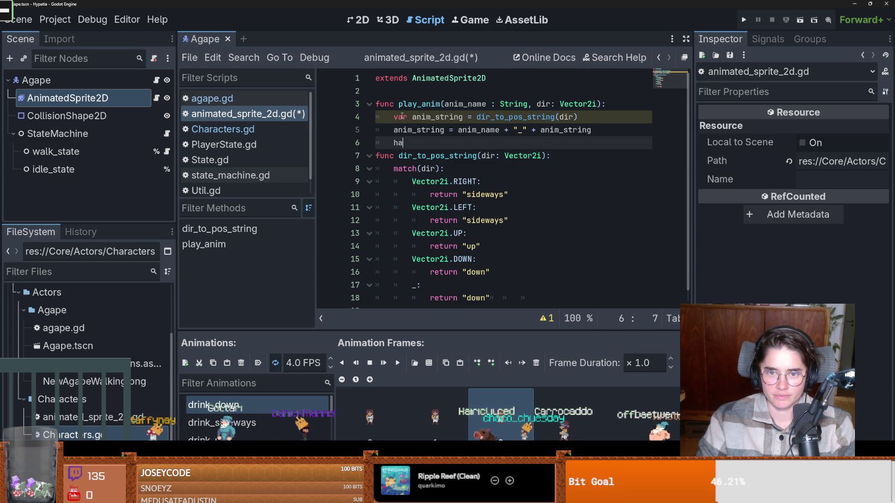
- Call play(anim_string) and save animated_sprite_2d.gd
type("s")
key("Down")
key("Down")
key("Down")
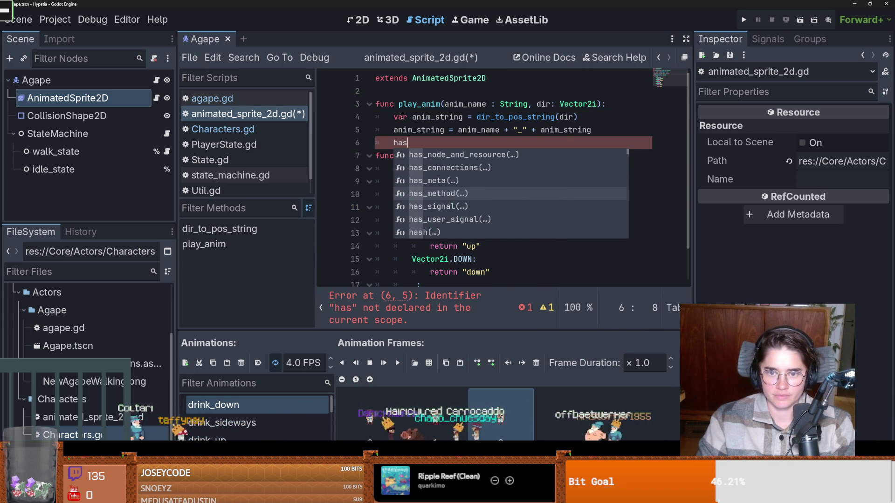
key("Escape")
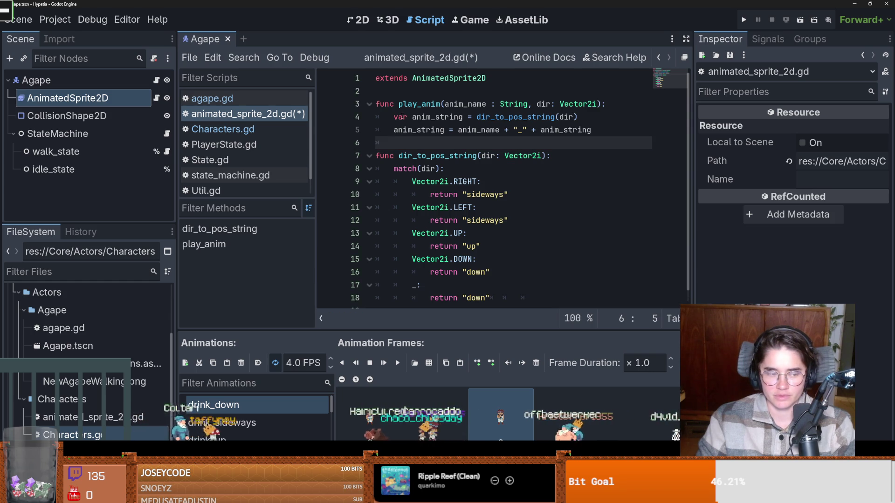
type("pla")
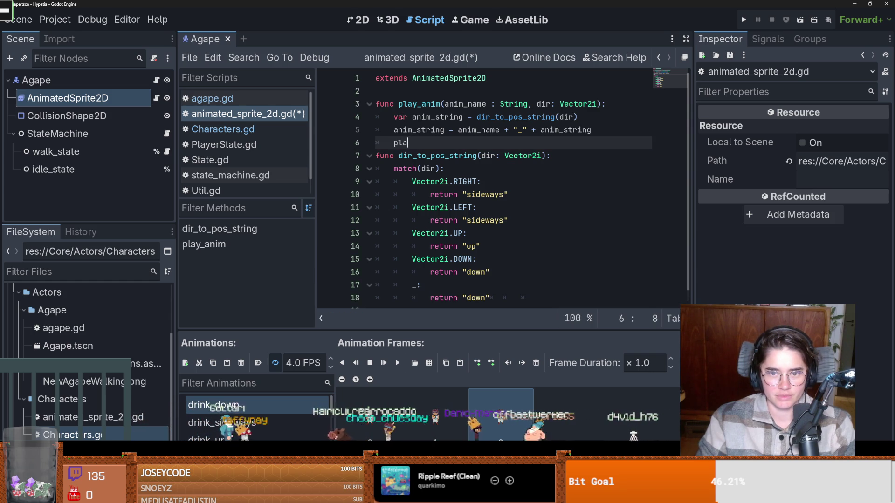
type("y(")
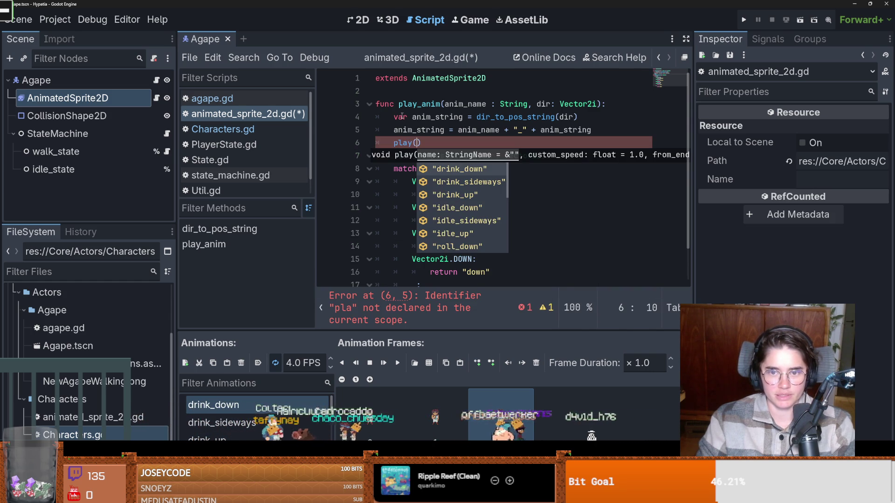
type("anim_str")
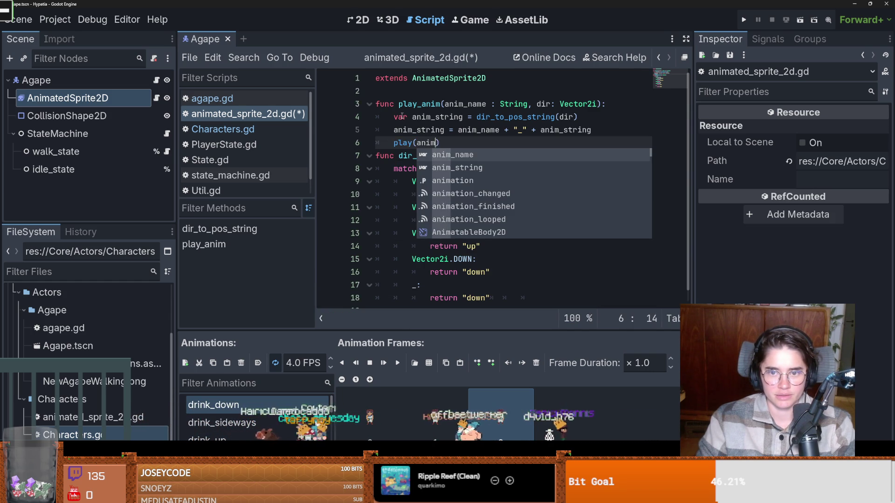
key("Return")
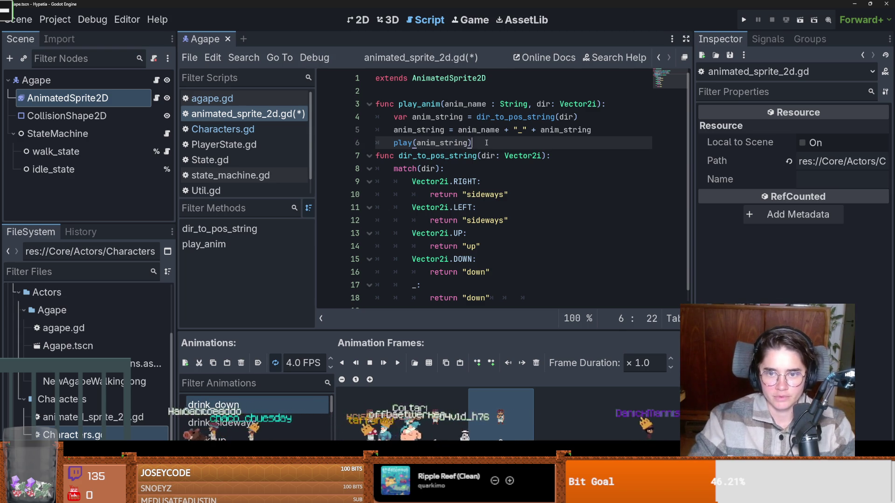
key("Return")
key("ctrl+s")
scroll(479, 181, "down", 1)
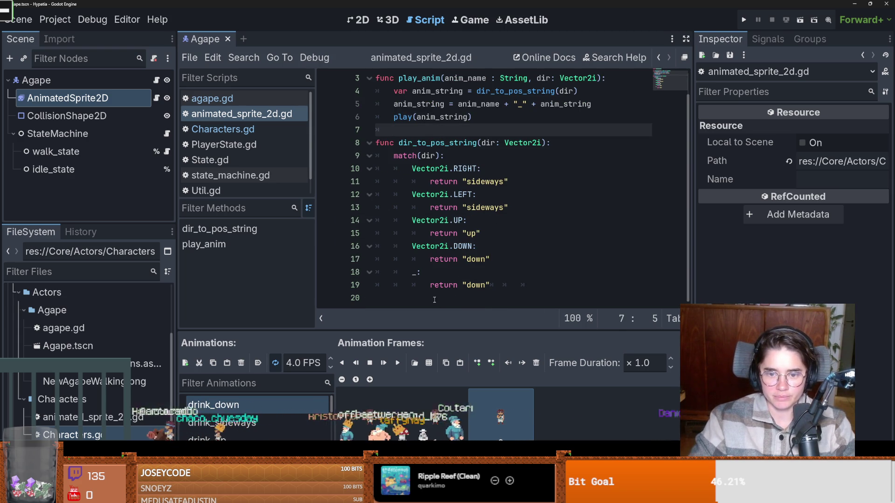
- Append a flip_self() function setting scale.x = -1, then switch to the Agape 2D view
left_click(434, 300)
key("Return")
type("func flip_spr")
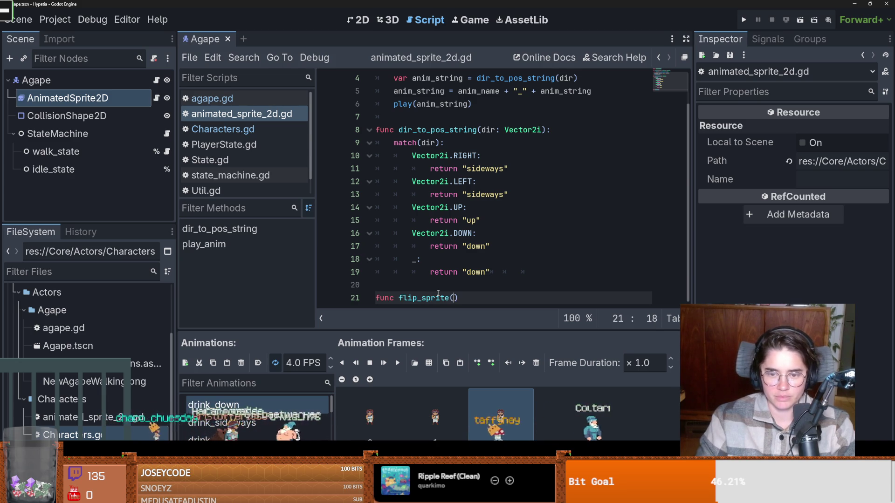
key("BackSpace")
key("BackSpace")
type("elf(")
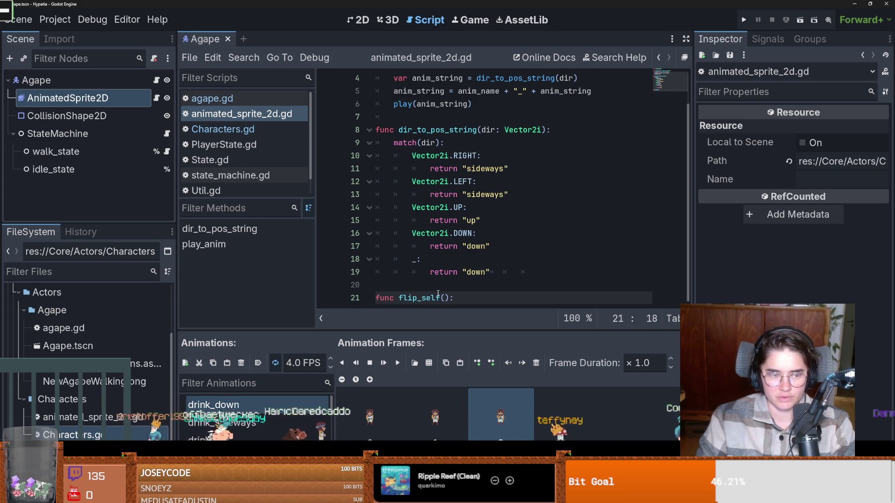
type("):")
key("Return")
type("ale.x")
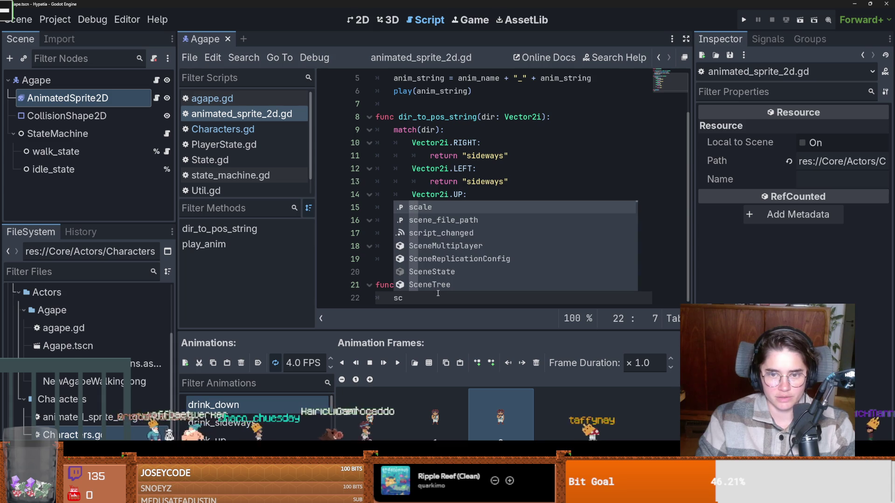
type(" = -1")
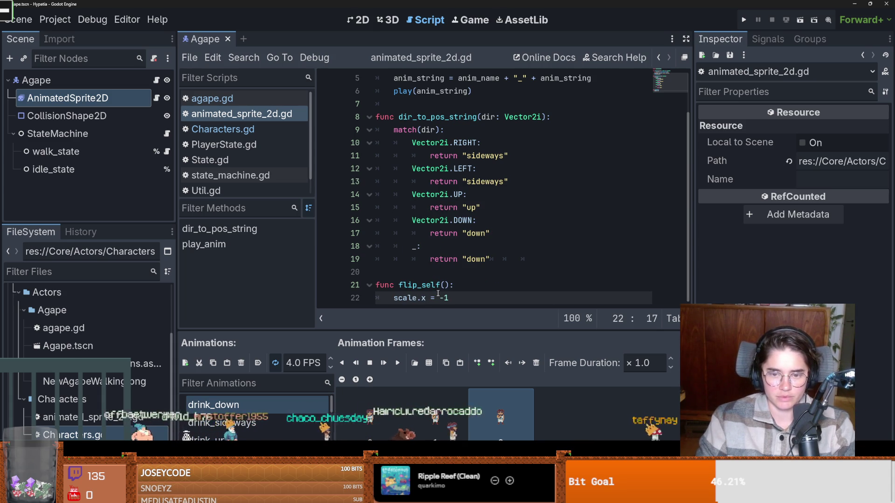
left_click(359, 19)
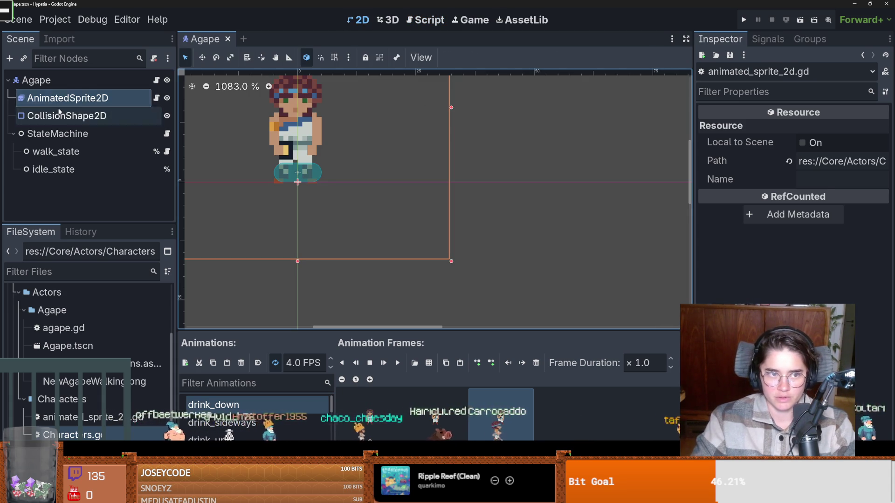
- Test-flip the Agape sprite by dragging its scale handle, then undo it back upright
scroll(793, 210, "up", 10)
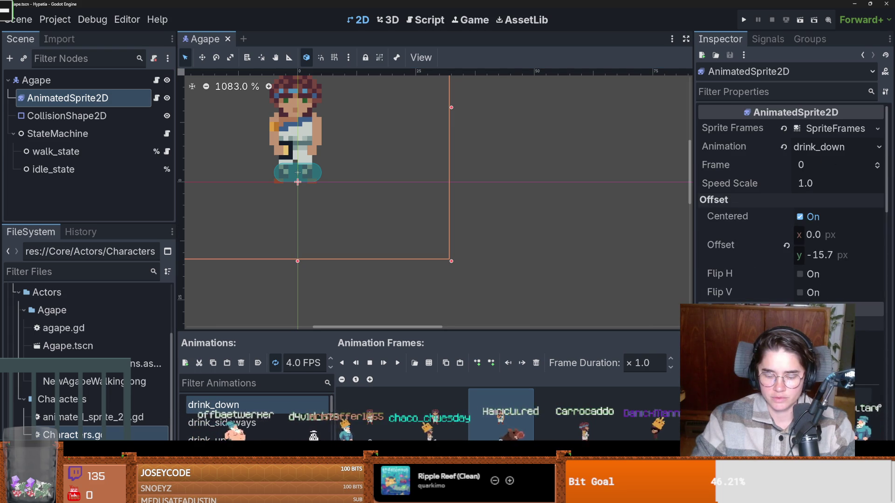
left_click_drag(298, 261, 297, 102)
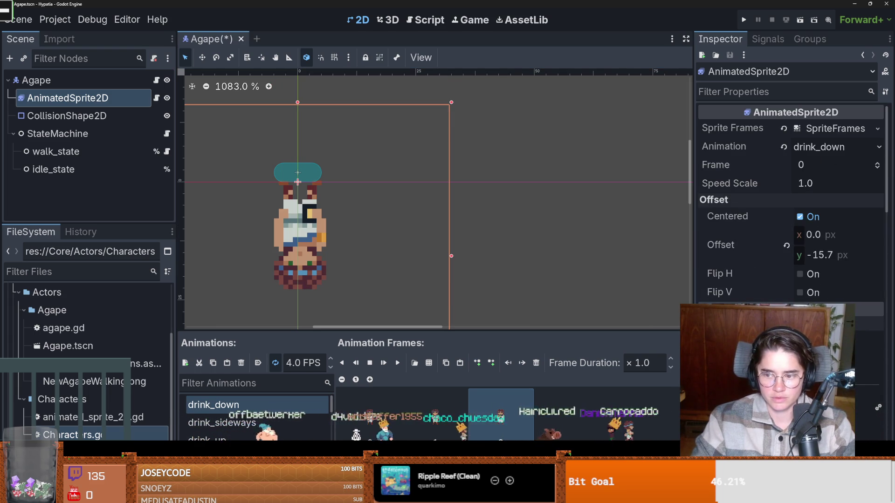
key("ctrl+z")
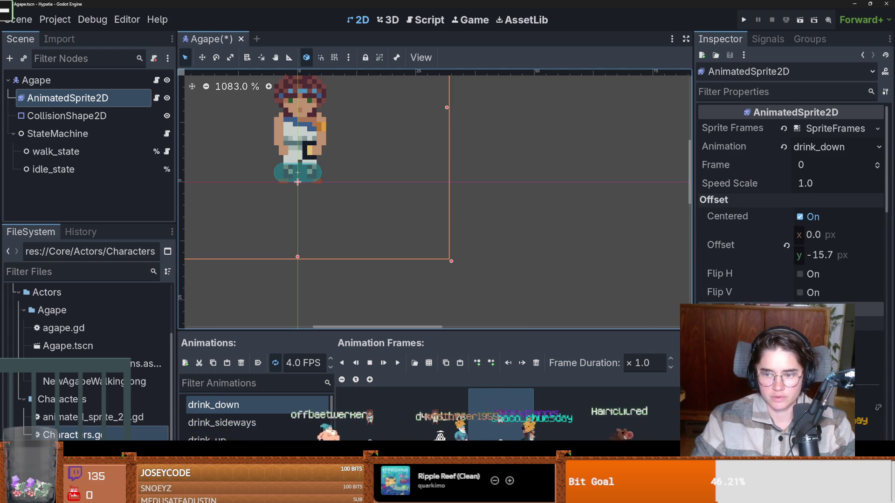
key("ctrl+z")
scroll(410, 197, "down", 2)
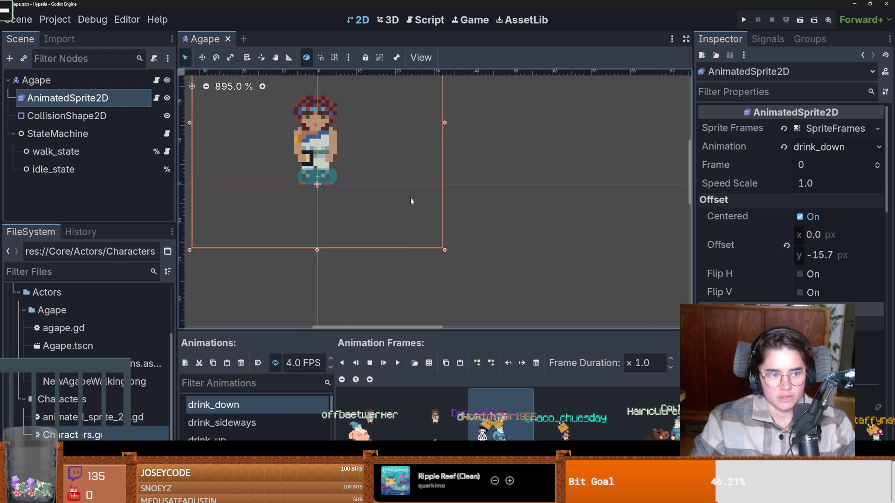
scroll(410, 197, "up", 4)
left_click_drag(396, 244, 466, 239)
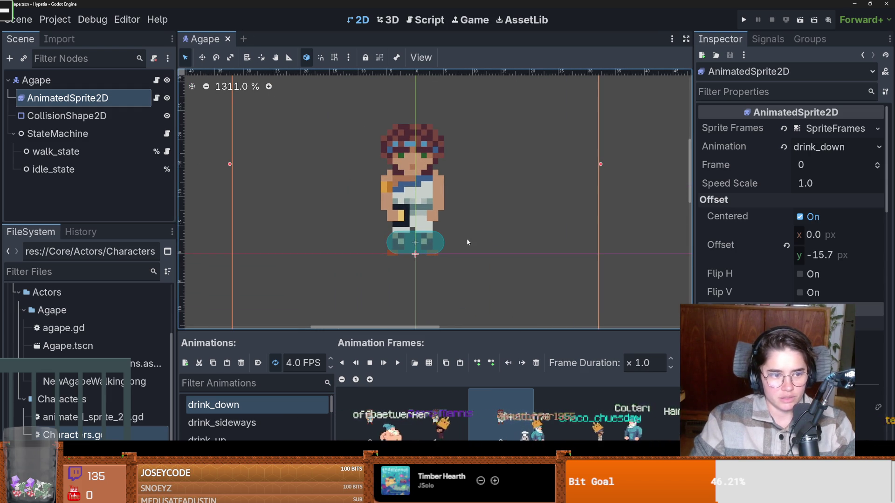
- Reopen animated_sprite_2d.gd, save, and select the flip_self() name on line 21
left_click(157, 98)
key("ctrl+s")
left_click_drag(449, 285, 397, 286)
key("ctrl+c")
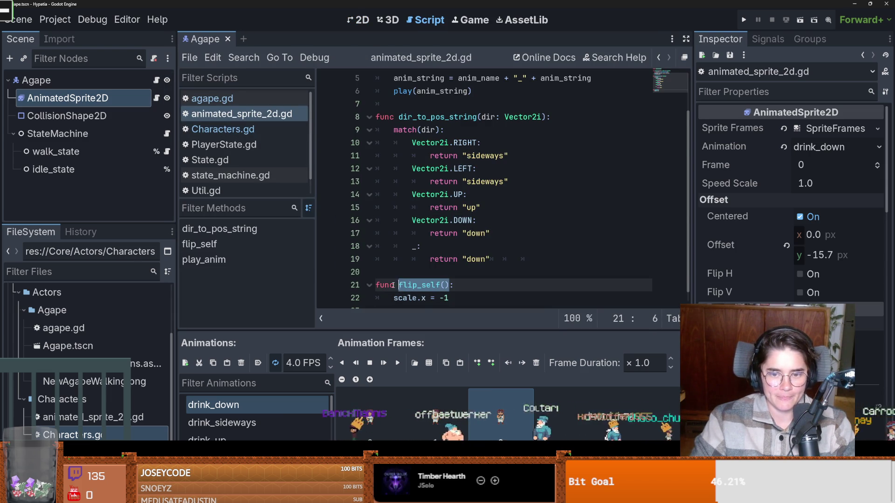
- Paste a flip_self() call into the LEFT case of dir_to_pos_string
left_click(495, 170)
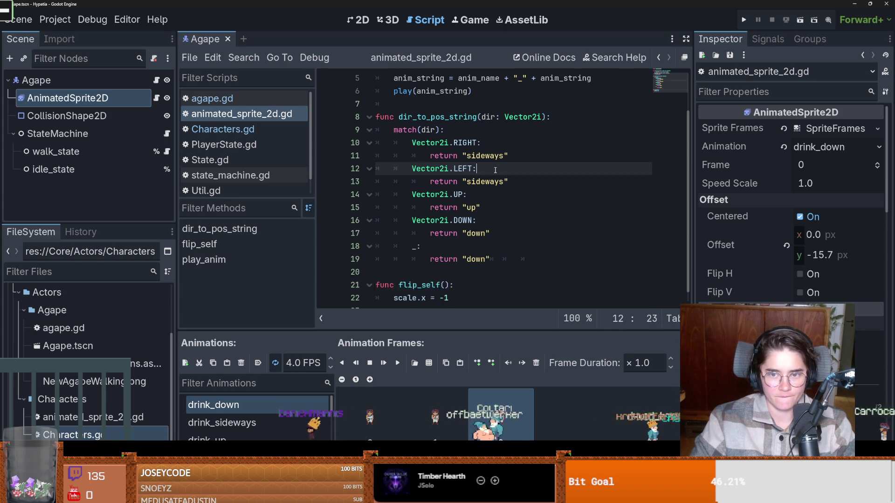
key("Return")
key("ctrl+v")
key("shift+Left")
key("shift+Left")
key("shift+Left")
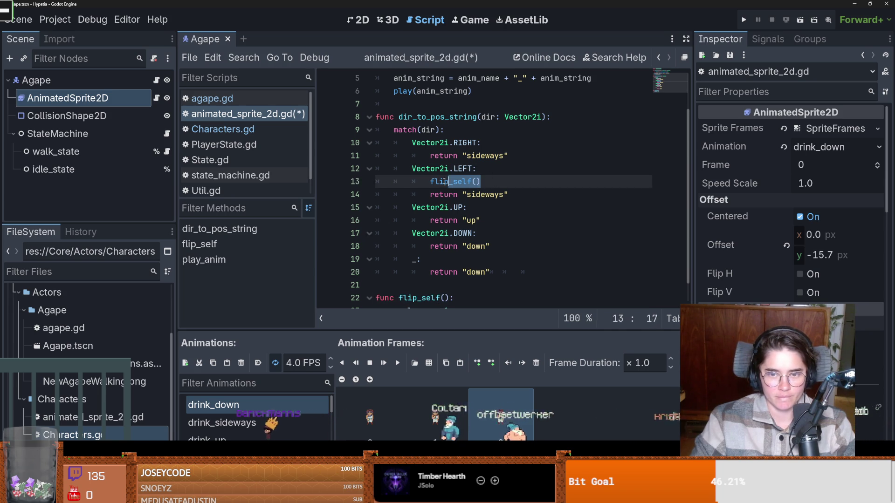
scroll(462, 251, "down", 1)
scroll(463, 250, "up", 1)
scroll(462, 251, "down", 1)
- Wrap scale.x = -1 in an if is_left: block and add an else: branch
left_click(458, 272)
key("Return")
type("if left")
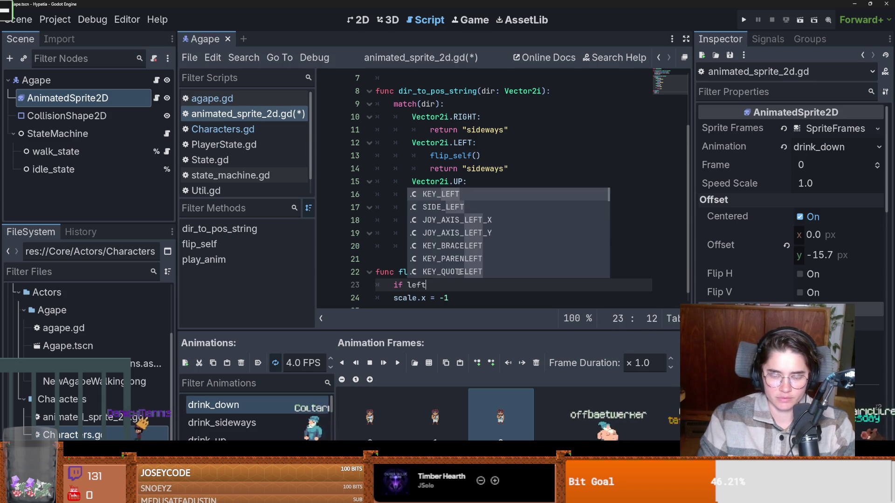
key("BackSpace")
key("BackSpace")
key("BackSpace")
key("BackSpace")
type("is_left:")
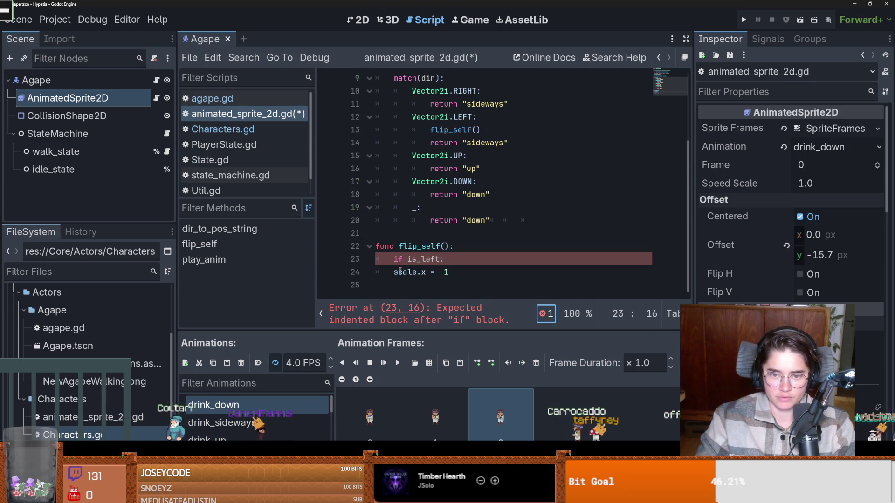
left_click(392, 273)
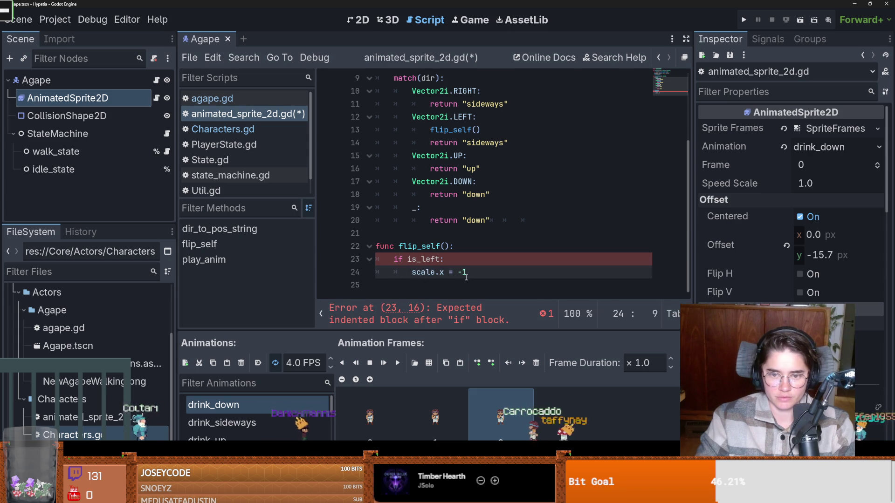
key("Tab")
key("End")
key("Return")
key("BackSpace")
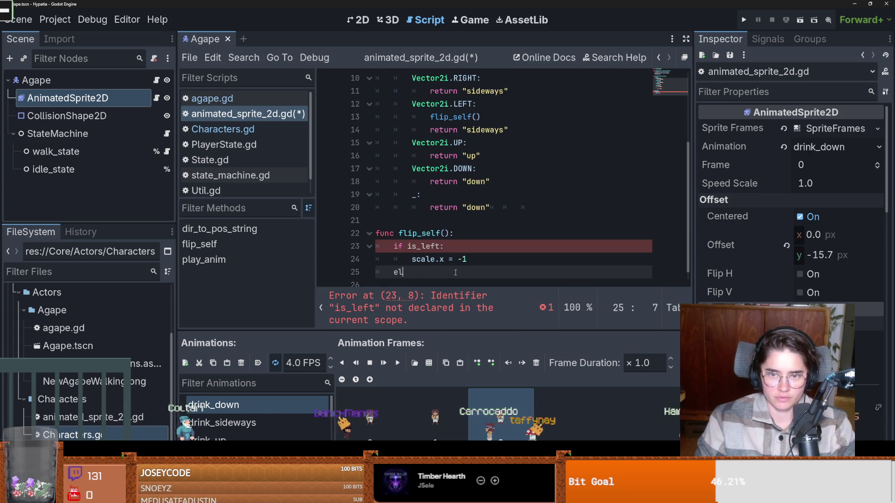
type("else:")
key("Return")
type("flip_self()")
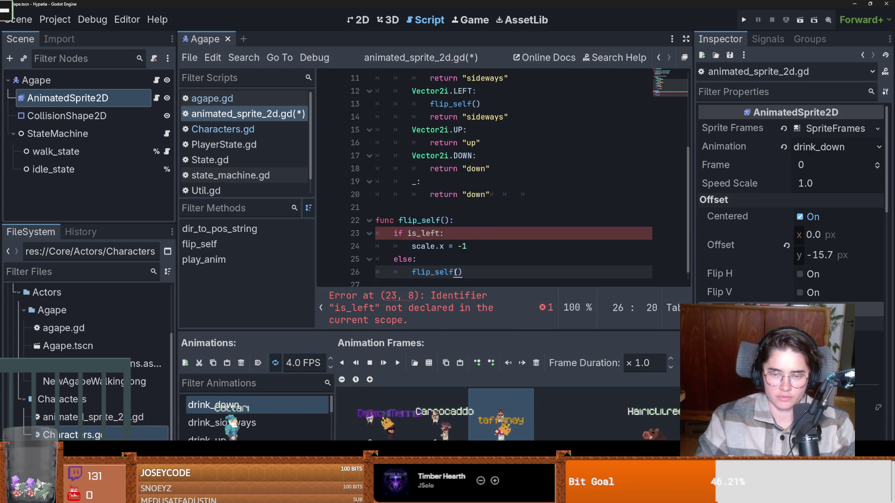
- Make the else branch set scale.x = 1 and save the script
left_click_drag(477, 243, 408, 243)
key("ctrl+c")
left_click(467, 272)
key("shift+Home")
key("ctrl+v")
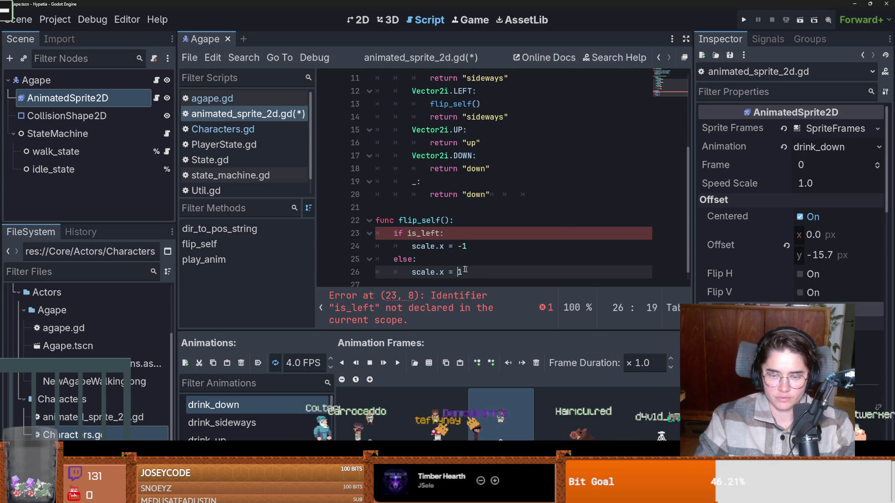
key("ctrl+s")
- Give flip_self an is_left: bool parameter and copy the new signature
left_click(431, 233)
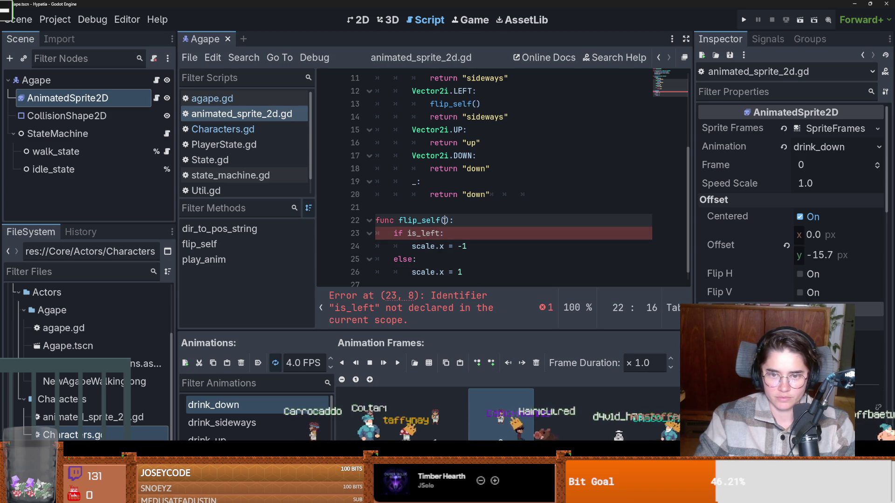
key("ctrl+c")
left_click(444, 222)
key("ctrl+v")
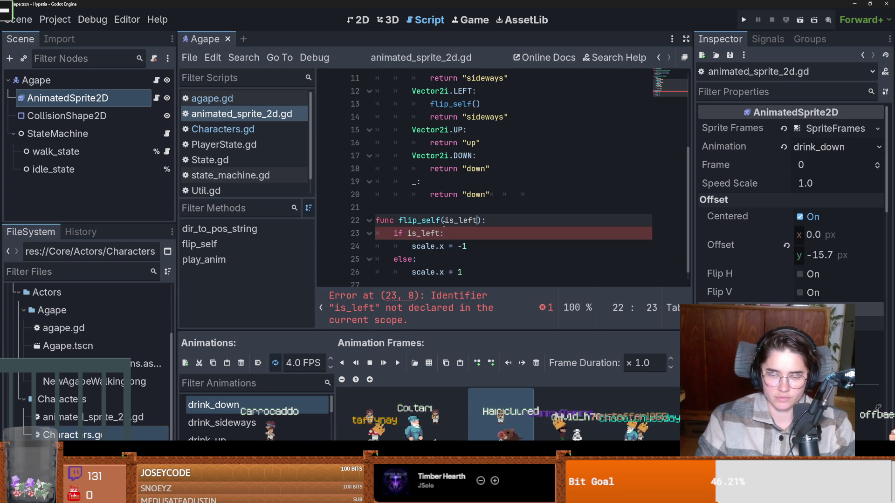
type(": bool")
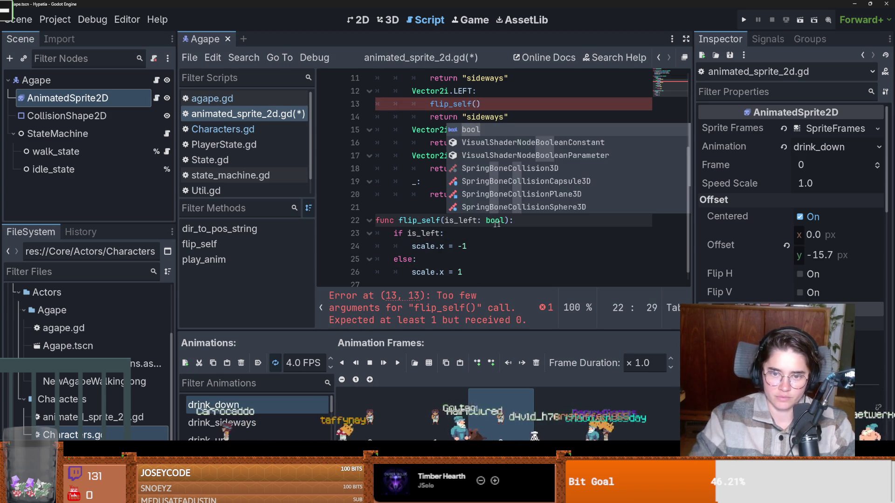
left_click_drag(511, 221, 400, 220)
key("ctrl+c")
- Call flip_self(false) at the start of dir_to_pos_string, flip_self(true) for LEFT, and save
scroll(466, 187, "up", 3)
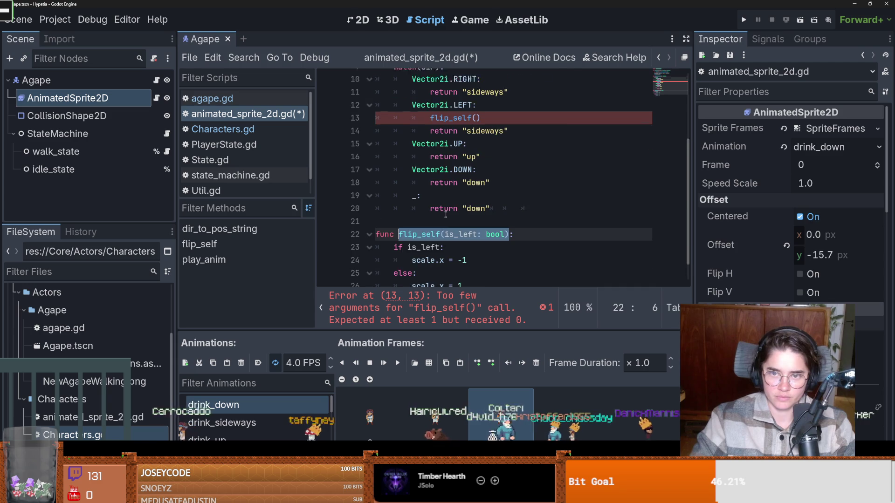
left_click(552, 156)
key("Return")
key("ctrl+v")
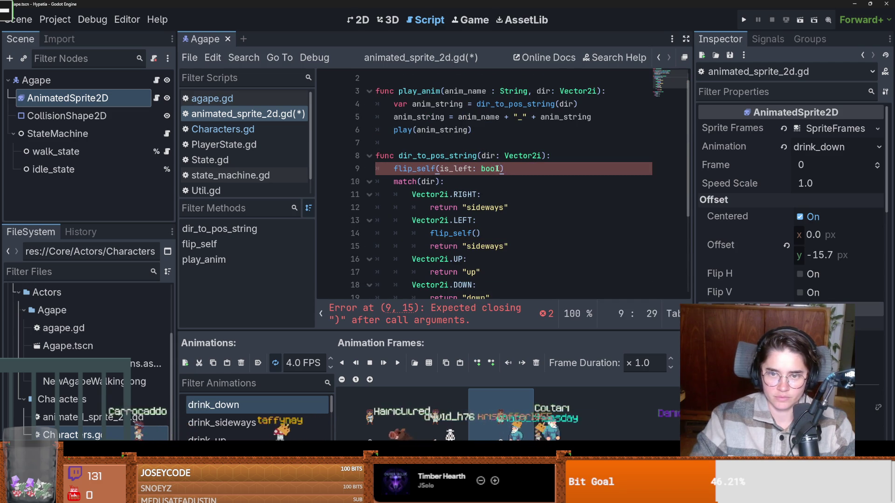
left_click_drag(501, 168, 443, 168)
type("fal")
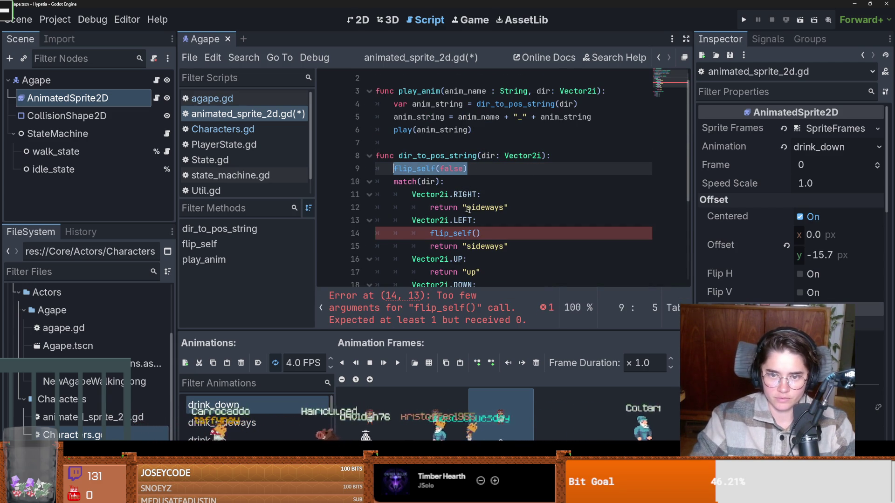
left_click(489, 220)
left_click(477, 233)
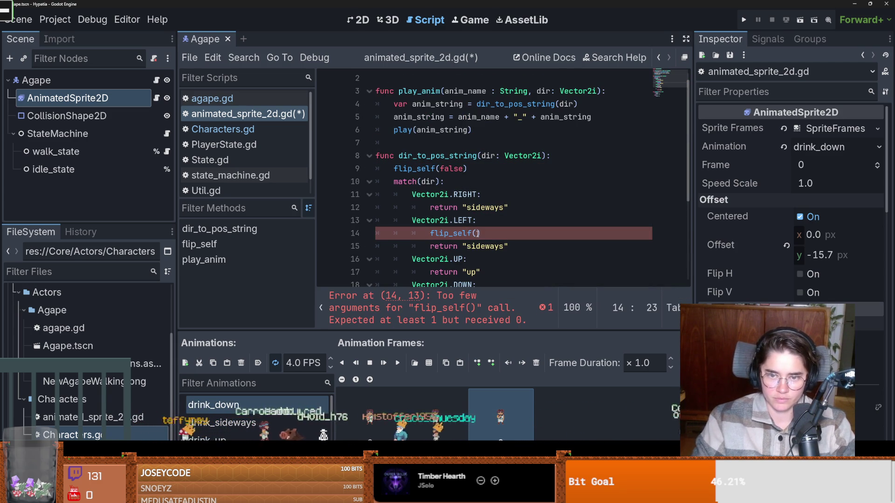
type("true")
left_click(470, 208)
key("ctrl+s")
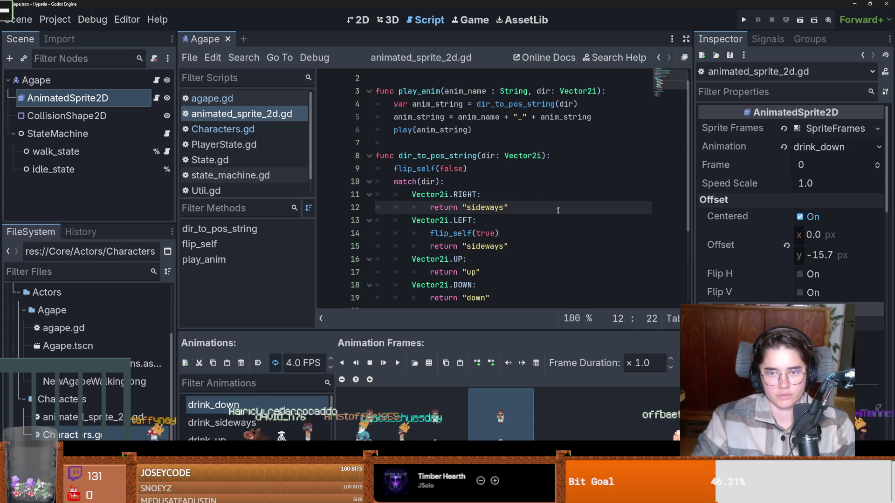
scroll(557, 200, "down", 2)
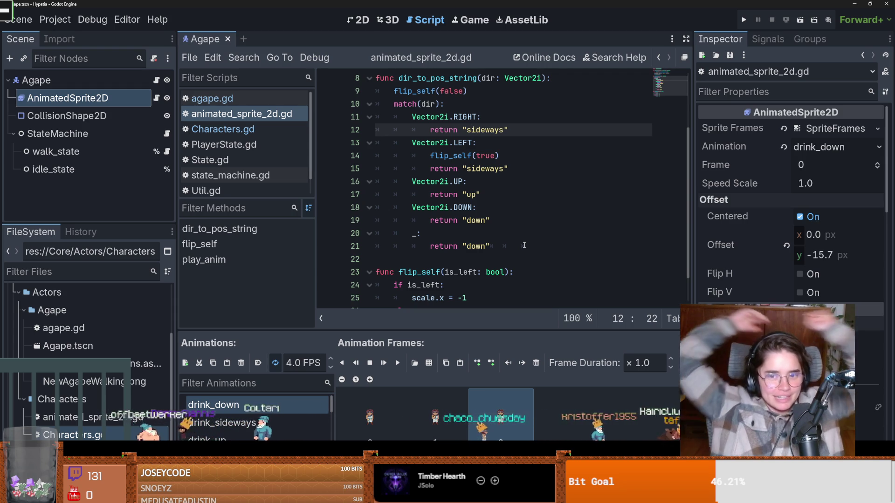
- Review the Vector2i.DOWN case and the fallback down return in dir_to_pos_string
left_click(502, 209)
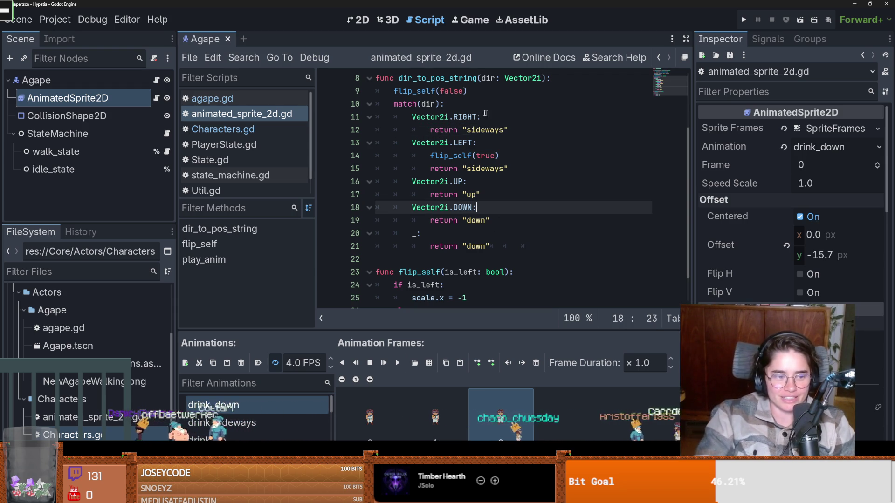
left_click(543, 224)
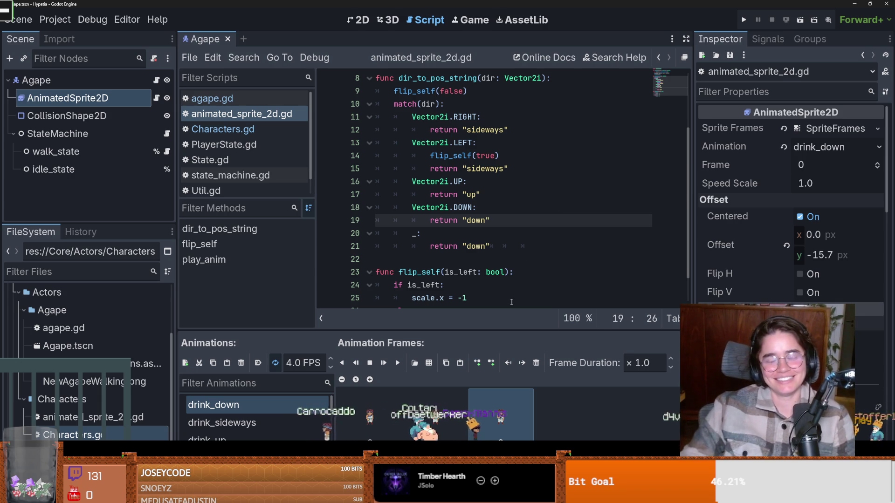
left_click(468, 246)
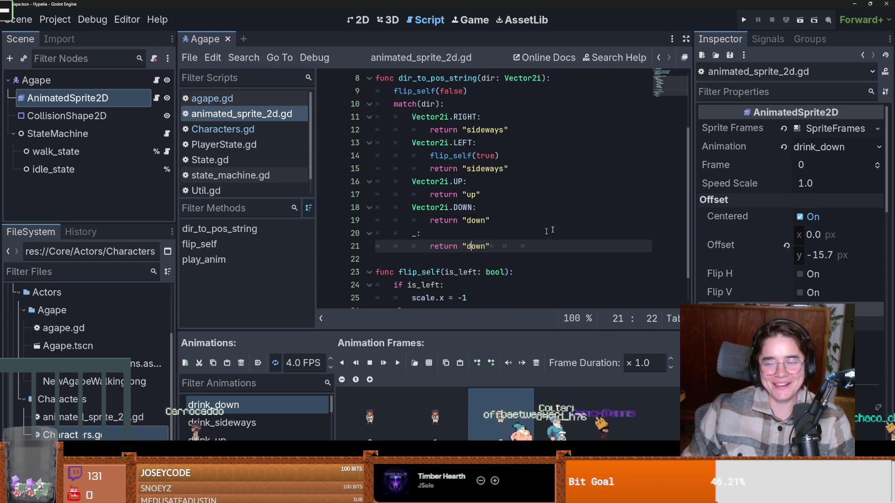
scroll(503, 251, "down", 1)
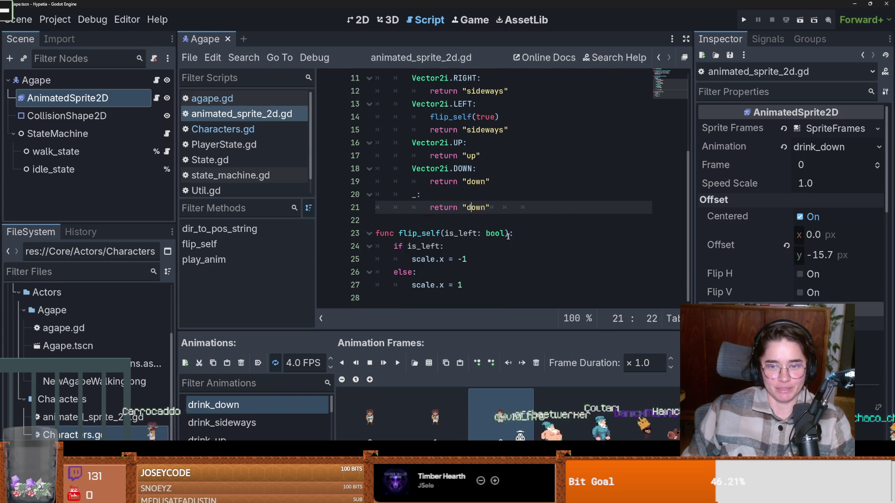
scroll(510, 249, "up", 3)
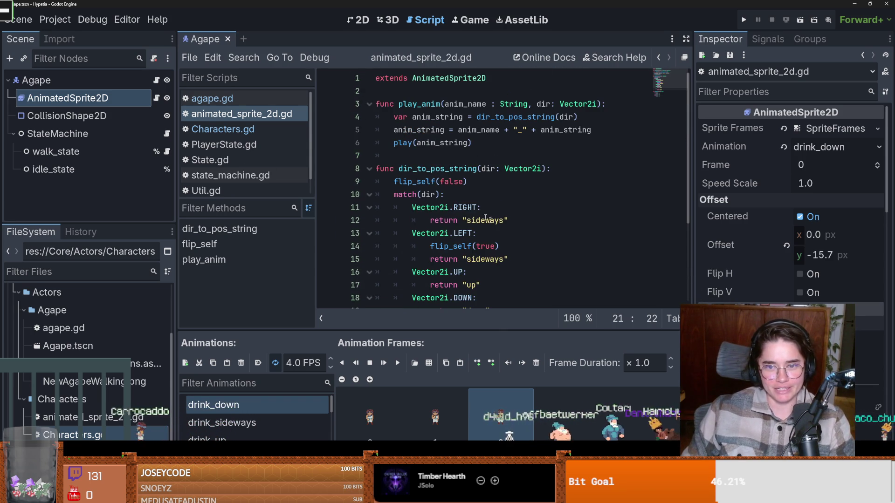
- Open walk_state.gd and select its play_animation call
left_click(167, 151)
left_click(486, 144)
double_click(454, 117)
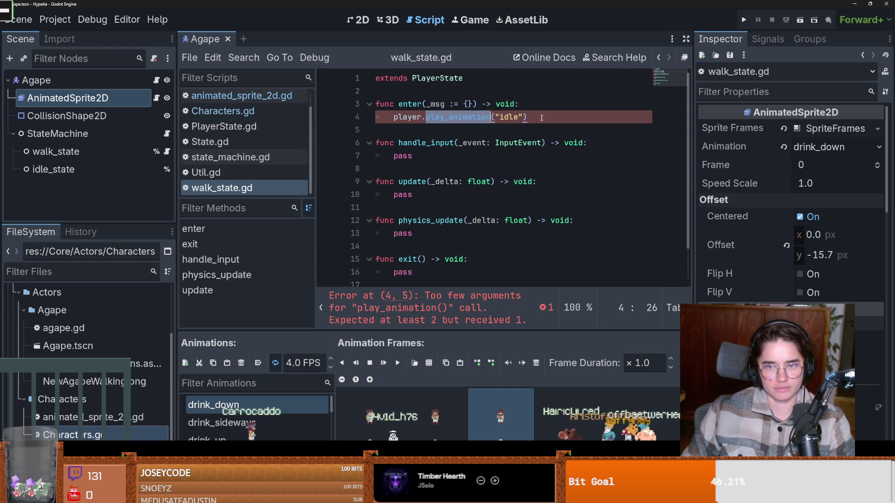
- Change line 4 to player.play_animation("idle", Vector2i.DOWN) and save walk_state.gd
left_click(513, 120)
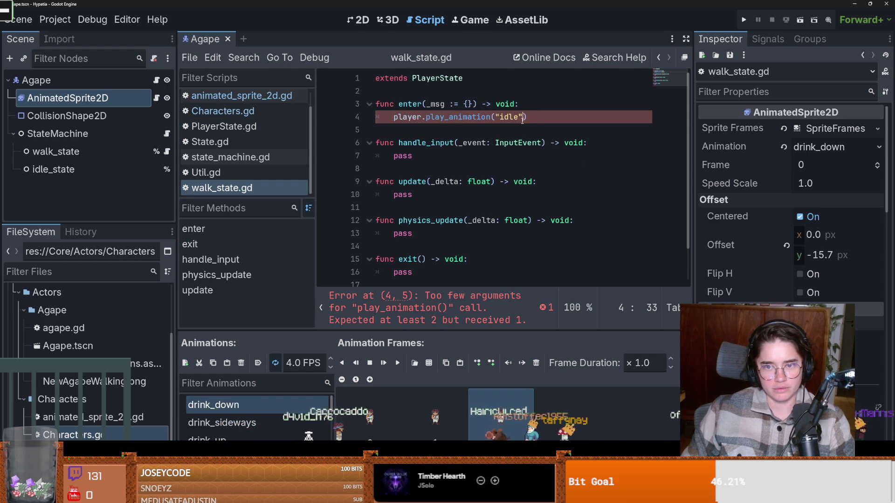
type(", Vecto")
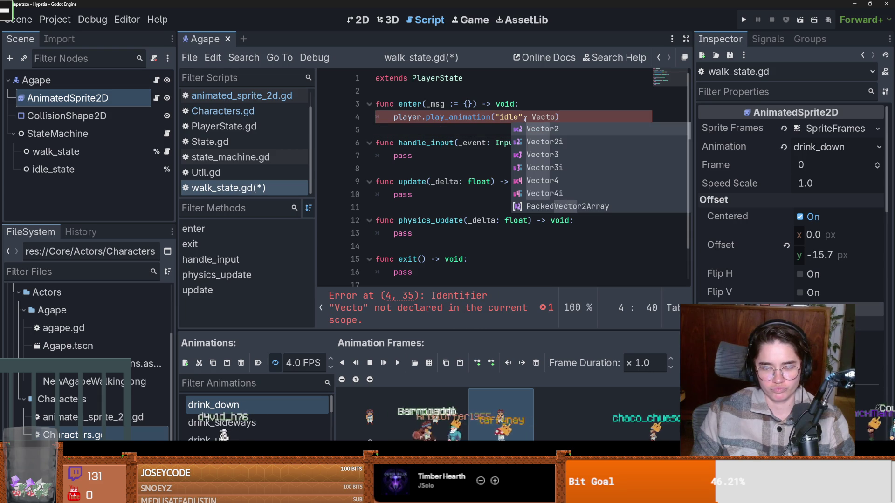
type("r2")
type("i.do")
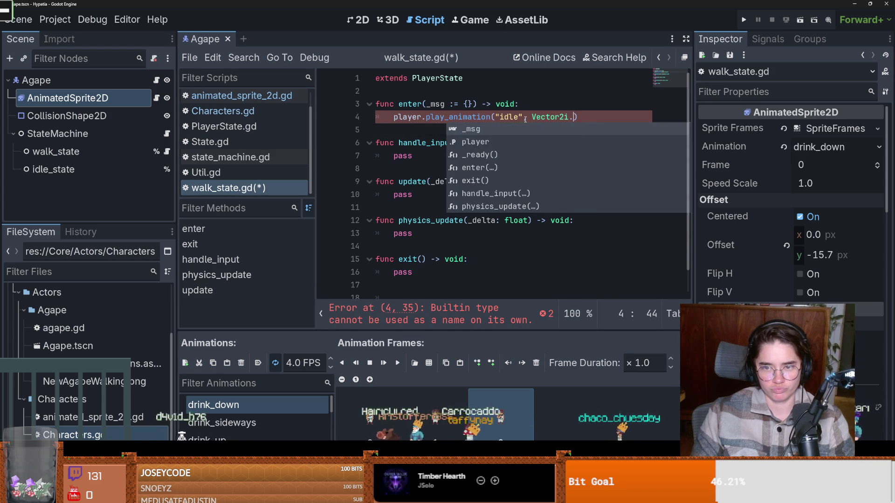
key("Return")
key("ctrl+s")
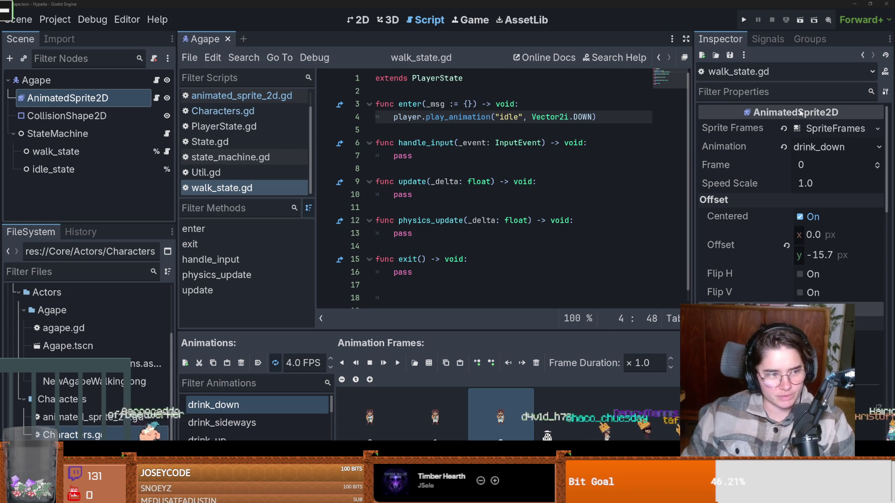
left_click(485, 156)
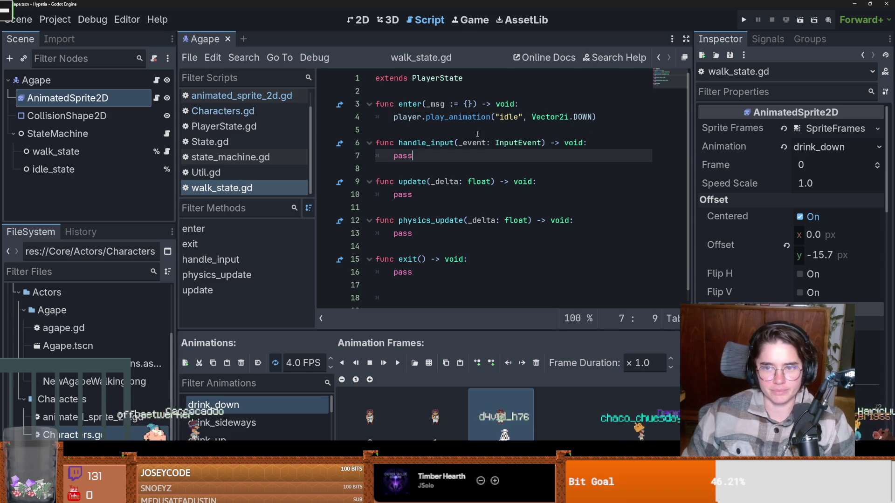
double_click(432, 160)
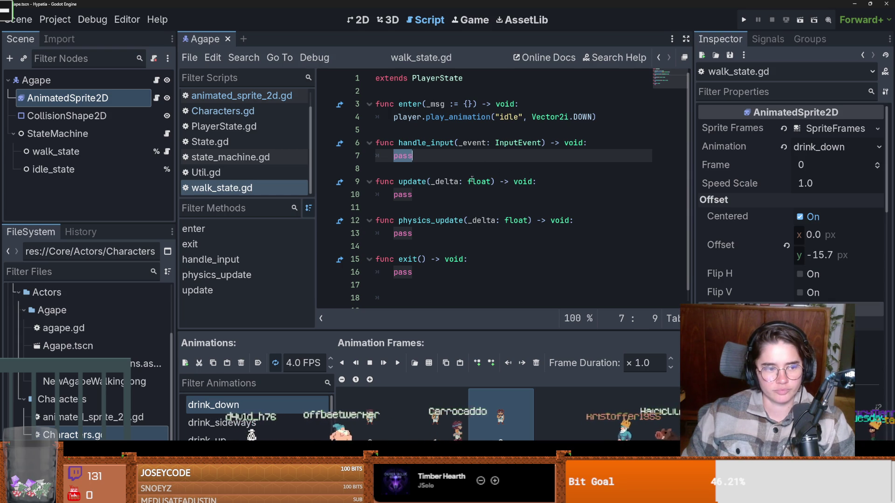
double_click(440, 179)
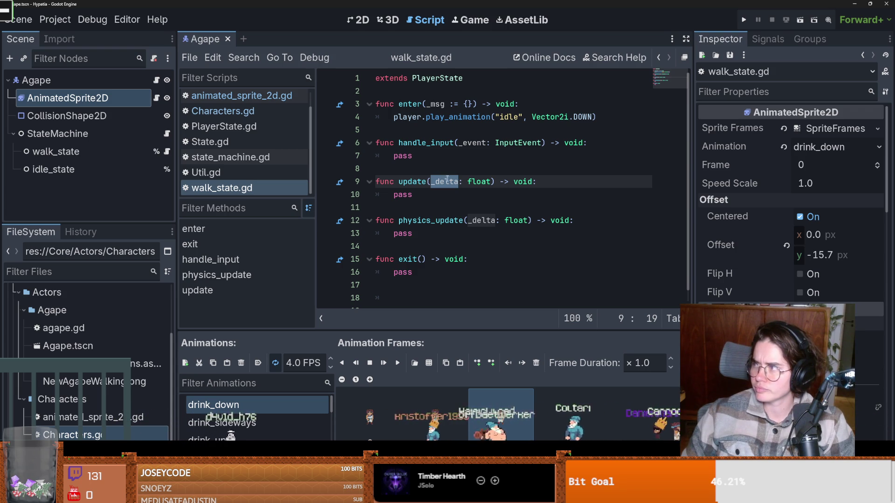
left_click(543, 220)
key("ctrl+s")
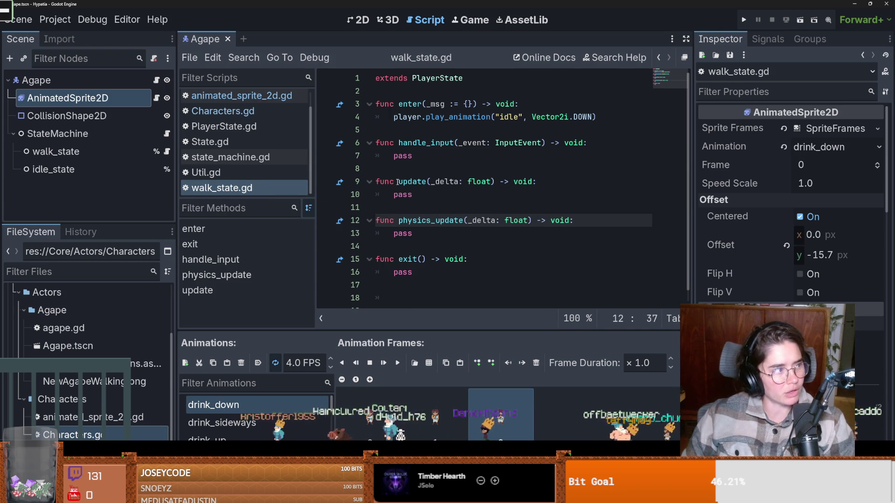
left_click(476, 209)
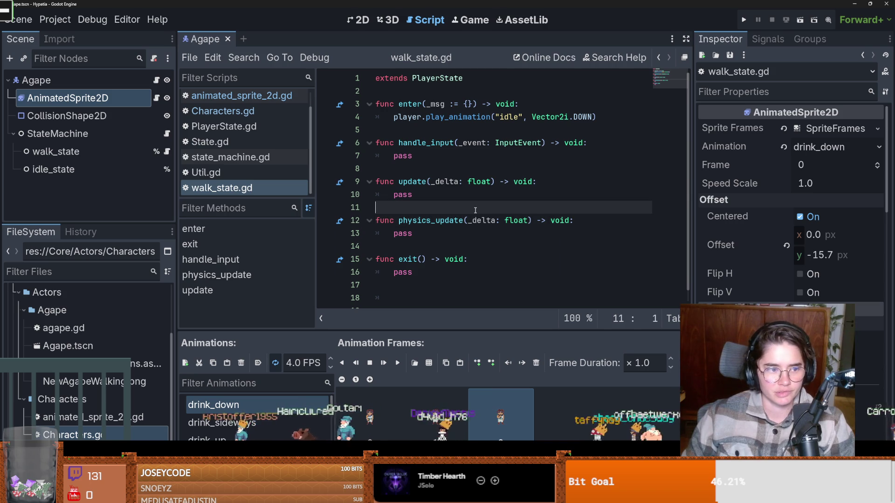
scroll(477, 212, "down", 1)
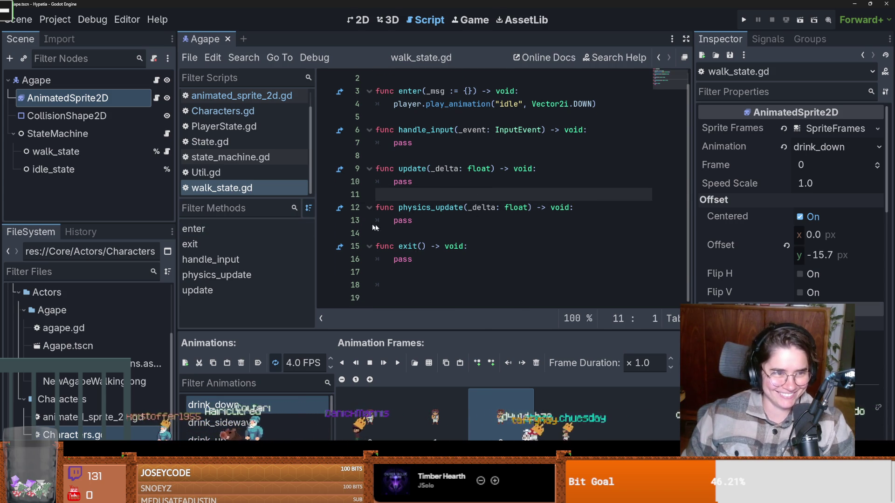
left_click(465, 211, "ctrl")
- Jump from agape.gd to Characters.gd and insert blank lines below class_name Character
scroll(357, 179, "up", 3)
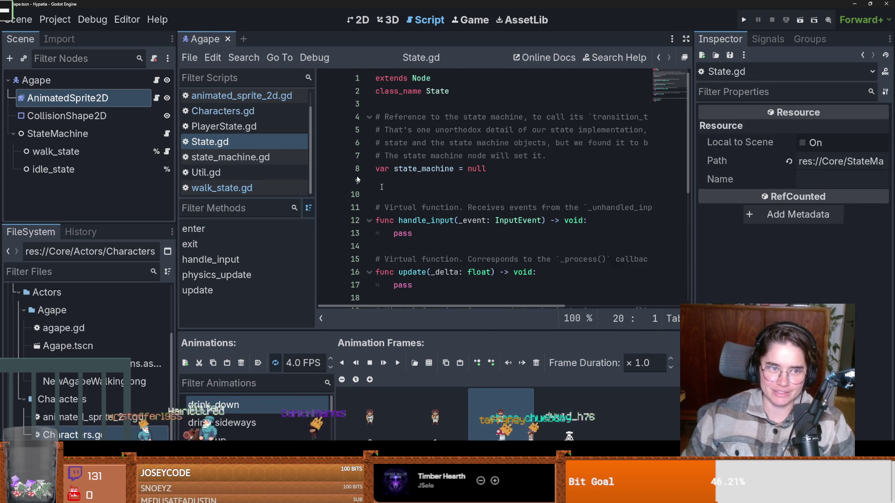
left_click(157, 81)
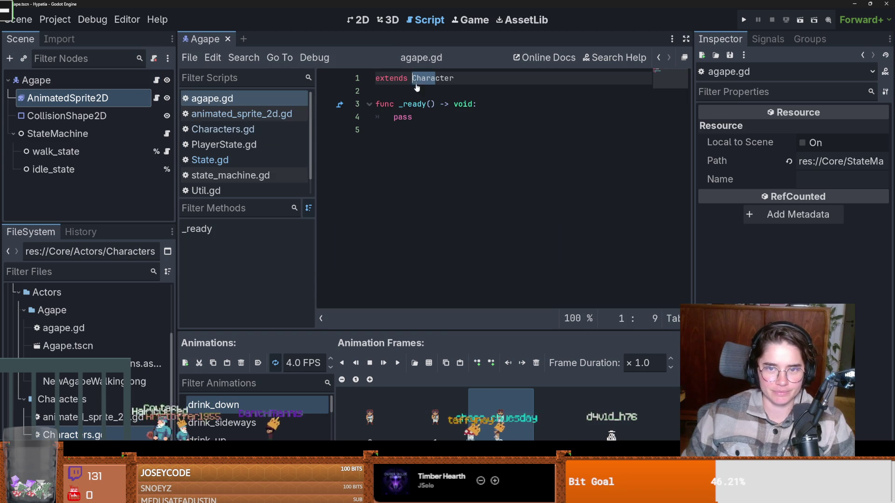
left_click(427, 77, "ctrl")
left_click(425, 105)
key("Return")
key("Return")
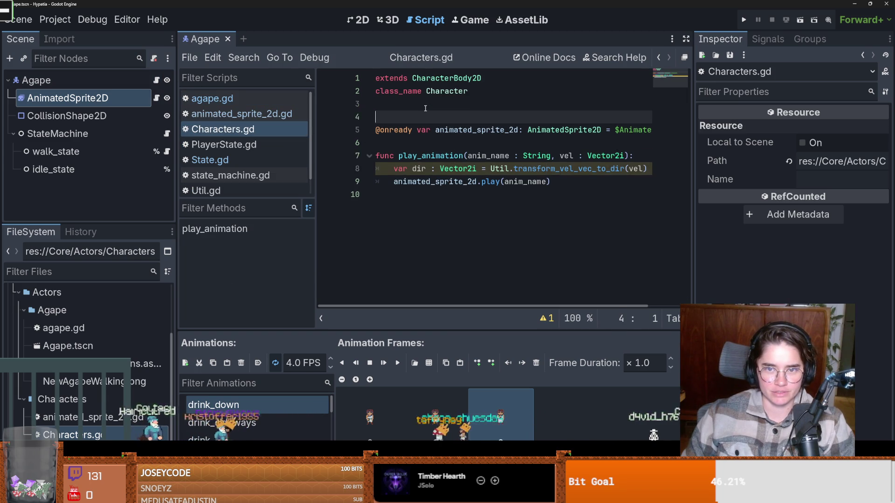
key("Up")
key("ctrl+s")
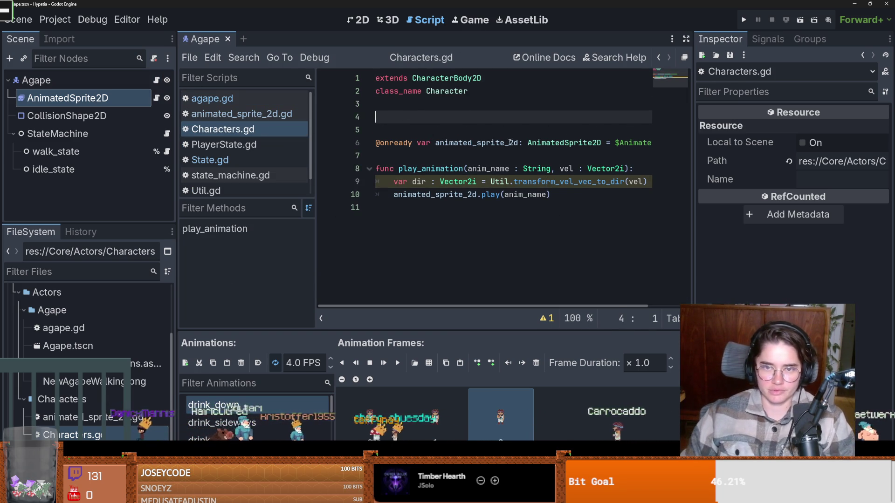
key("BackSpace")
key("BackSpace")
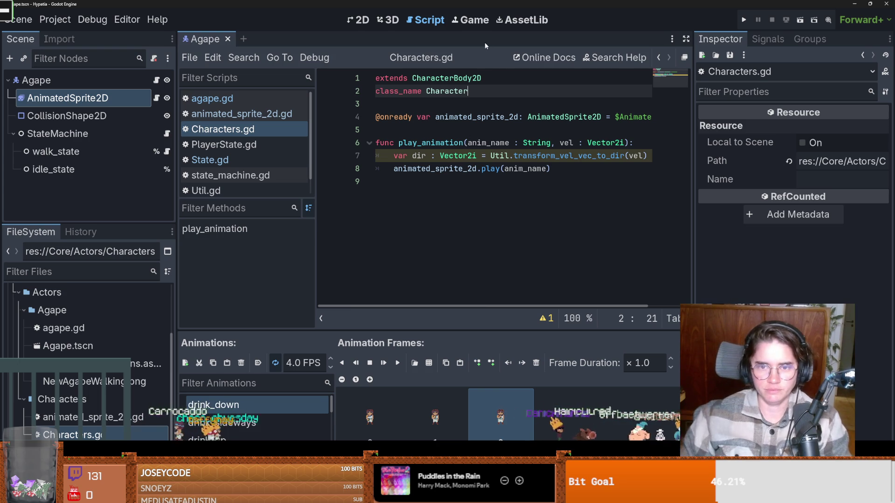
key("Return")
key("Return")
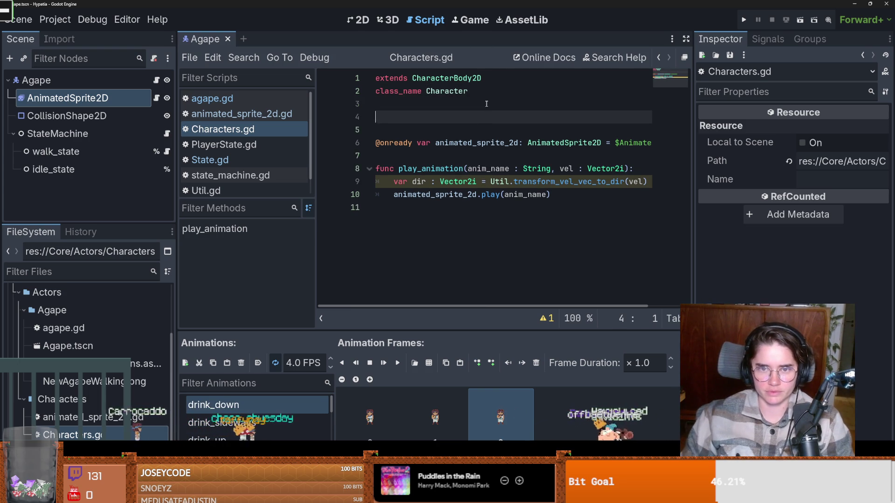
- Add var last_direction = Vector2.DOWN to Characters.gd and save
type("var last_direct")
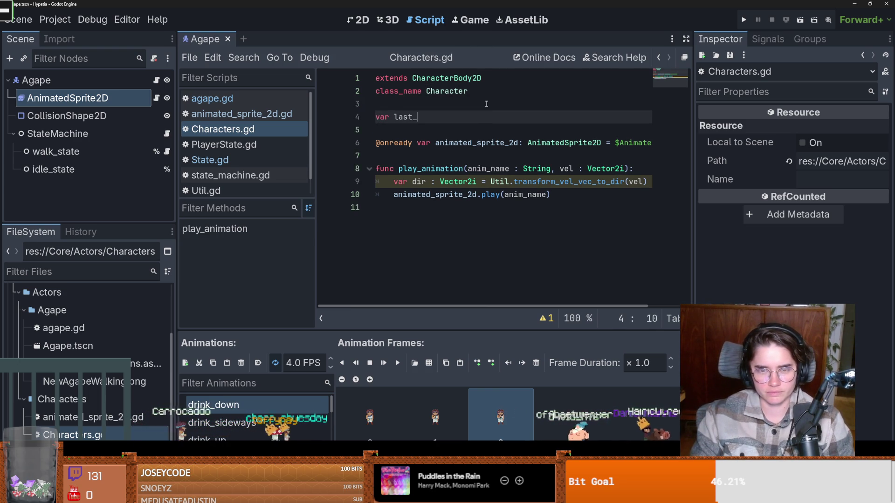
type("ion =")
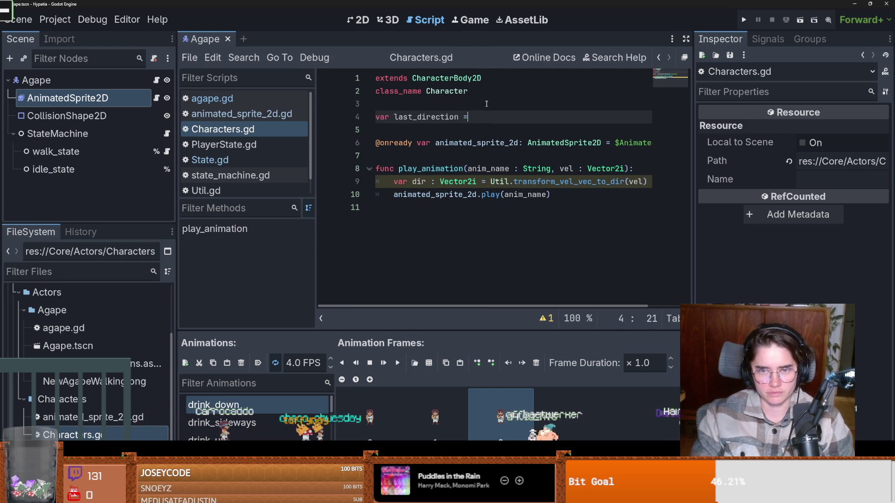
type(" Vecto")
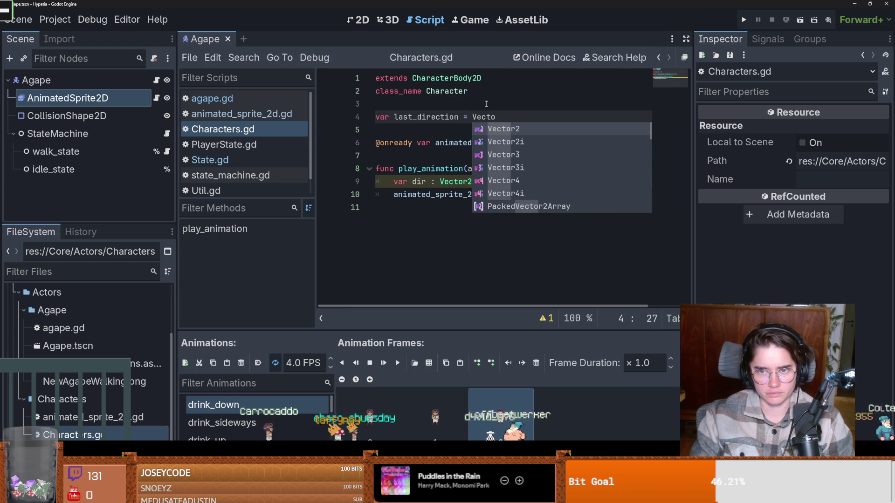
key("Return")
type("i")
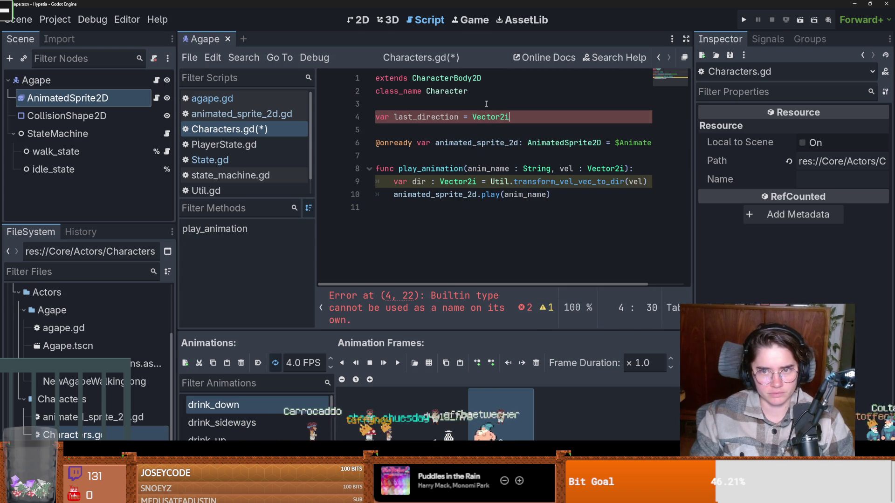
type(".")
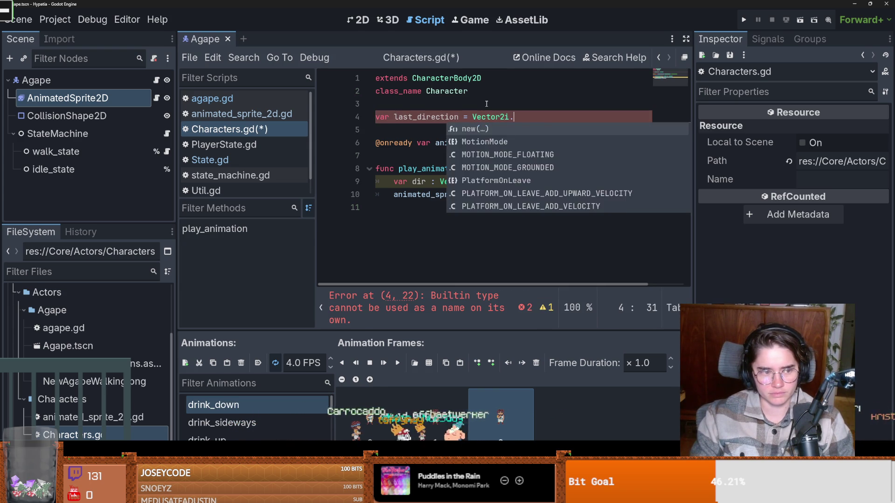
key("Escape")
key("BackSpace")
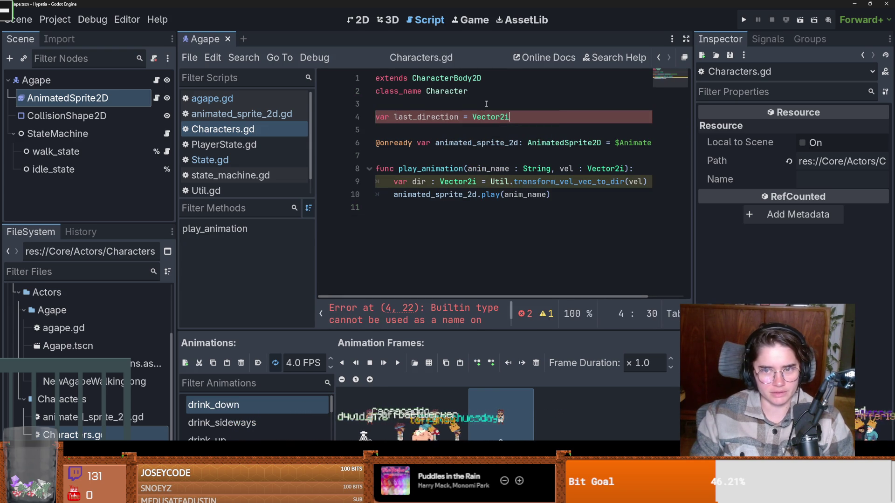
key("ctrl+s")
type(".")
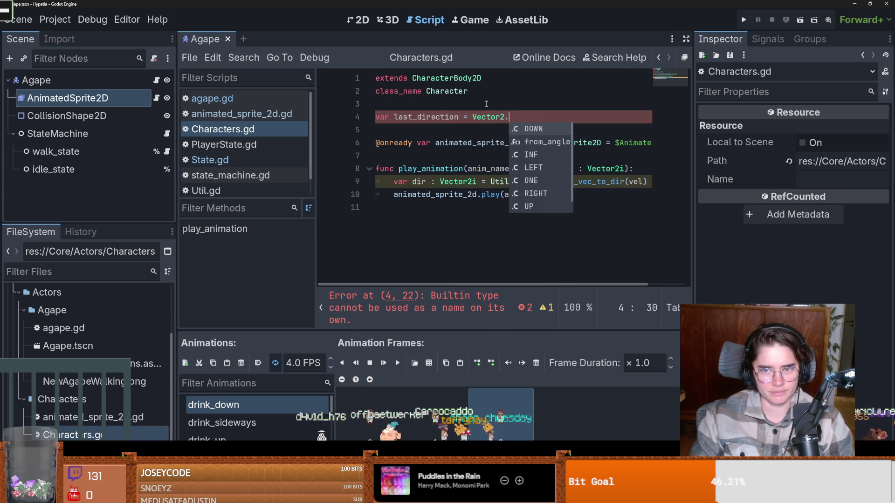
key("Return")
key("ctrl+s")
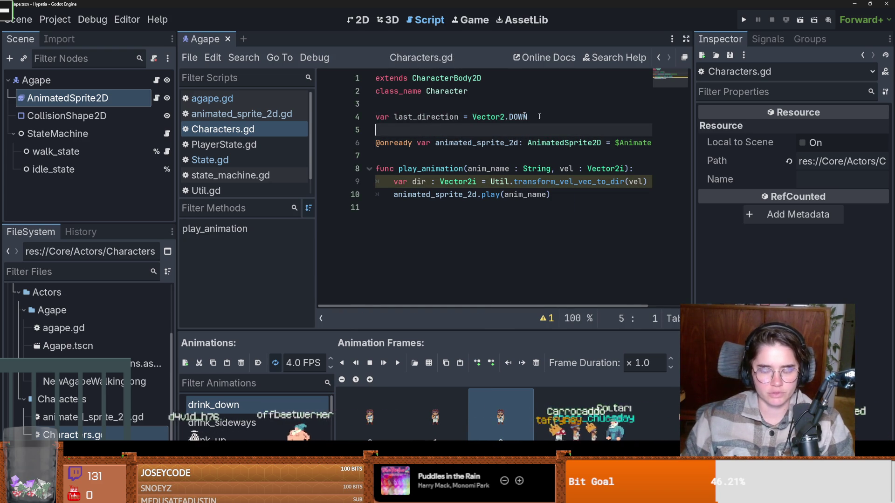
- Check last_direction and the dir declaration, switch to agape.gd, and open the Project menu
double_click(438, 117)
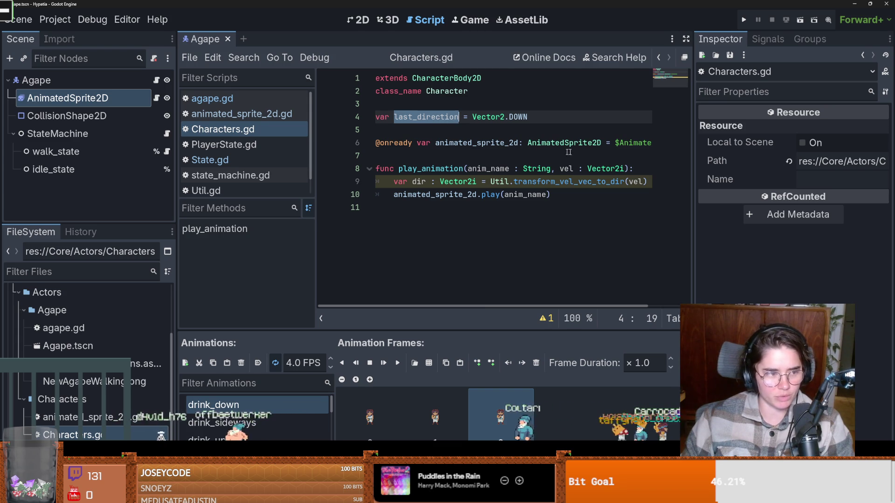
left_click(455, 182)
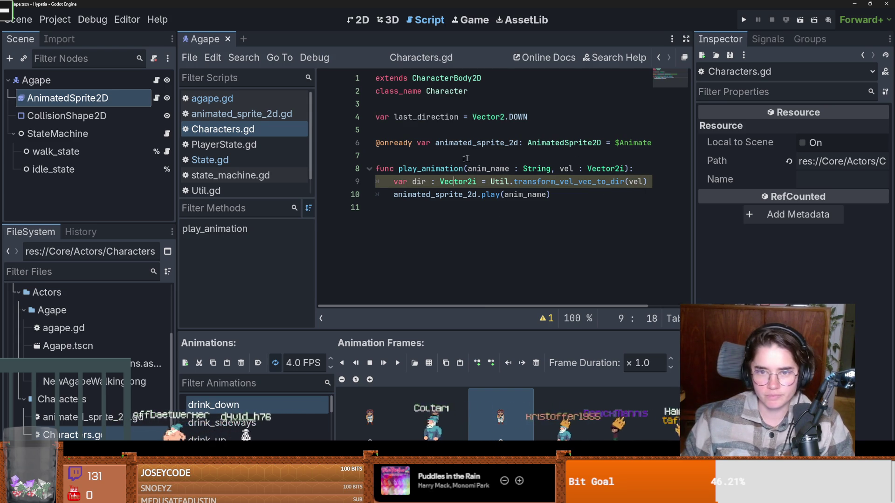
double_click(451, 118)
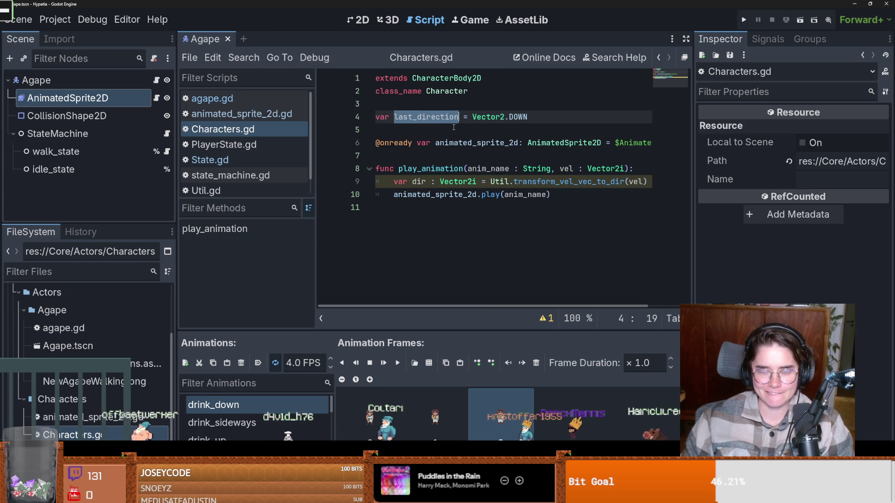
left_click(554, 195)
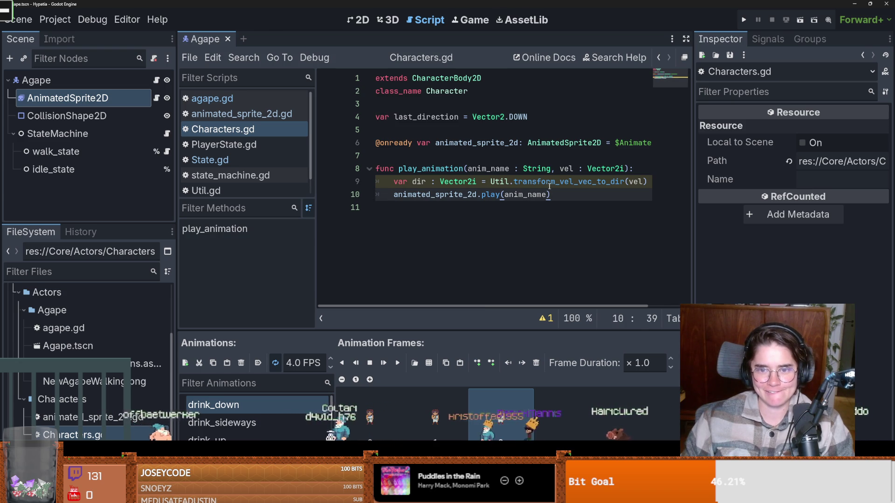
left_click(157, 80)
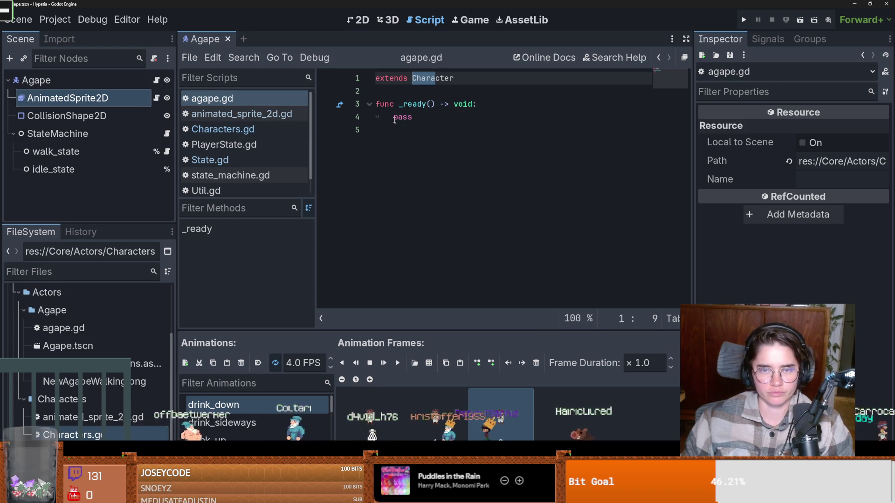
left_click(55, 19)
- Add walk_left, walk_right, walk_up and walk_down actions to the project's Input Map
left_click(70, 34)
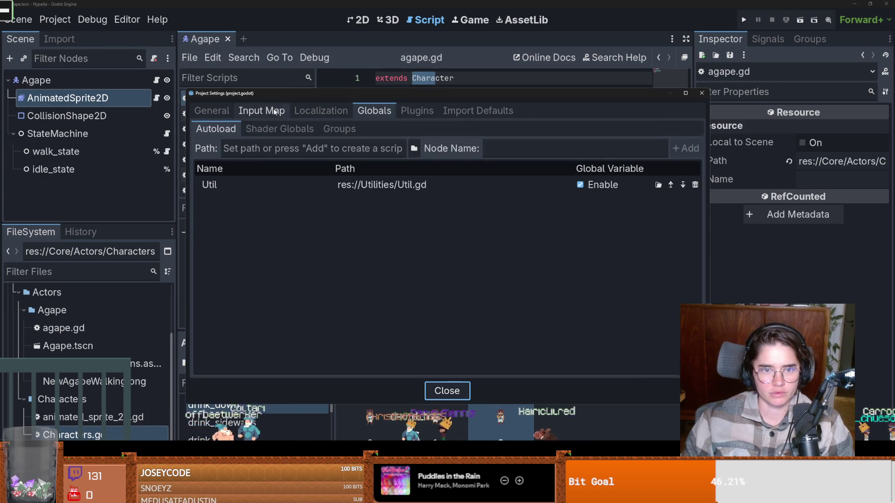
left_click(261, 111)
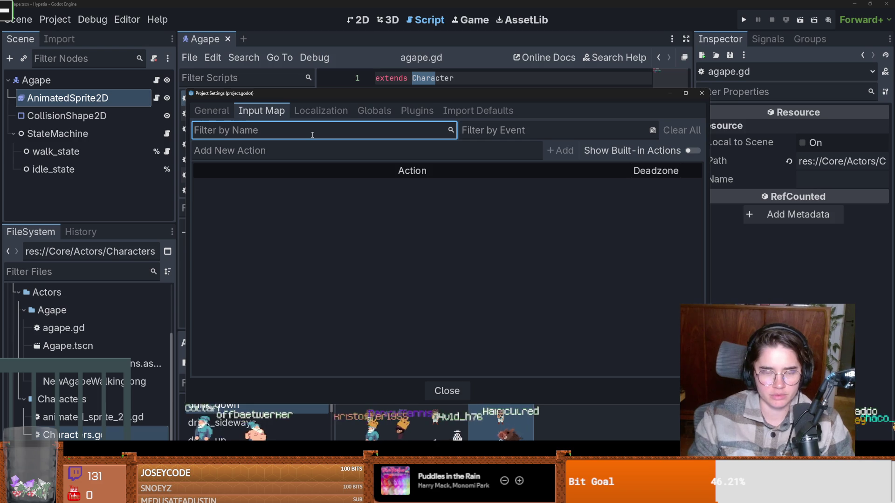
type("walk_")
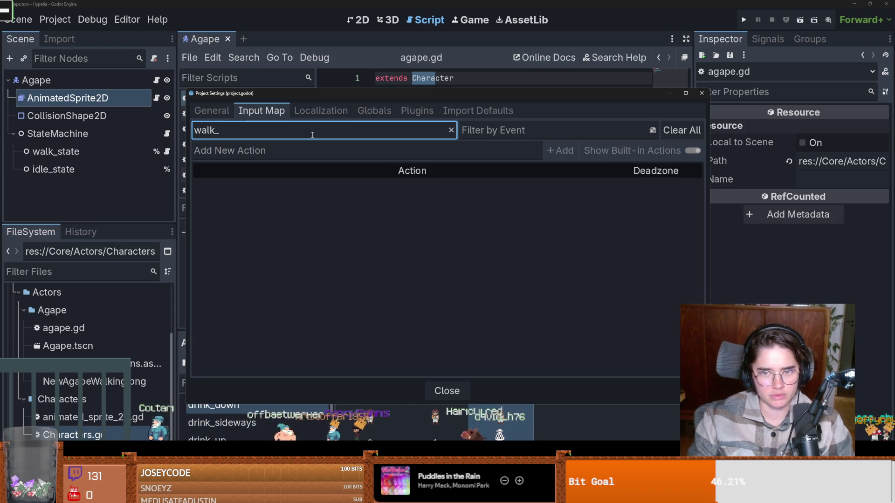
left_click(451, 130)
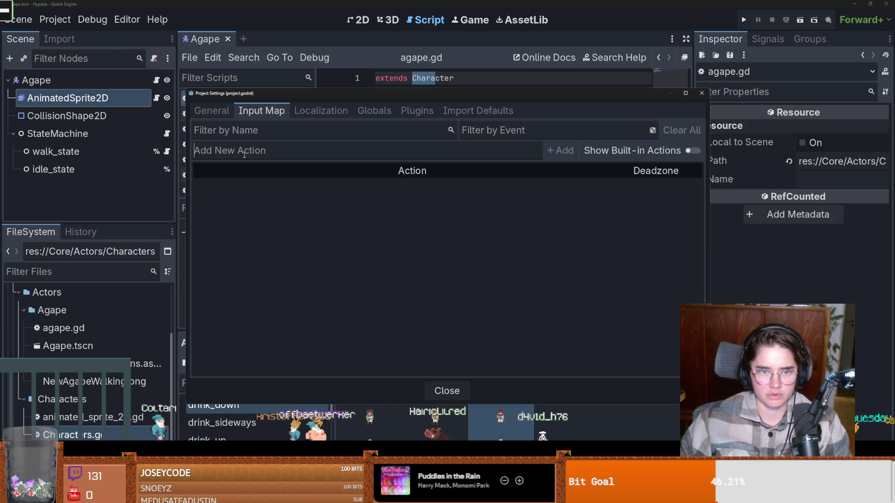
left_click(245, 150)
type("walk_left")
key("Return")
type("walk_u")
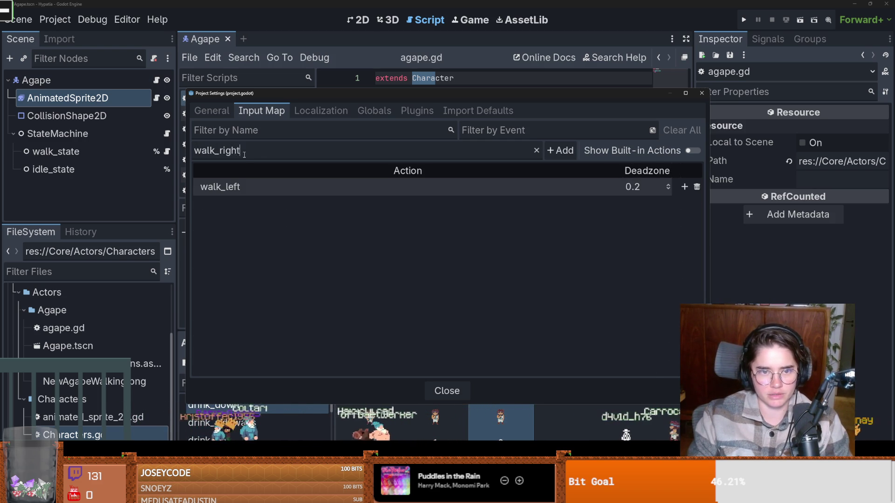
key("Return")
type("w")
type("p")
key("Return")
type("walk_do")
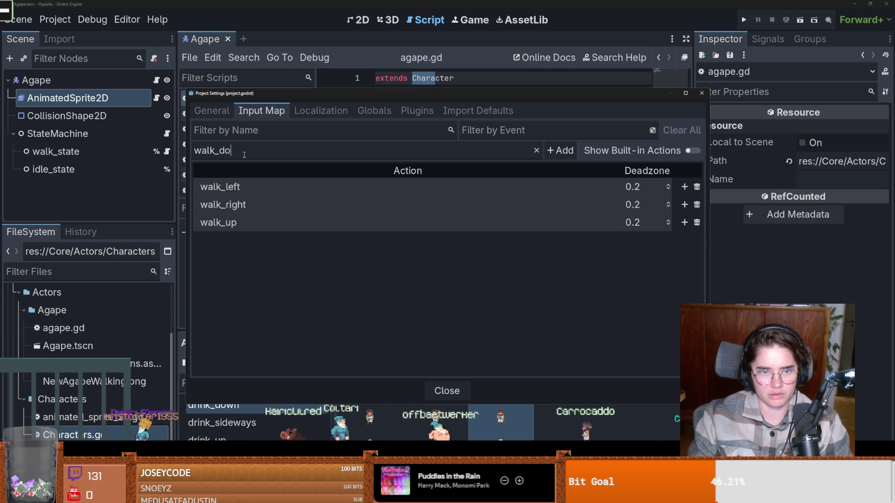
type("wn")
key("Return")
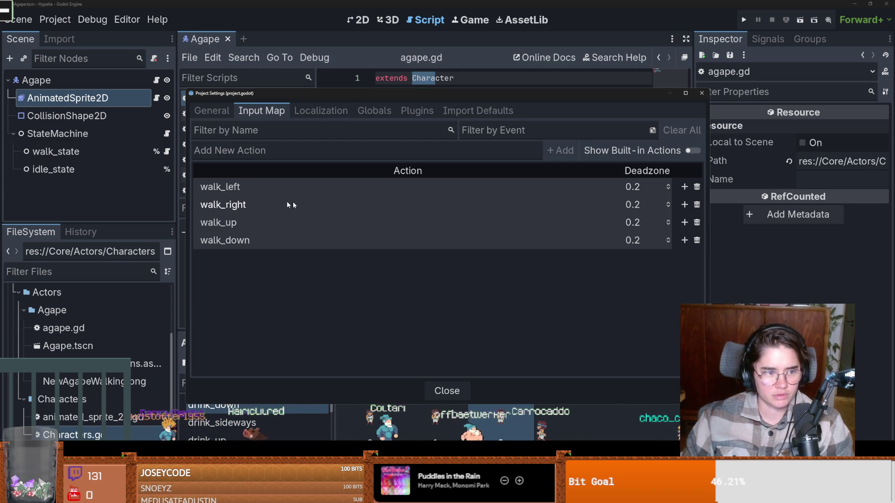
- Bind physical keys A, D, W and S to walk_left, walk_right, walk_up and walk_down
left_click(684, 187)
key("a")
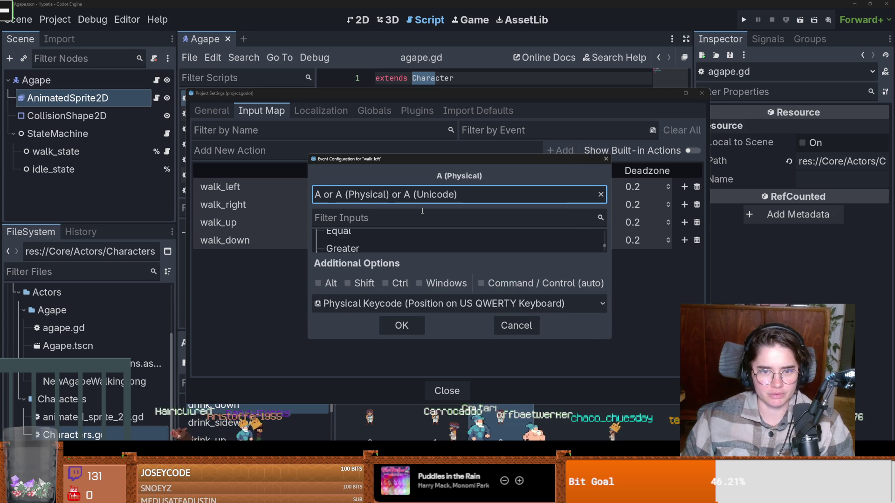
left_click(401, 324)
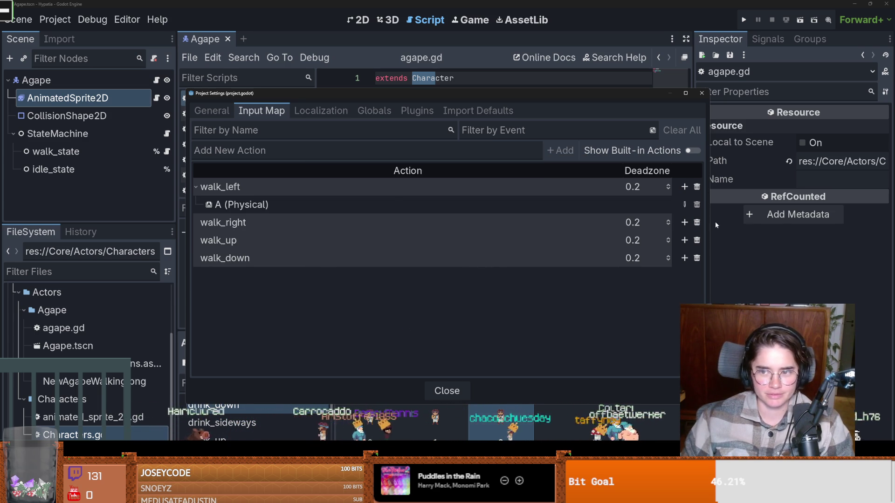
left_click(684, 223)
key("d")
left_click(401, 325)
left_click(684, 258)
key("w")
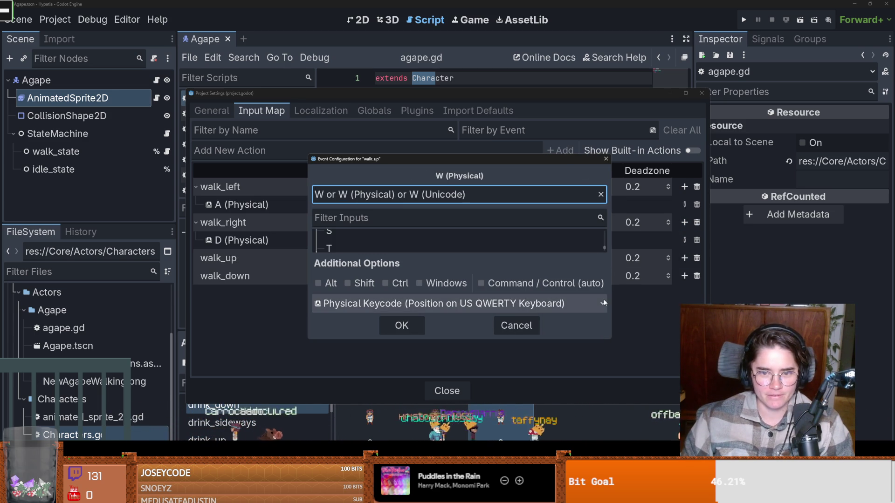
key("Return")
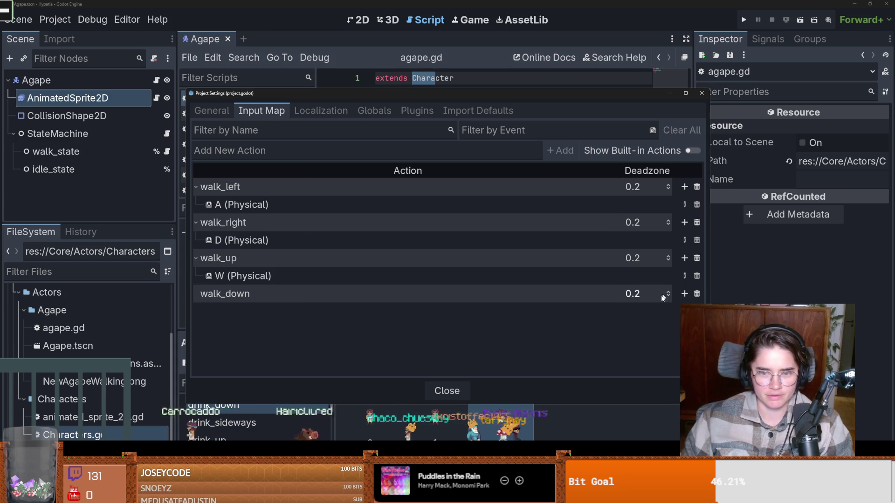
left_click(684, 294)
key("s")
left_click(401, 325)
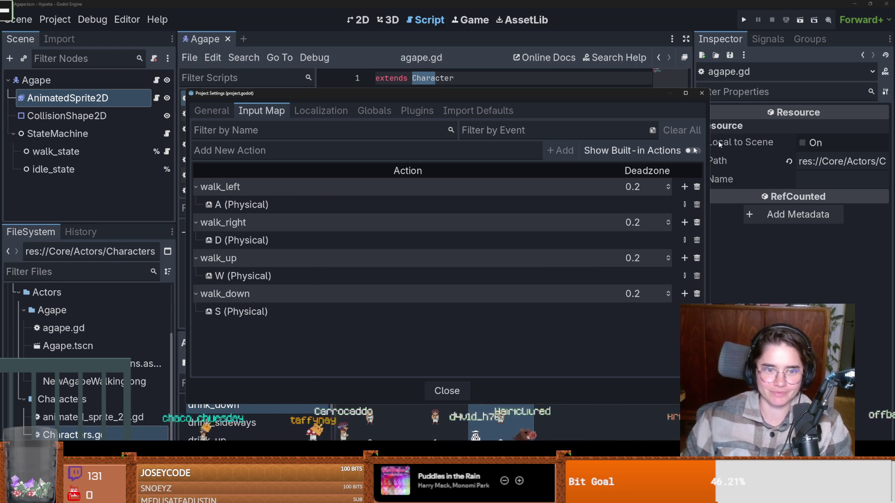
left_click(699, 93)
left_click(447, 177)
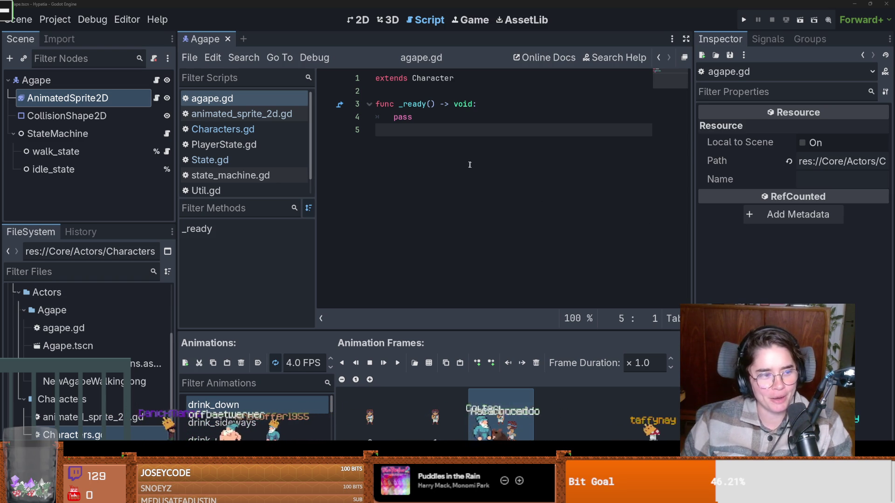
- Insert two blank lines after pass in agape.gd's _ready function
left_click(429, 119)
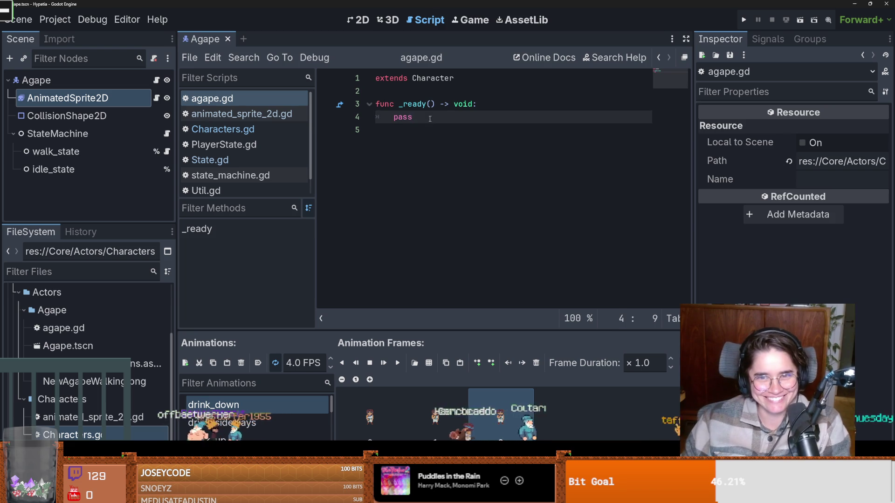
key("Return")
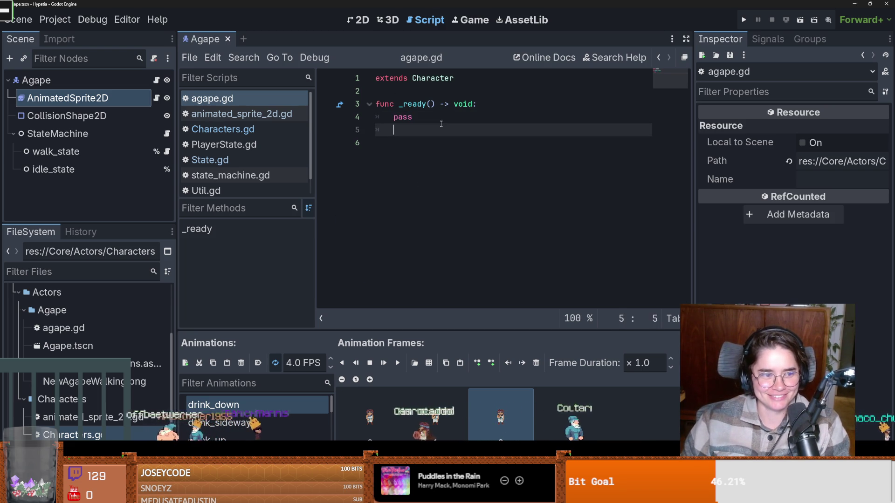
key("Return")
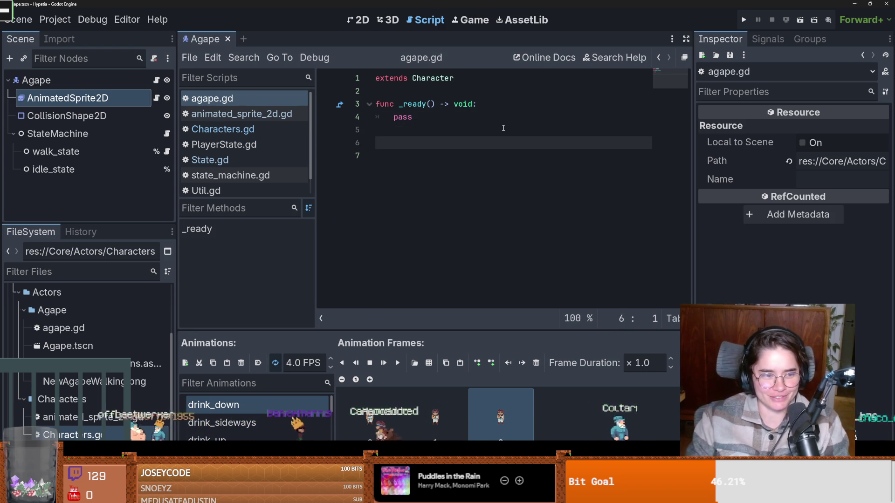
- Add an _input function with a pass placeholder to agape.gd and save
type("func _")
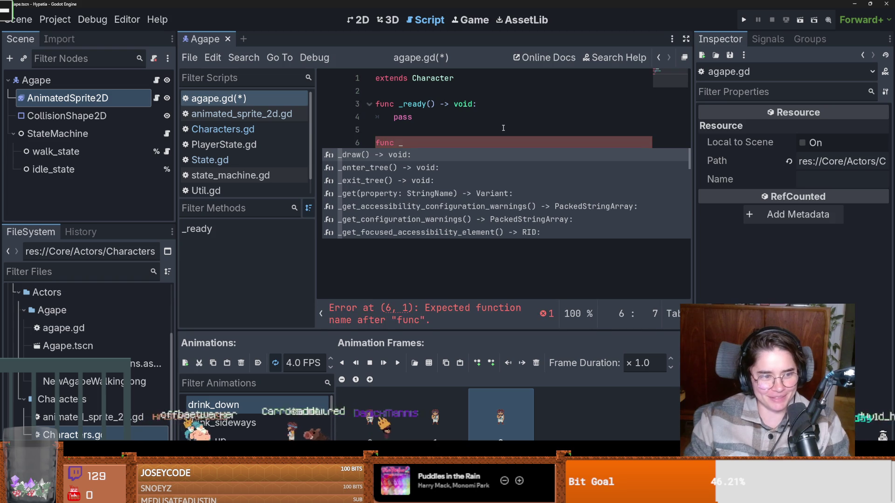
type("in")
key("Down")
key("Return")
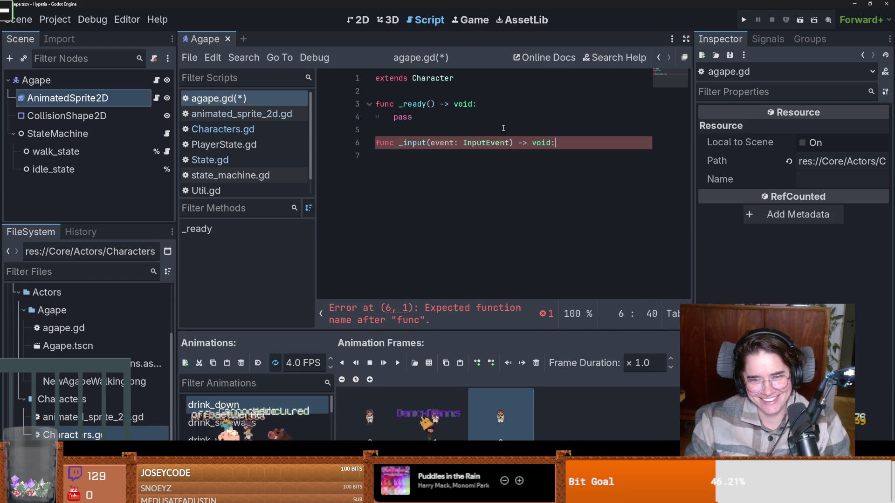
key("Return")
type("pass")
key("ctrl+s")
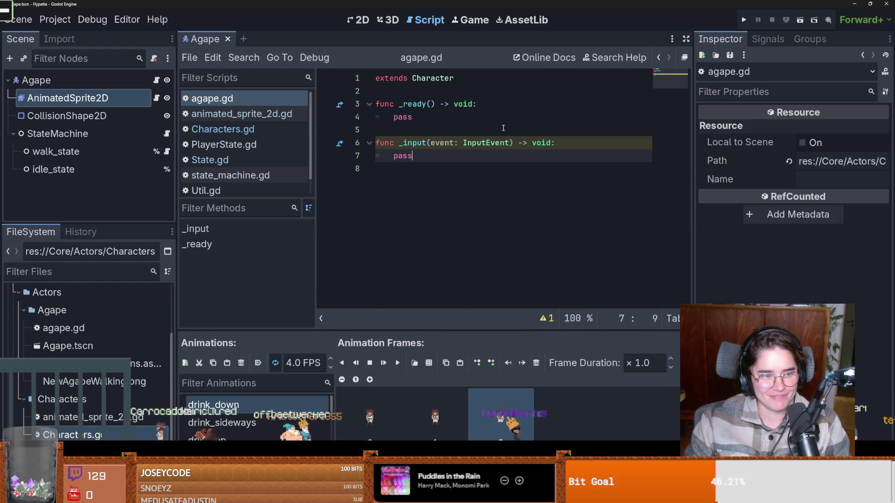
- Write an if Input.is_action_just_pressed("walk_down"): check with pass inside _input and save
key("BackSpace")
key("BackSpace")
key("BackSpace")
key("BackSpace")
type("if Input.is_action_just_pressed(\"ui")
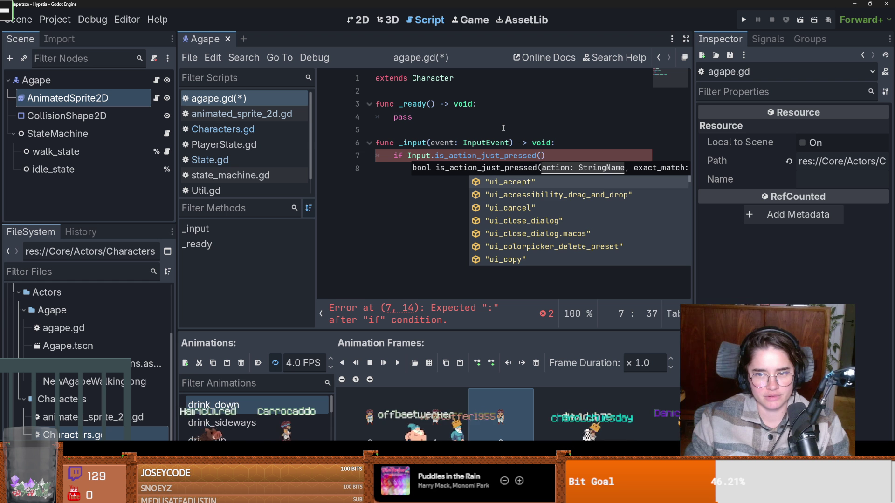
key("BackSpace")
key("BackSpace")
type("wak")
key("Return")
key("End")
type(":")
key("Return")
type("pas")
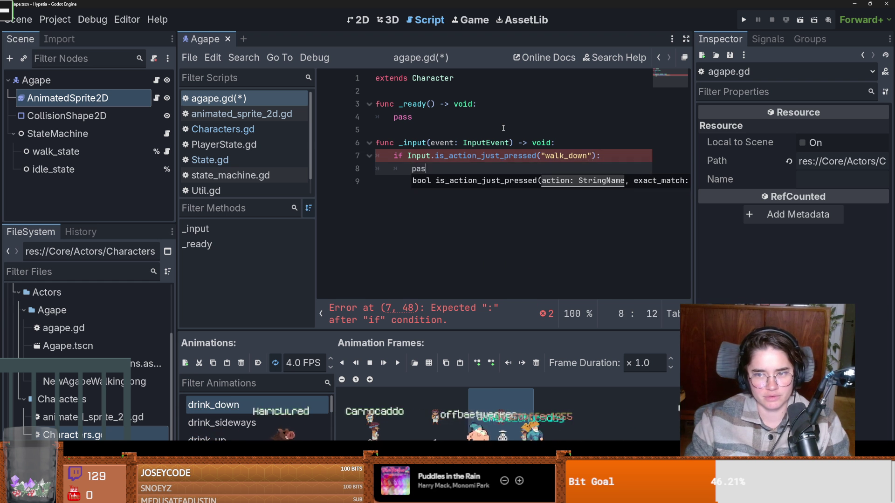
key("ctrl+s")
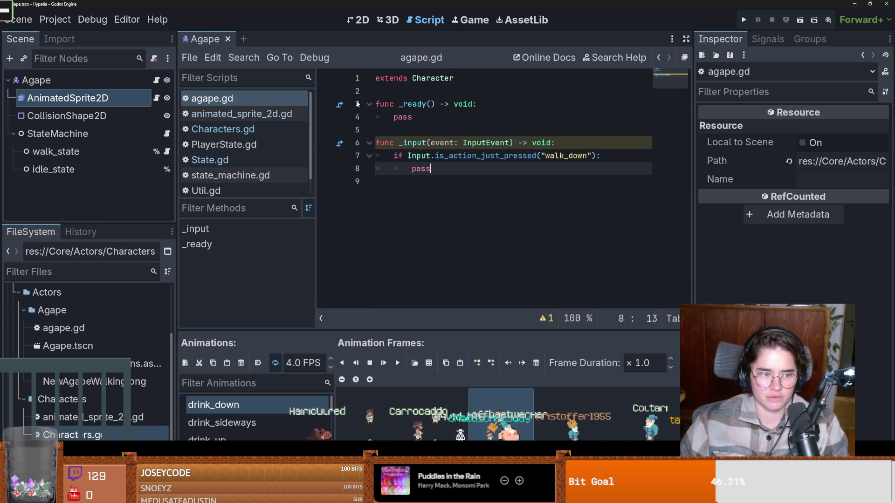
- Replace the if check with an unfinished 'var direction =' line and save agape.gd
left_click_drag(434, 168, 389, 156)
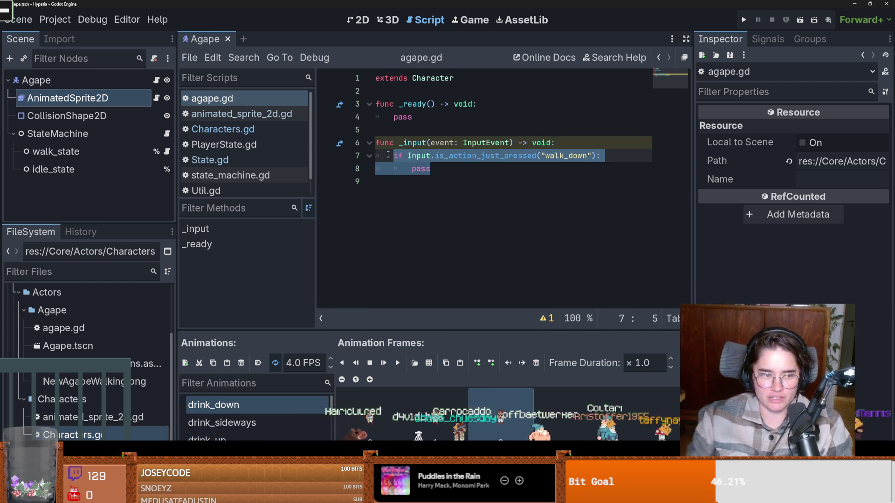
type("var direction ")
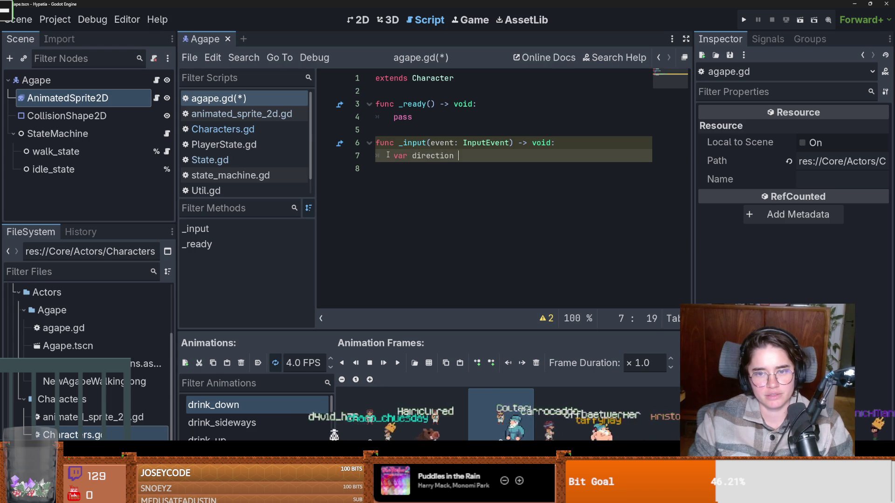
type("= get_vec")
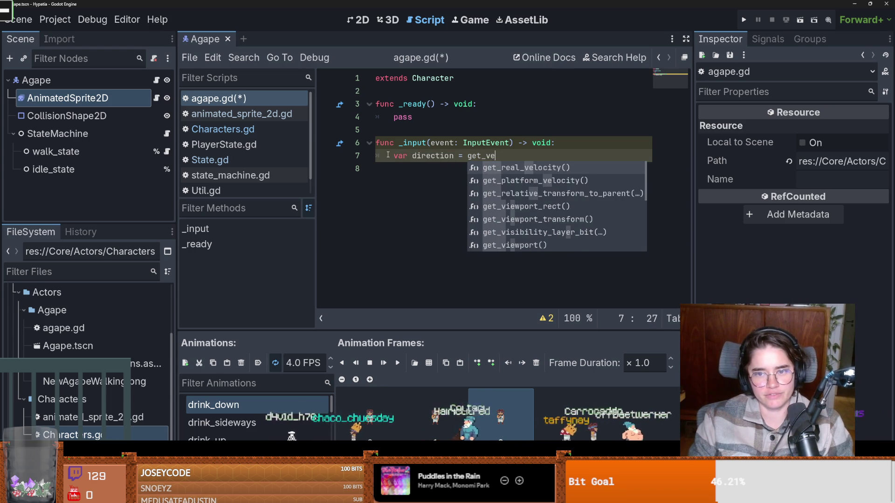
key("BackSpace")
key("BackSpace")
key("BackSpace")
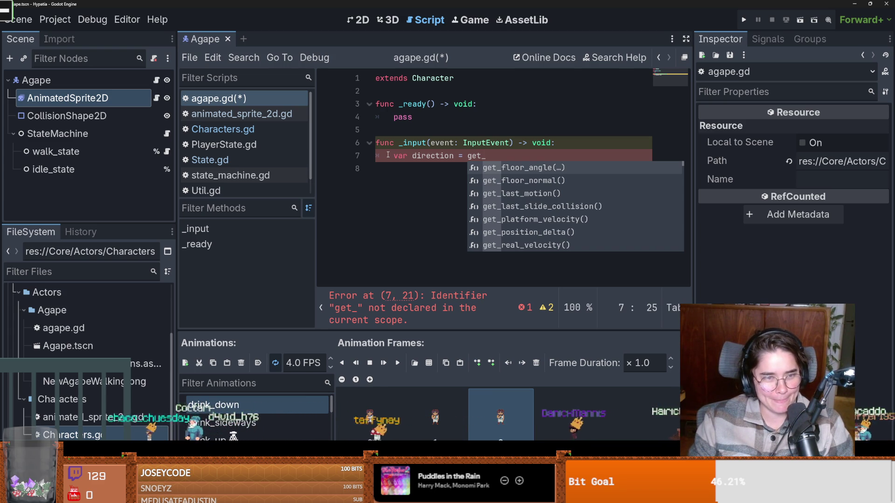
type("axis")
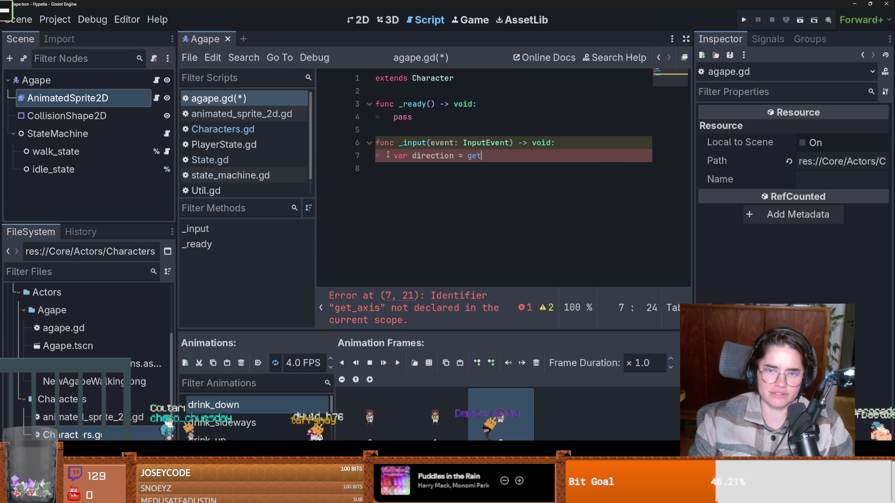
type("axis")
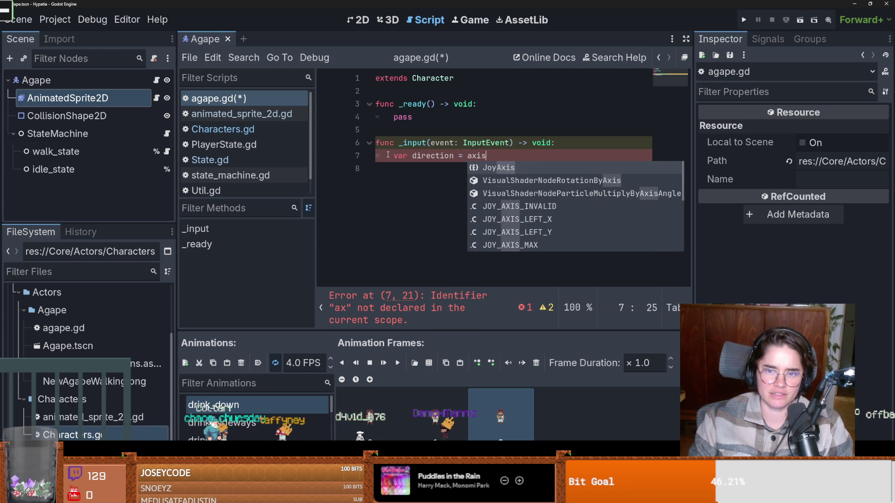
key("BackSpace")
key("BackSpace")
key("BackSpace")
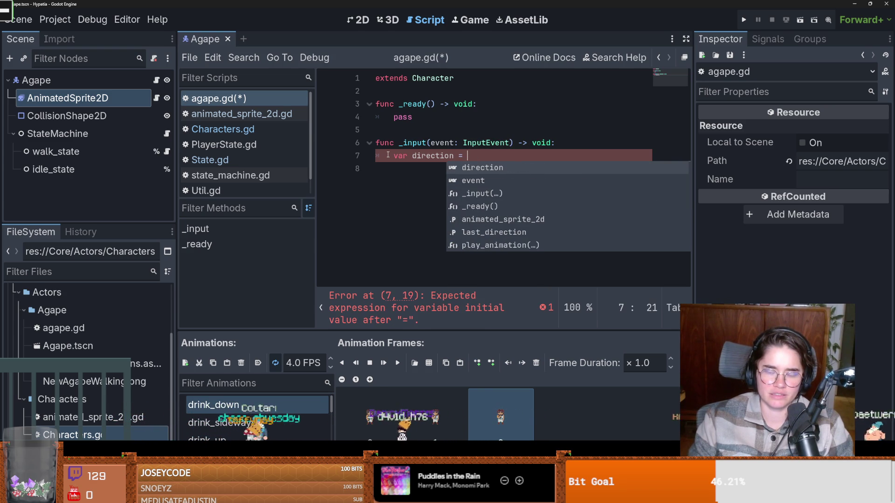
key("ctrl+s")
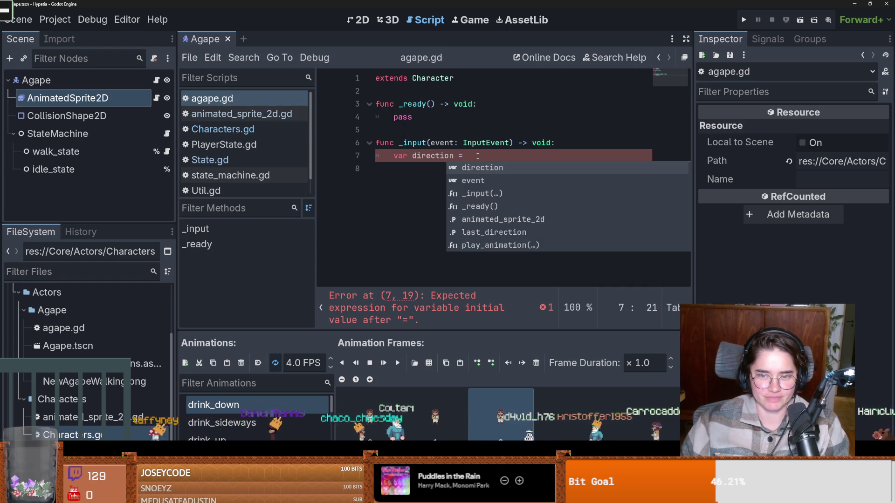
left_click(437, 83, "ctrl")
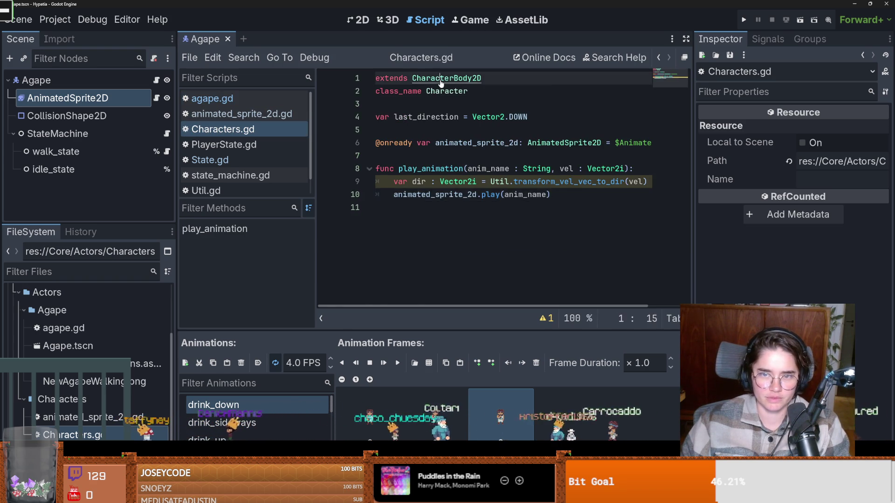
left_click(437, 79, "ctrl")
scroll(432, 208, "down", 5)
scroll(433, 208, "up", 3)
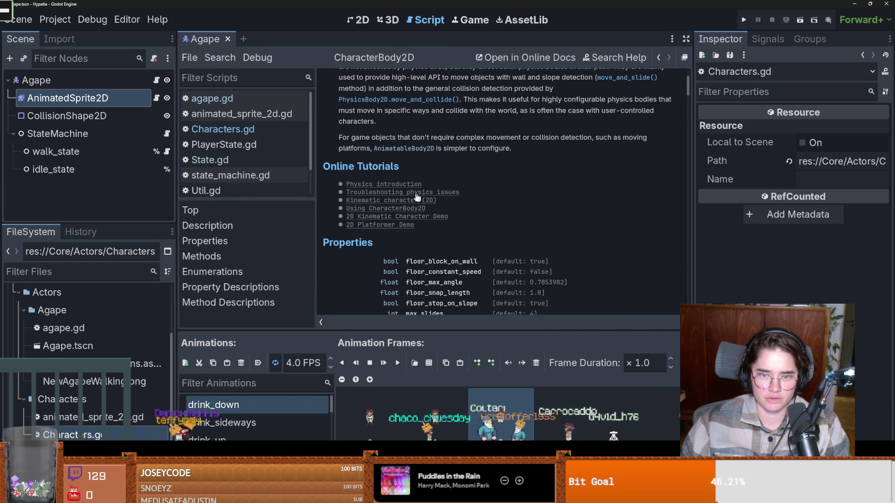
scroll(409, 189, "down", 3)
scroll(396, 127, "up", 5)
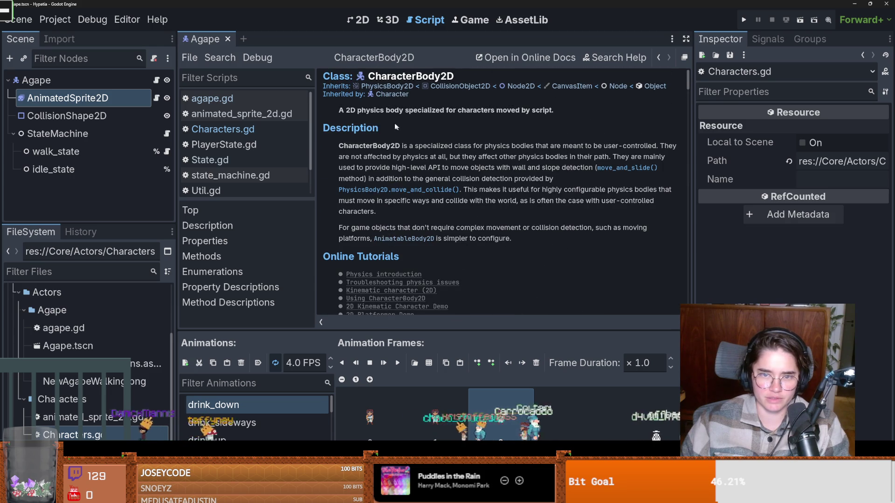
left_click(627, 168)
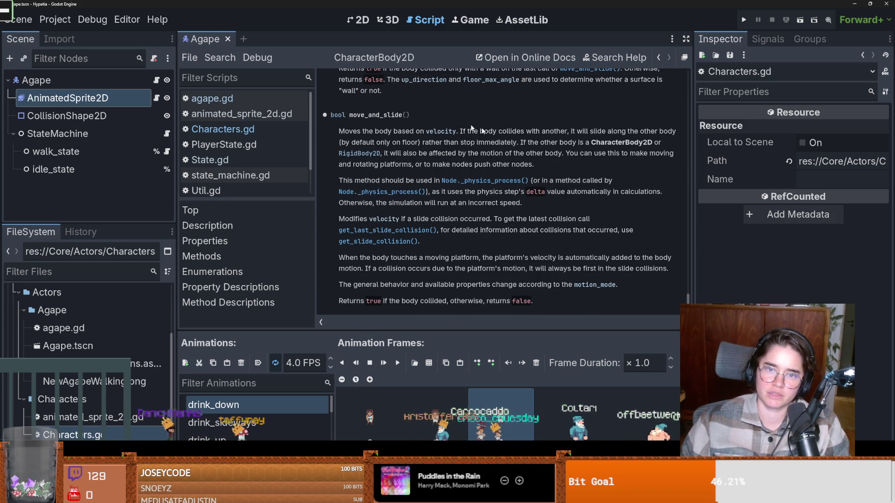
left_click(660, 58)
left_click(659, 57)
left_click(658, 57)
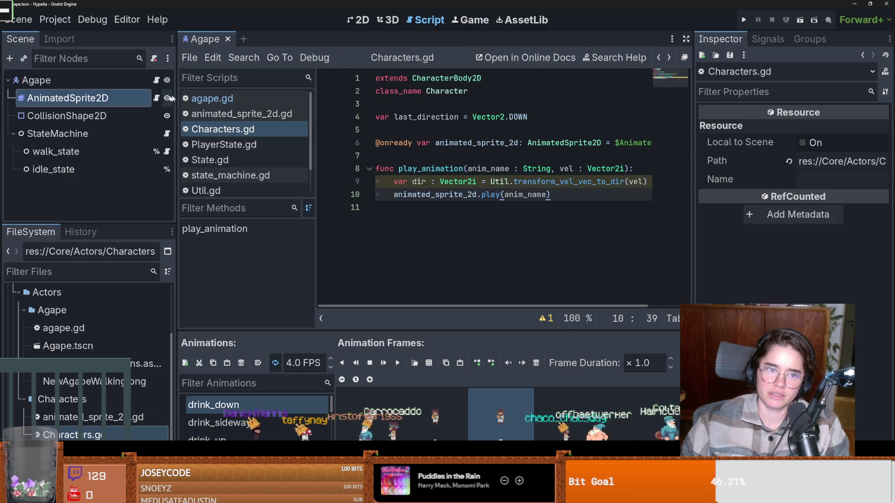
left_click(212, 99)
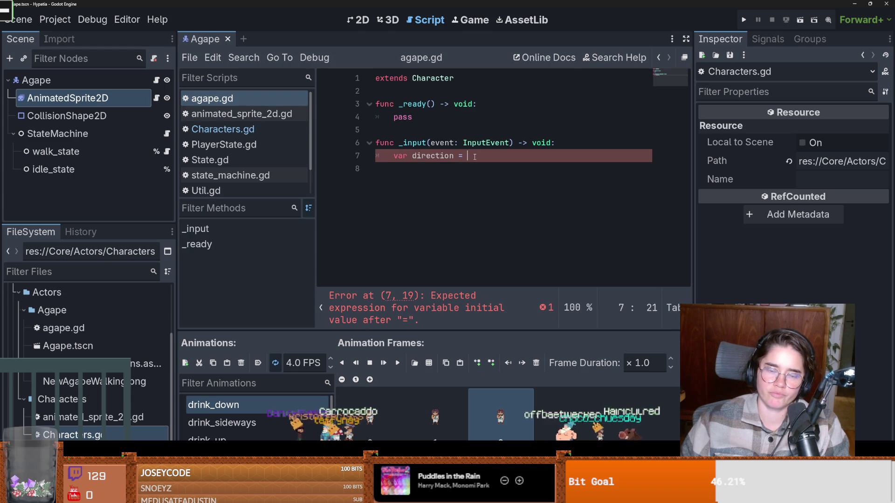
- Set direction to Input.get_vector("walk_left", "walk_right", "walk_up", "walk_down") on line 7 and save
type("get_")
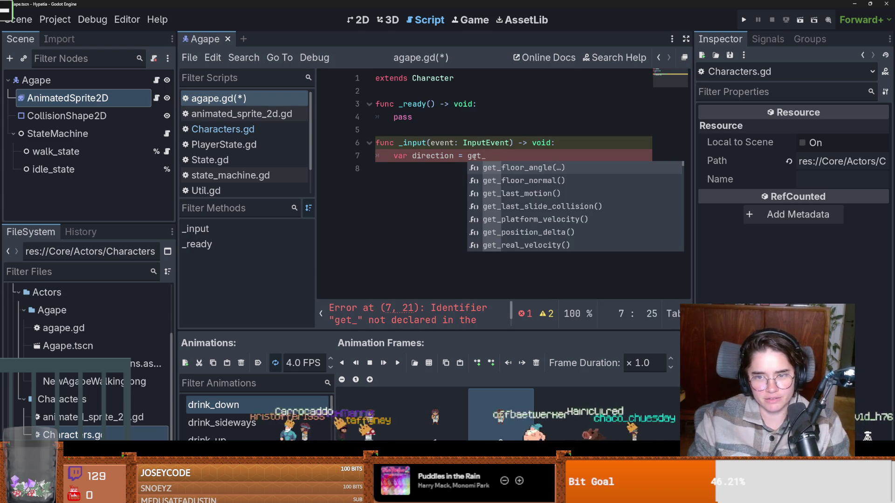
type("ve")
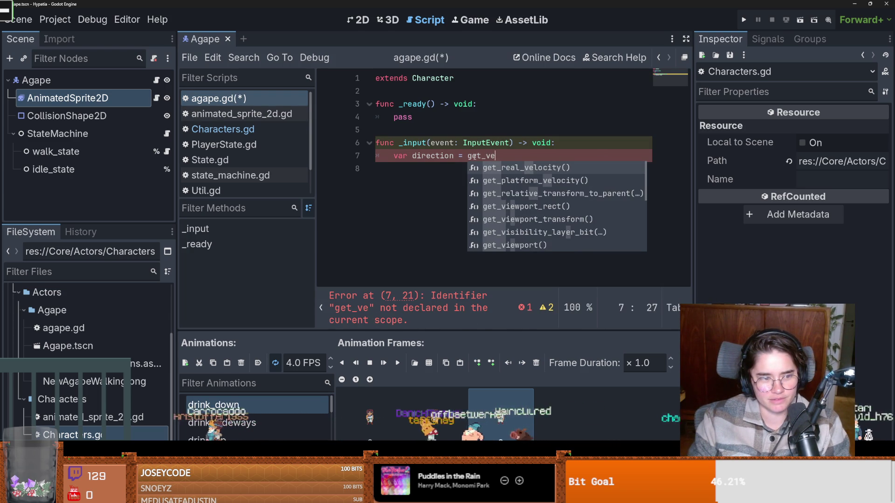
type("ctor(")
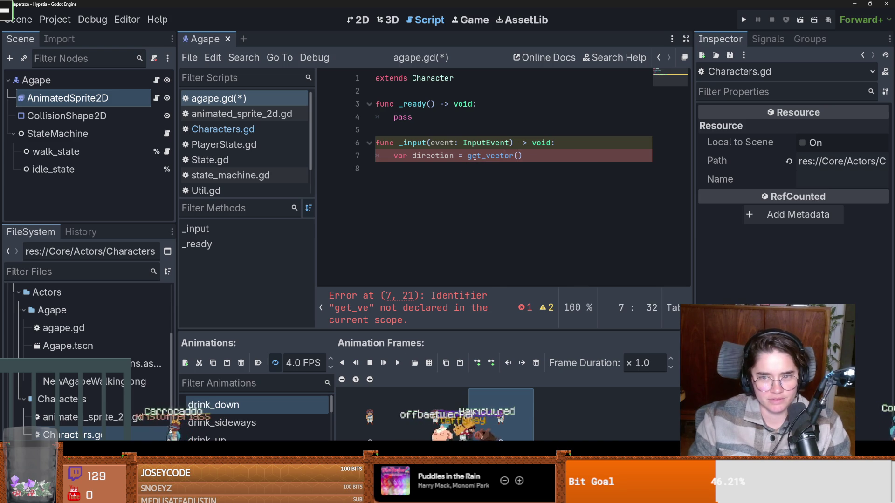
type("\"walk")
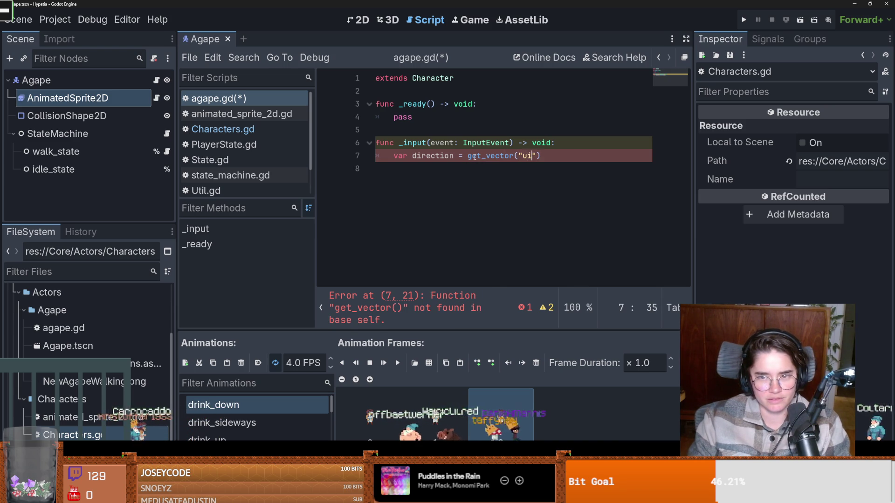
type("_")
type("left\", ")
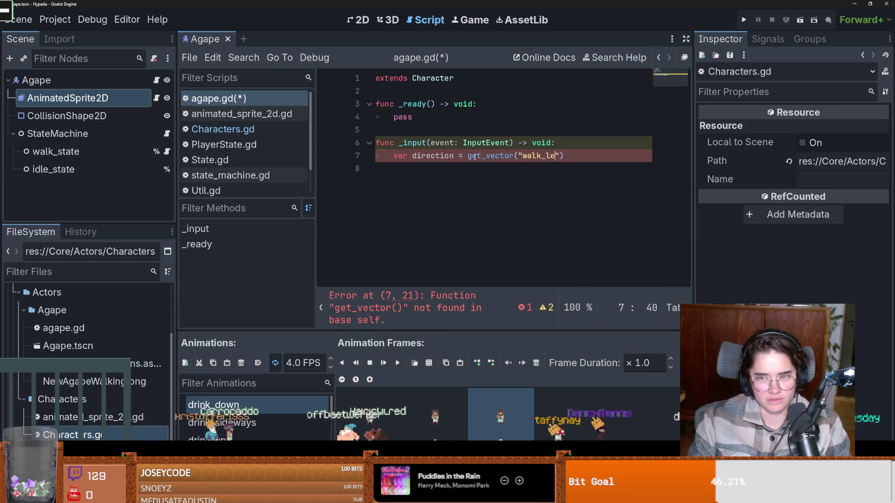
type("\"walk")
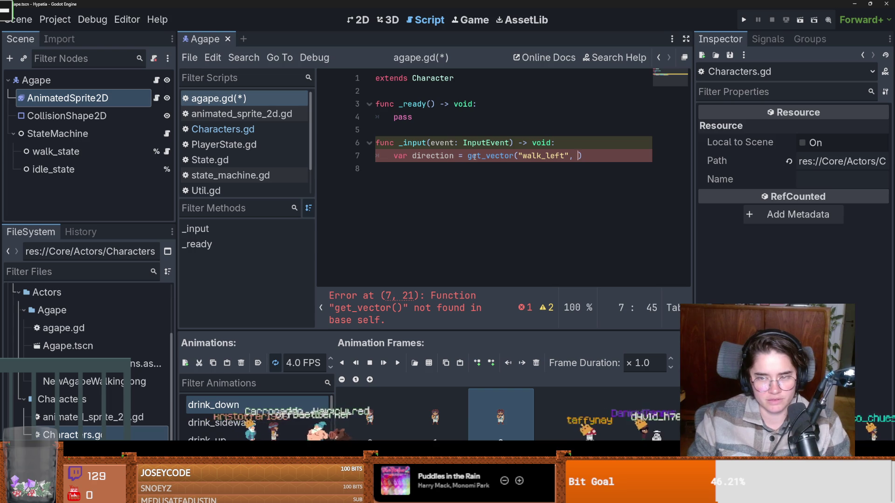
type("_right\", ")
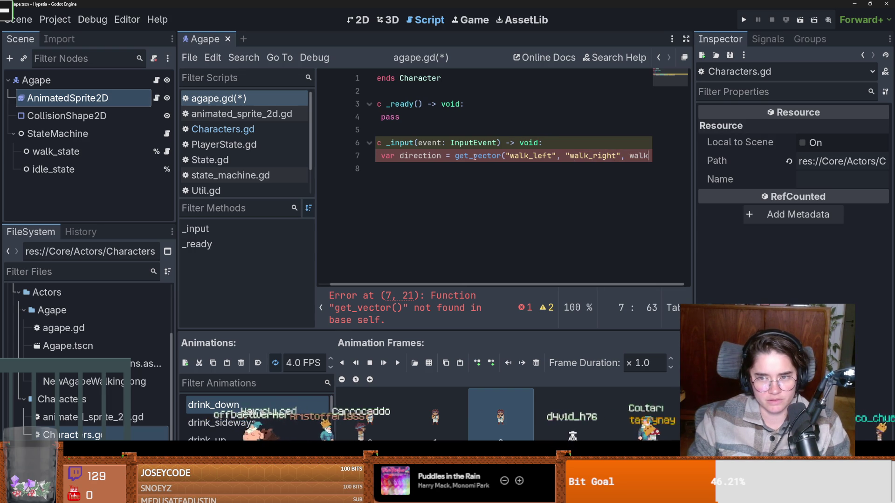
type("\"")
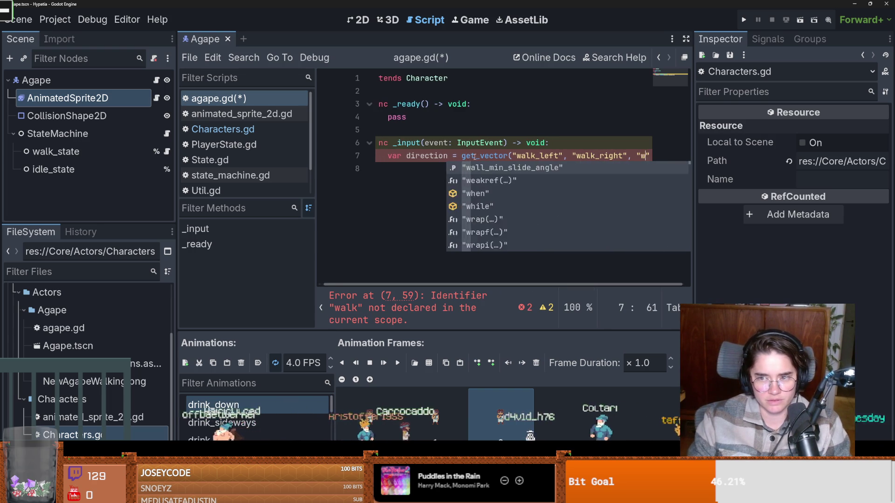
type("walk_up\", \"walk_down")
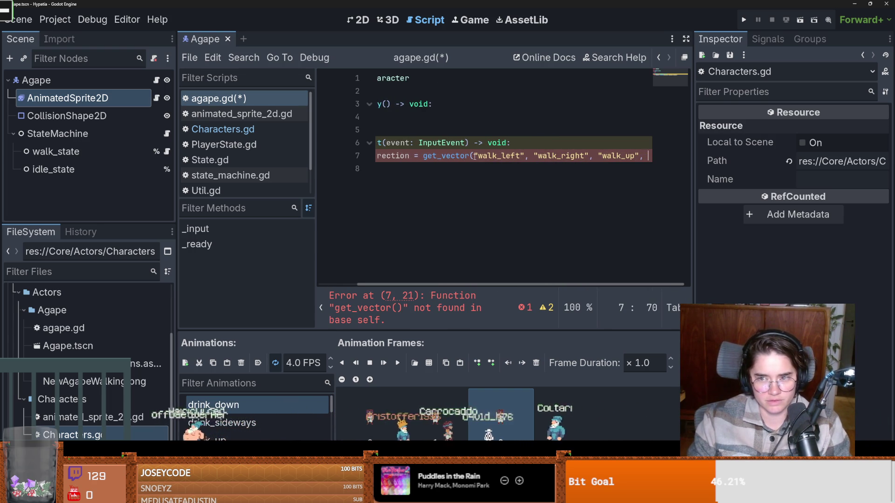
key("ctrl+s")
scroll(475, 156, "left", 5)
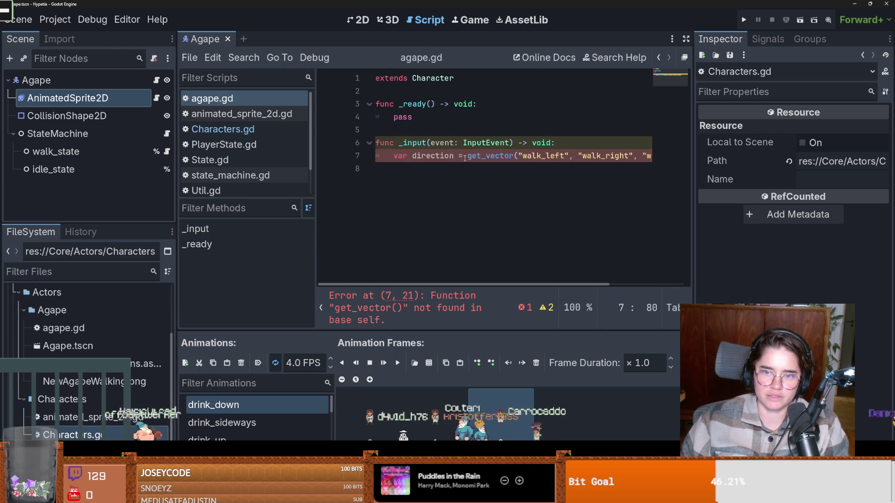
left_click(465, 156)
type("Input.get")
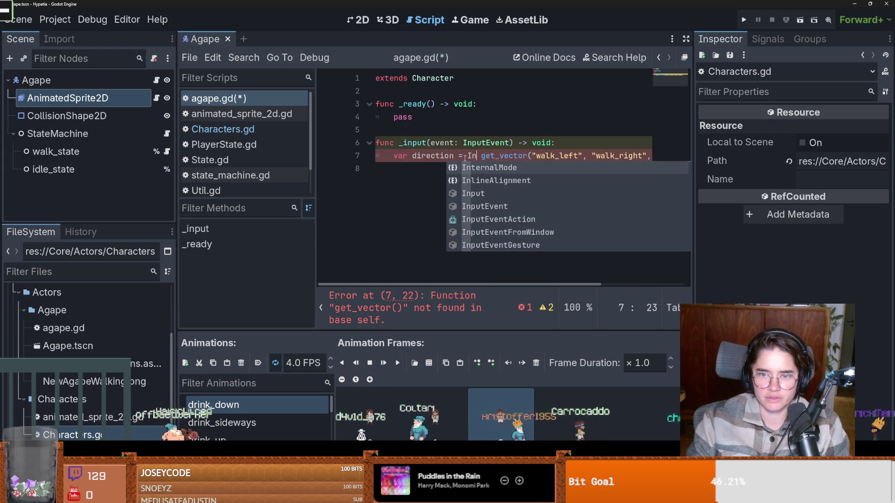
scroll(597, 244, "down", 5)
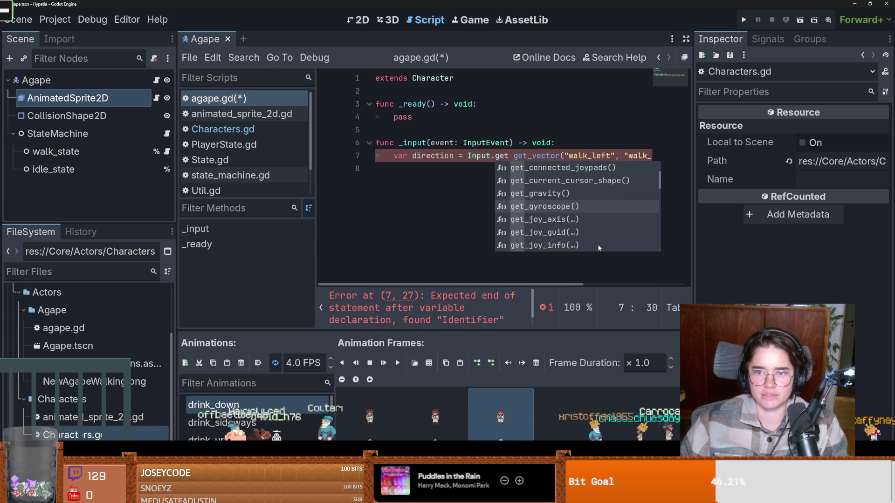
scroll(599, 247, "down", 3)
left_click(573, 206)
left_click_drag(602, 156, 545, 155)
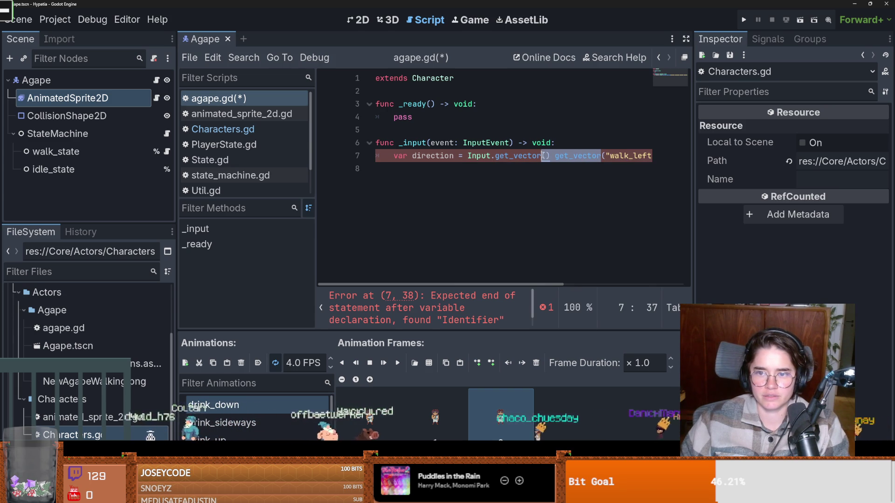
key("BackSpace")
key("ctrl+s")
- Add print(direction) on line 8 of _input and run the project
left_click(484, 175)
key("Tab")
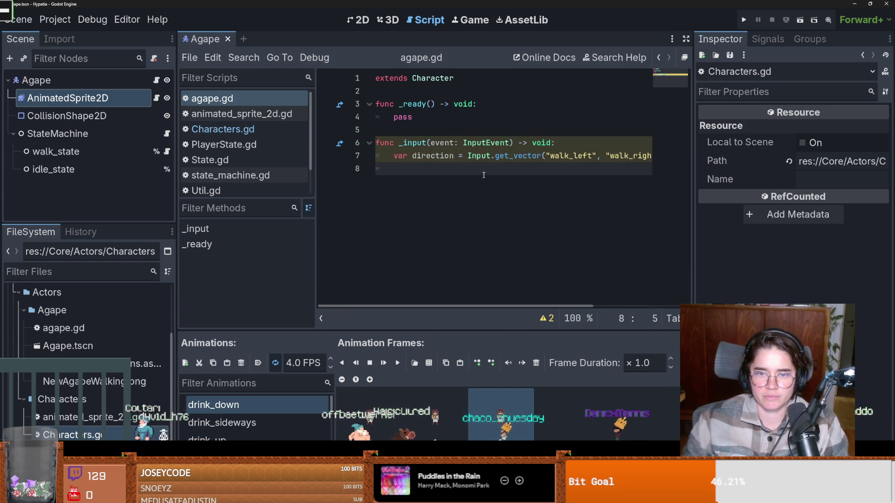
type("print(dir")
key("Return")
left_click(742, 27)
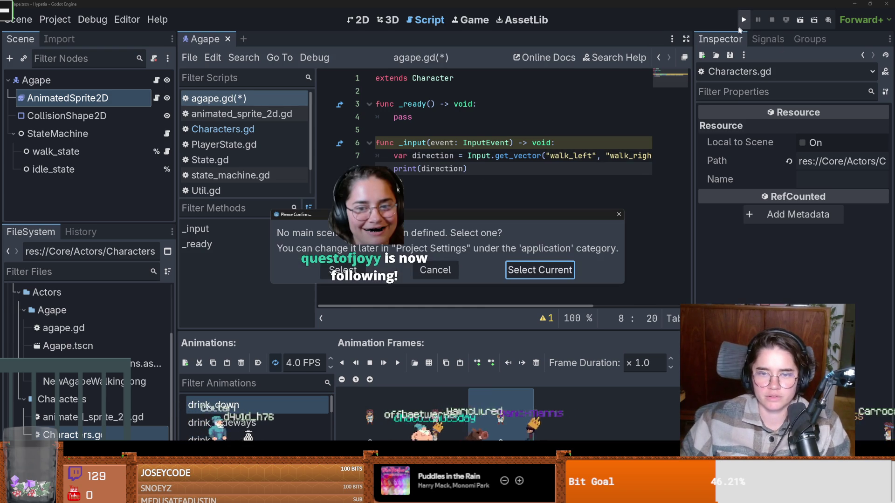
- Create a 2D scene named Athens and save it as athens.tscn in a new Core/Areas folder
left_click(619, 214)
left_click(247, 42)
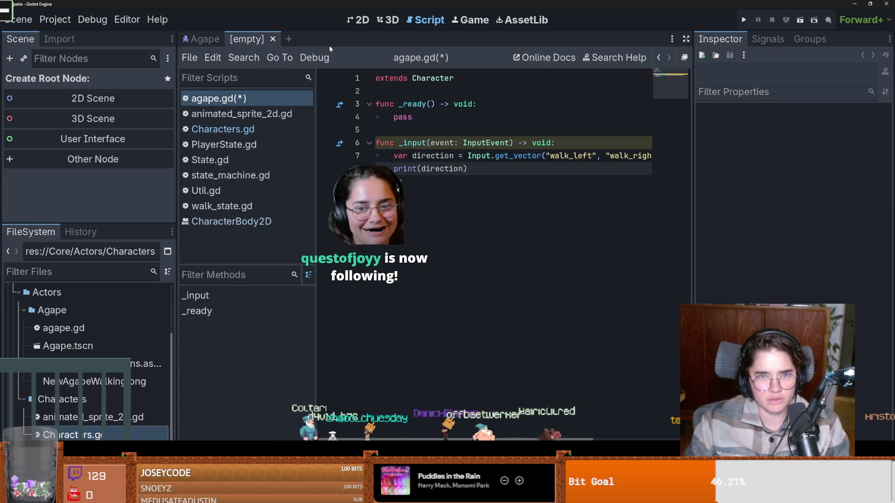
left_click(97, 99)
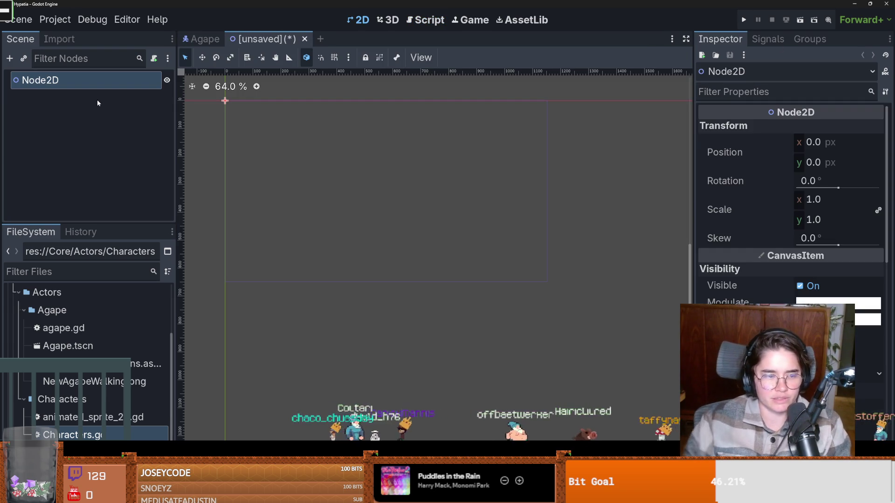
key("F2")
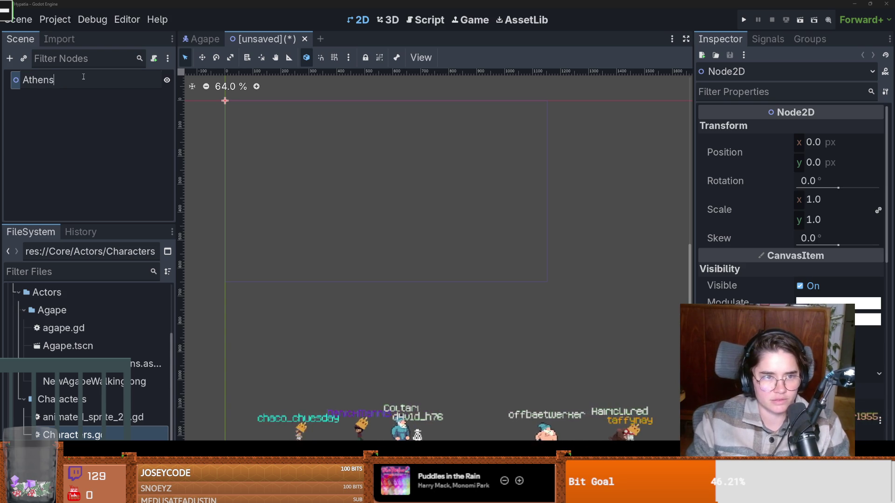
key("Return")
key("ctrl+s")
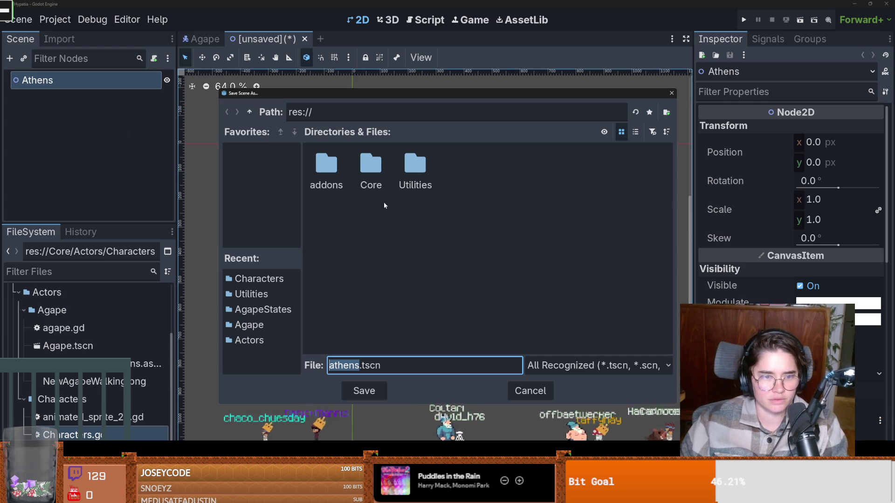
double_click(370, 167)
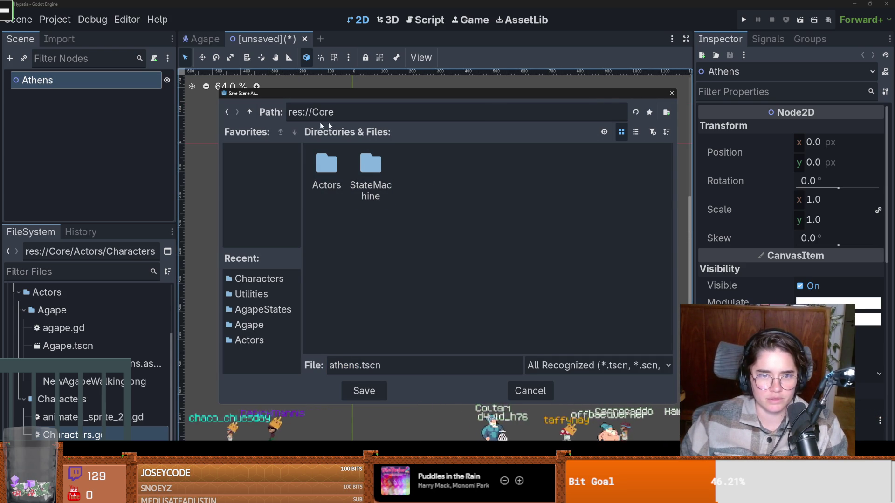
left_click(666, 112)
type("Areas")
key("Return")
left_click(364, 391)
- Instance Agape.tscn in Athens, give Agape a Camera2D child, and save the scene
left_click(27, 58)
key("Down")
key("Return")
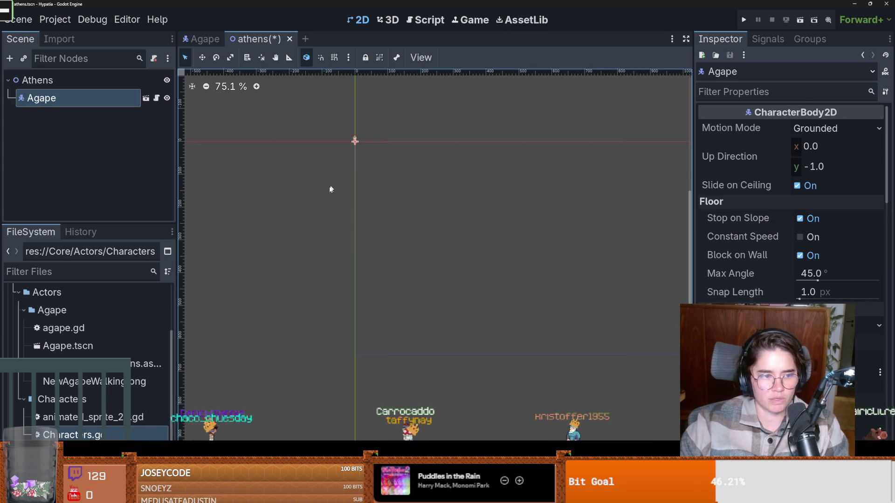
scroll(352, 154, "up", 3)
scroll(350, 173, "up", 1)
scroll(350, 173, "up", 3)
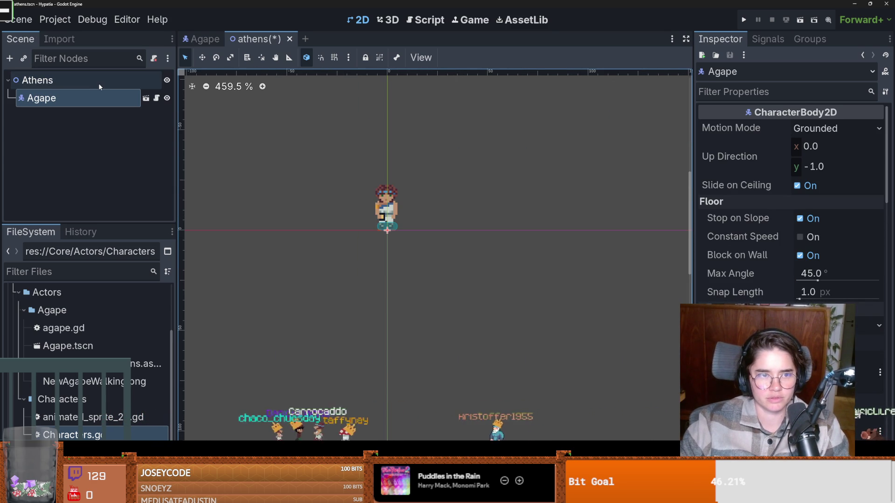
scroll(375, 198, "up", 9)
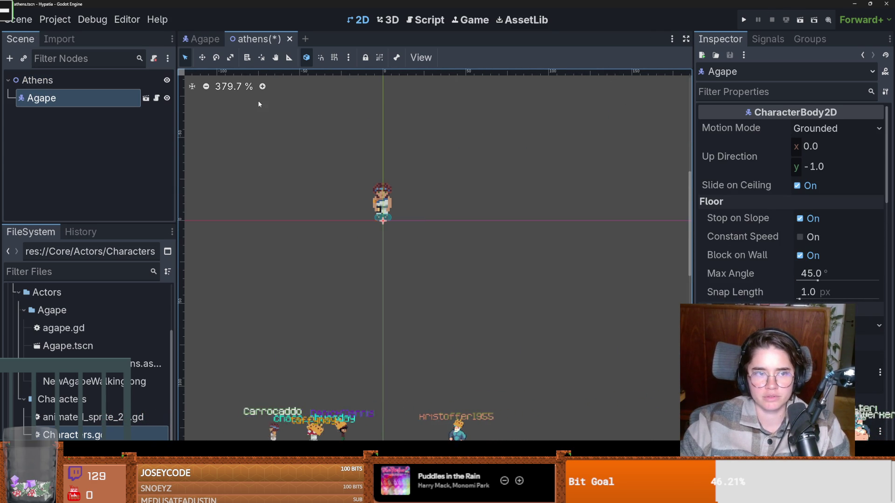
right_click(93, 98)
left_click(103, 93)
type("camera2d")
key("Return")
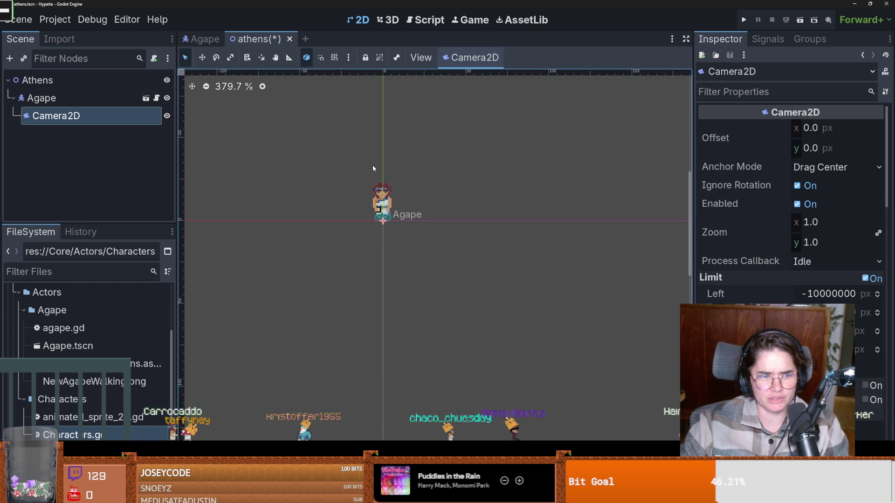
left_click(743, 19)
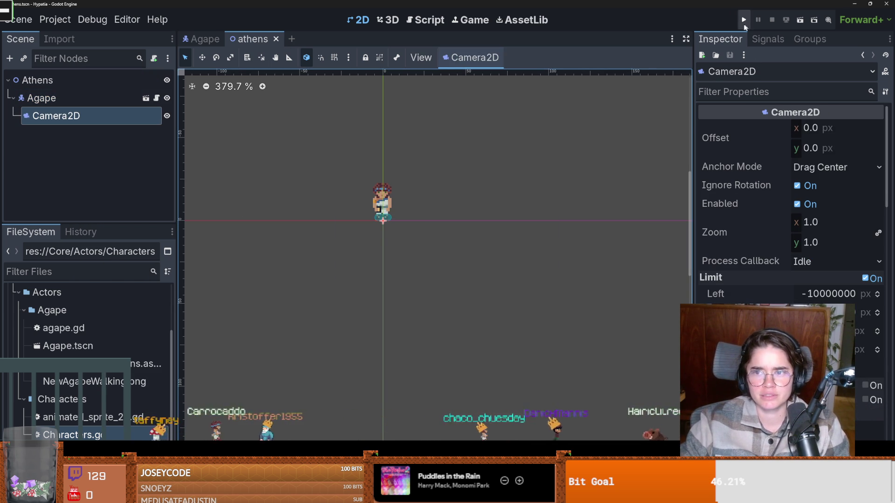
- Run the project with the current Athens scene set as the main scene
scroll(498, 242, "down", 6)
left_click(744, 19)
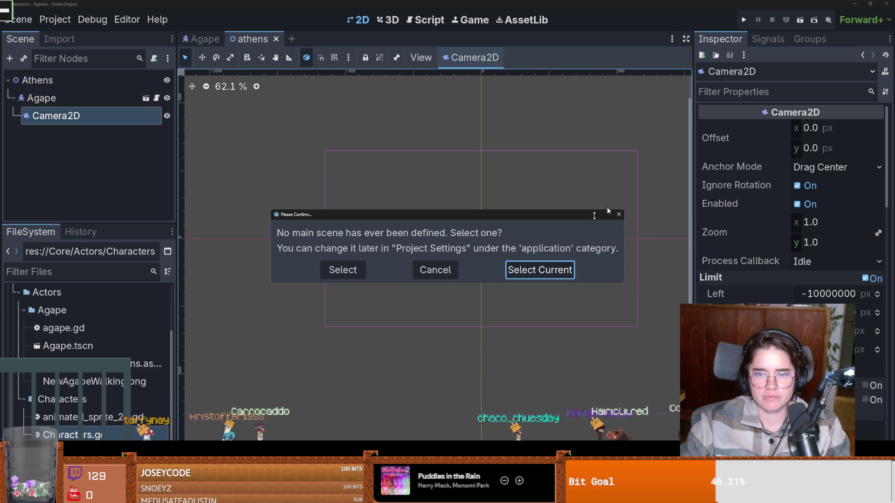
left_click(522, 270)
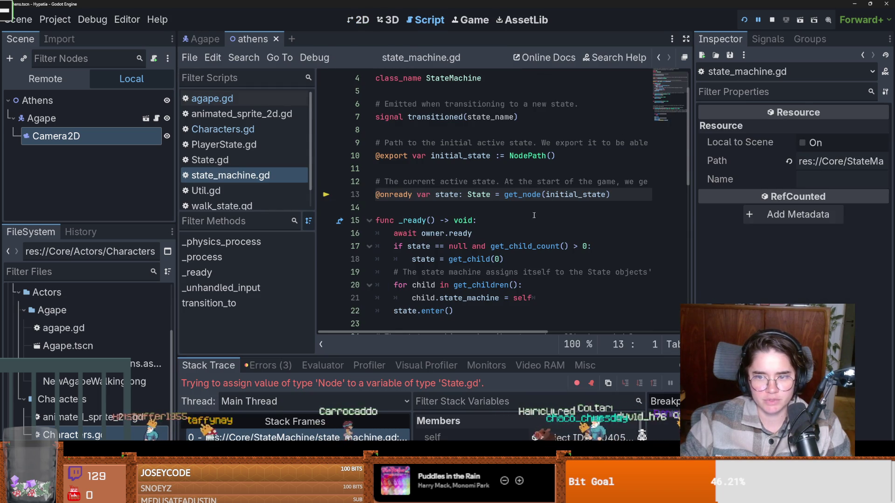
- In the Agape scene, inspect State.gd and the state_machine.gd line 13 error, and check the state nodes
left_click(203, 43)
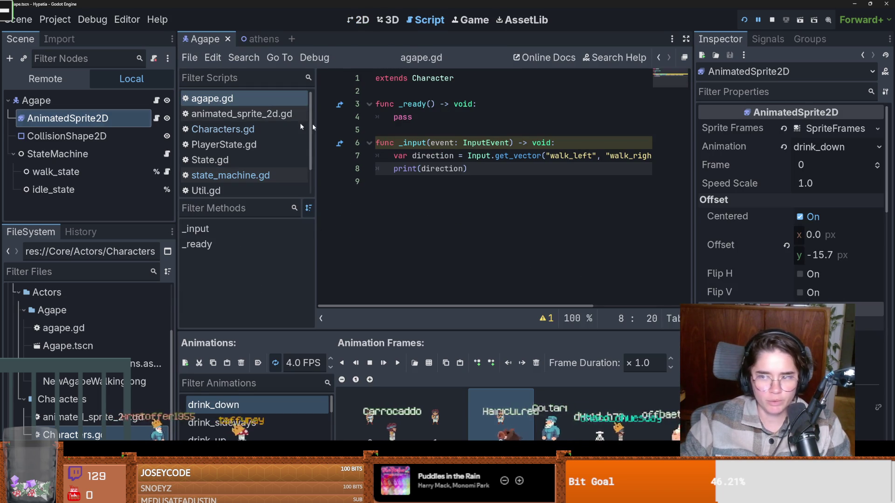
left_click(82, 150)
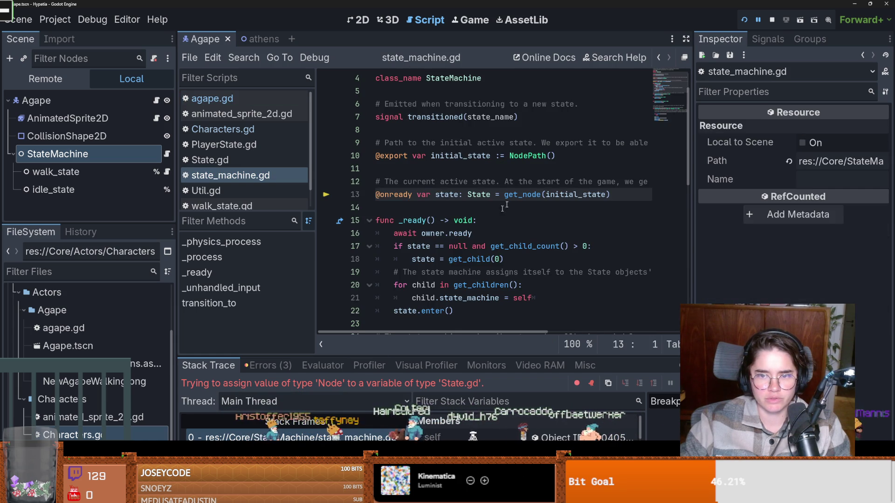
left_click(480, 196, "ctrl")
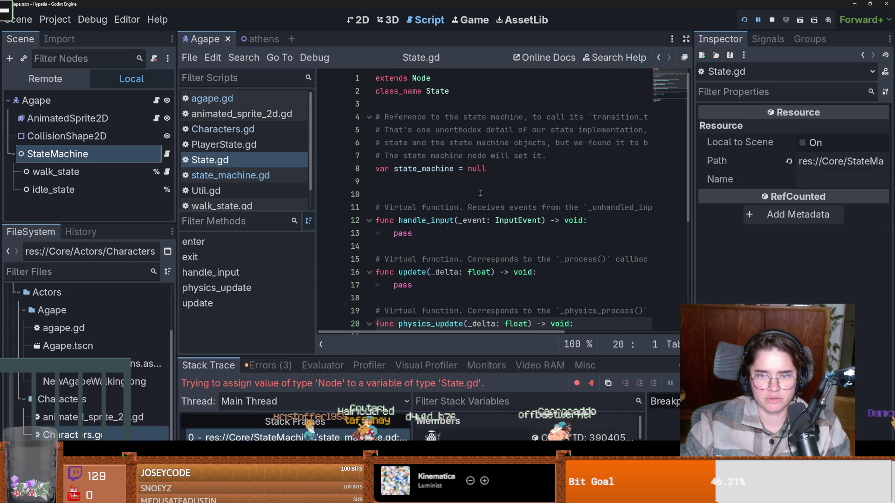
scroll(474, 208, "down", 2)
scroll(447, 257, "up", 2)
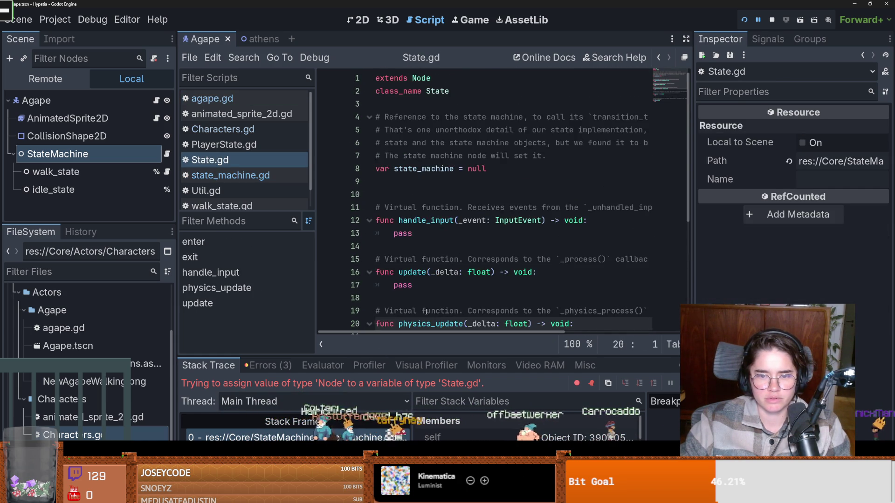
scroll(426, 309, "down", 2)
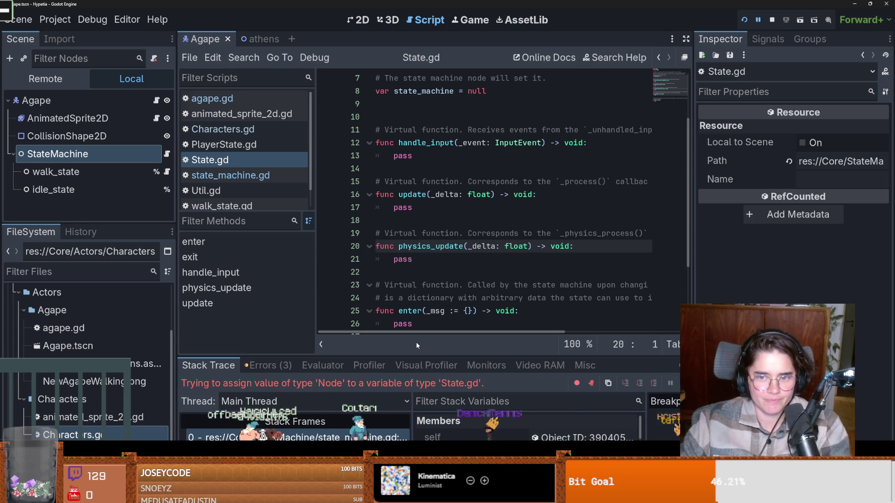
left_click(393, 436)
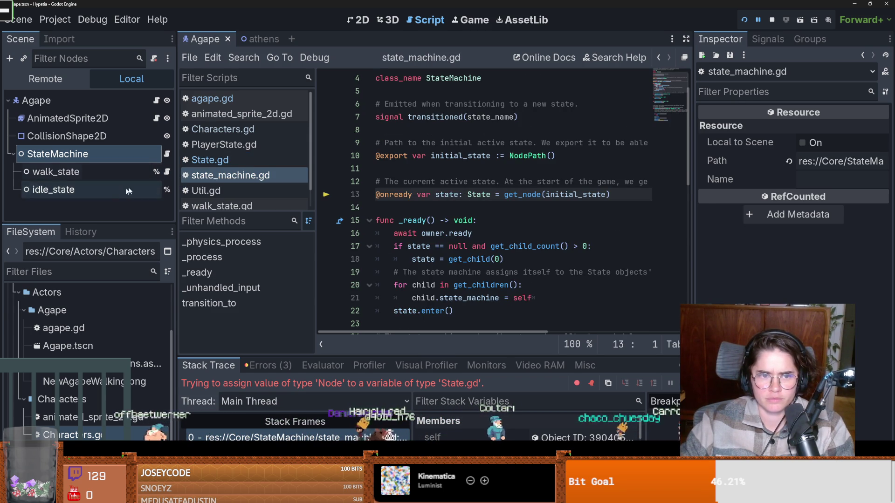
left_click(54, 189)
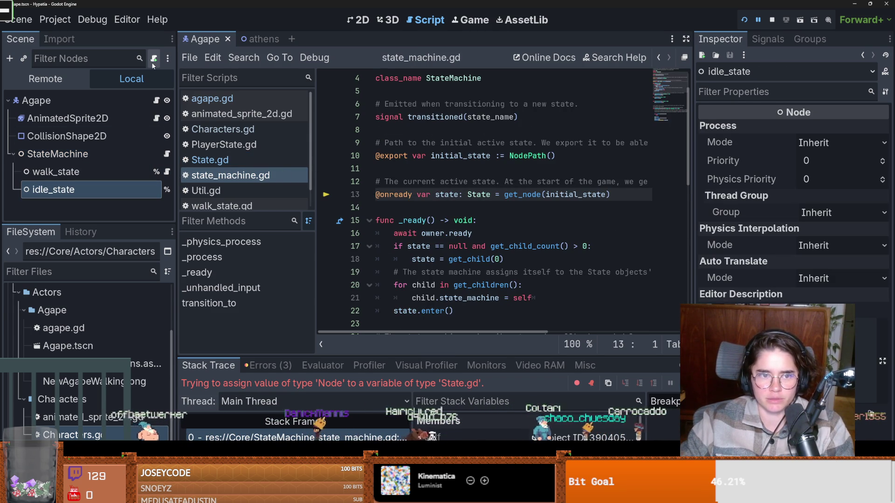
left_click(93, 172)
- Attach idle_state.gd in Core/StateMachine/AgapeStates to idle_state using the Player State Instance template
left_click(109, 154)
left_click(93, 189)
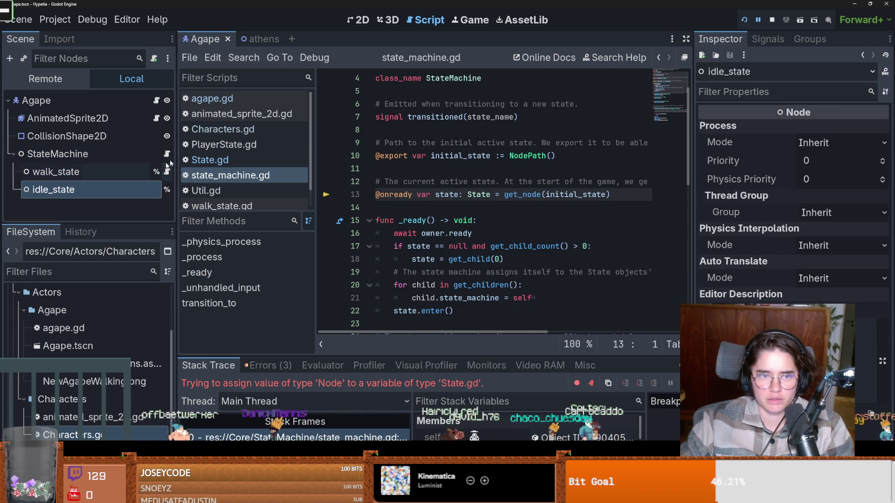
left_click(154, 58)
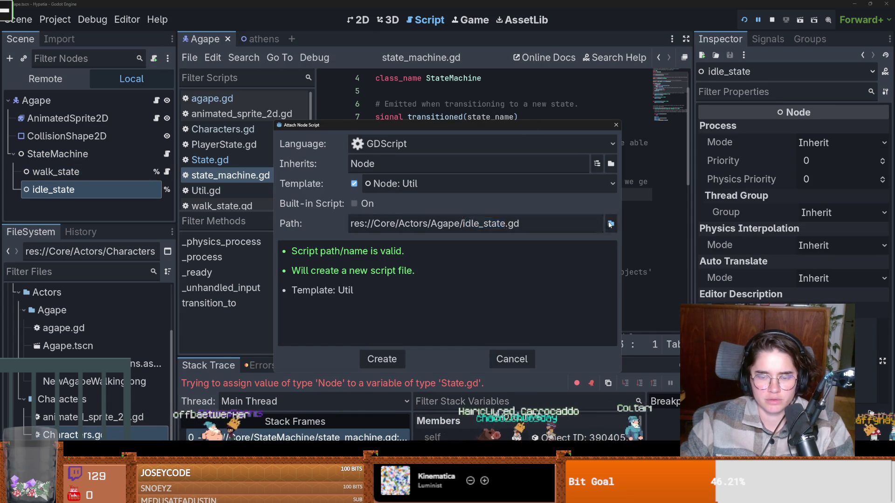
left_click(611, 222)
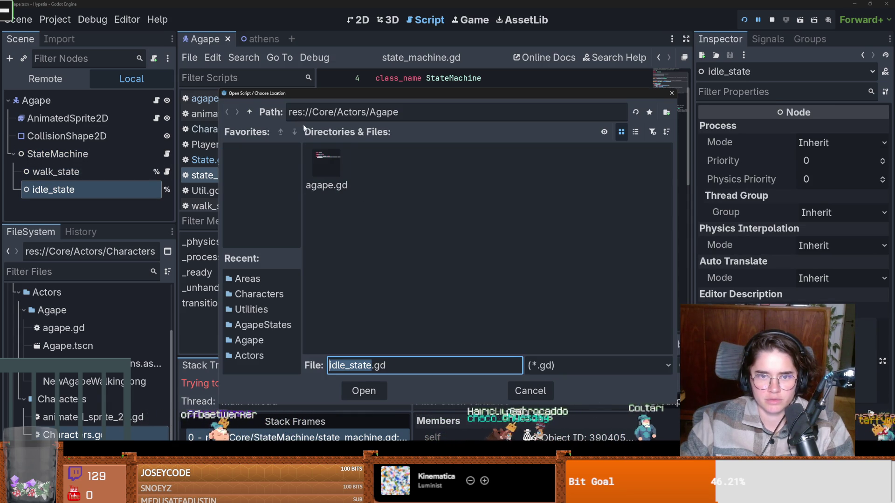
left_click(250, 112)
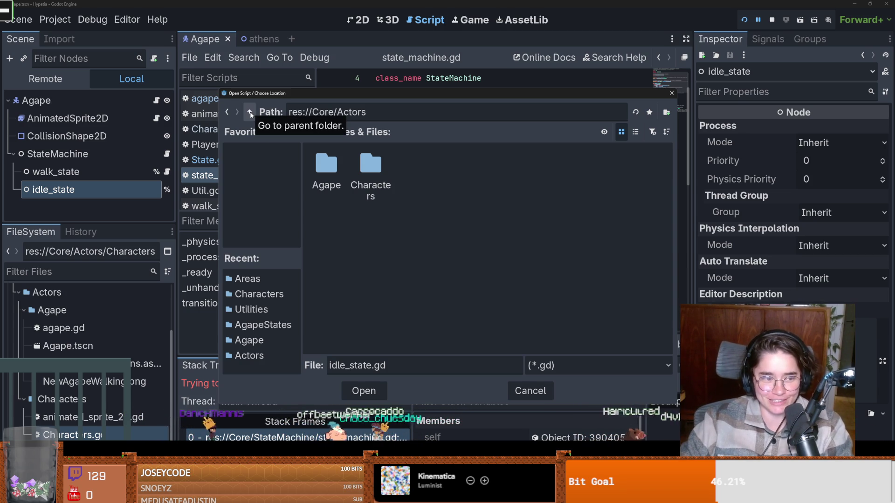
left_click(249, 112)
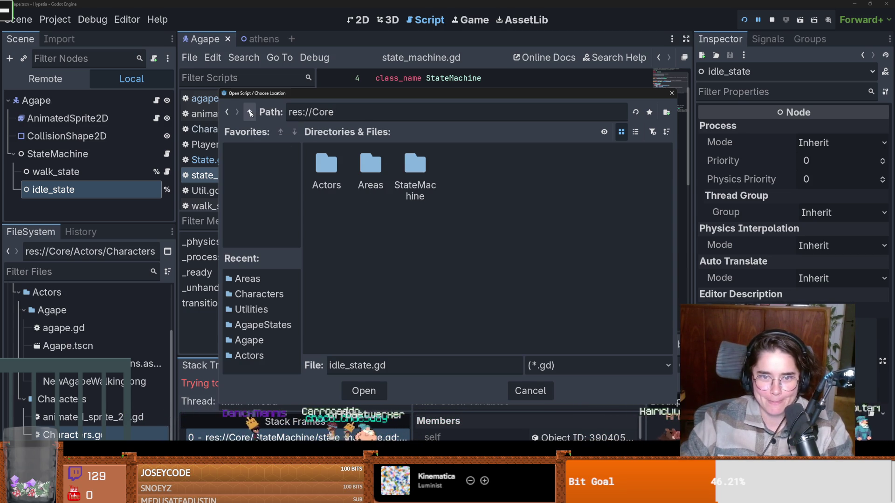
double_click(408, 161)
double_click(328, 170)
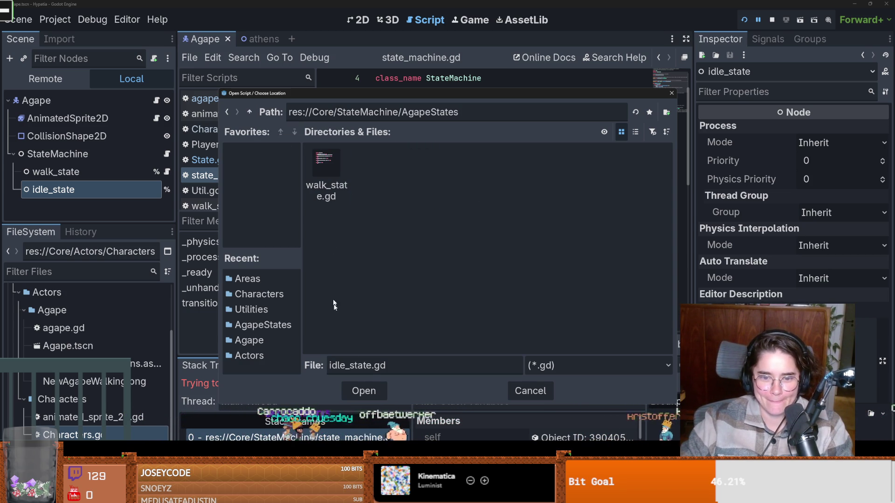
left_click(378, 398)
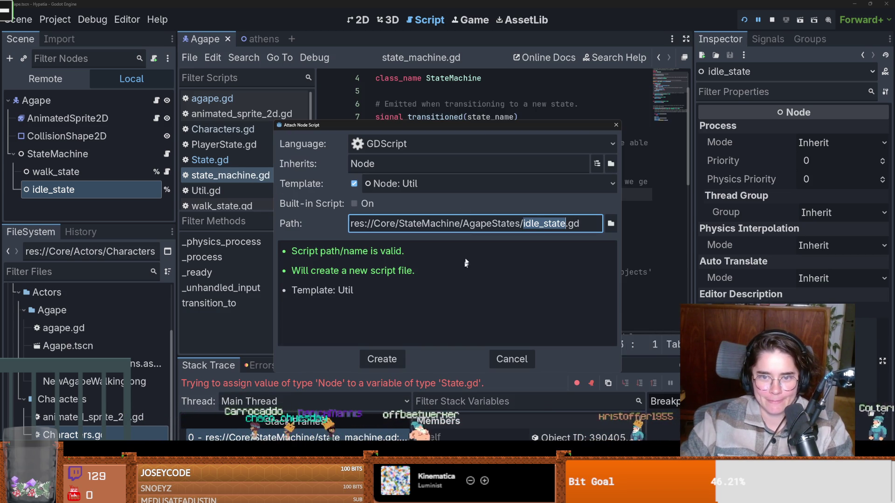
left_click(604, 186)
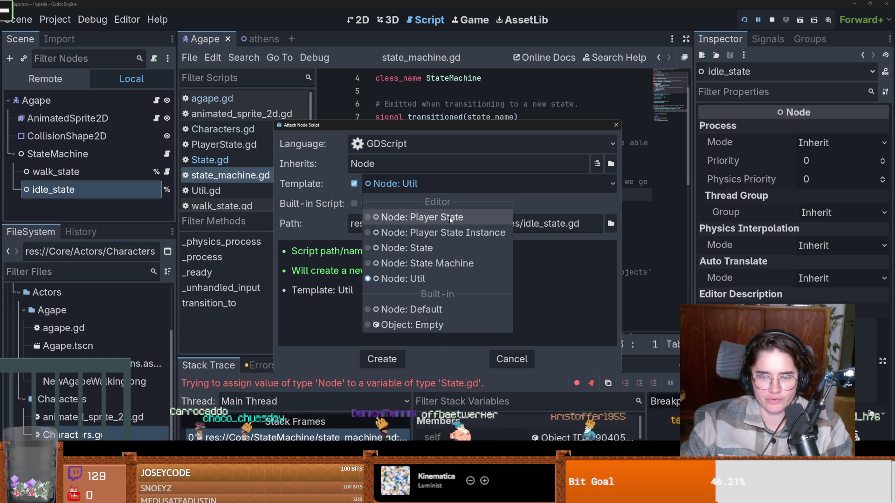
left_click(443, 233)
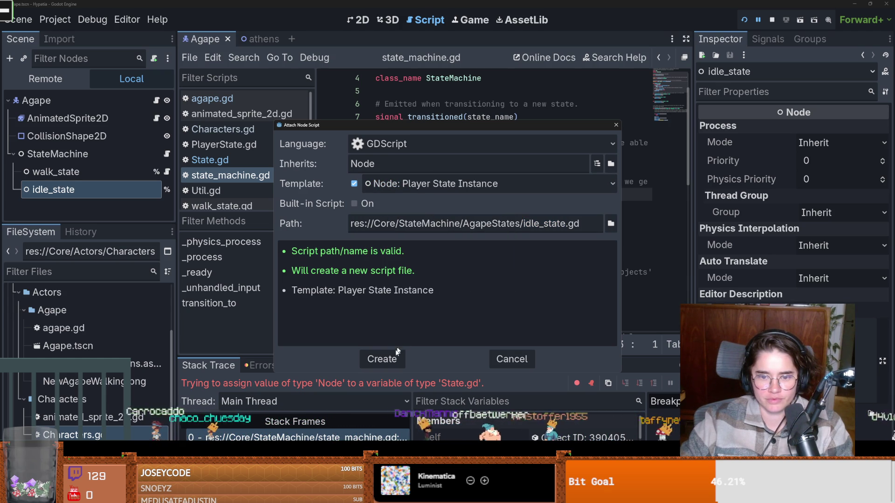
left_click(382, 362)
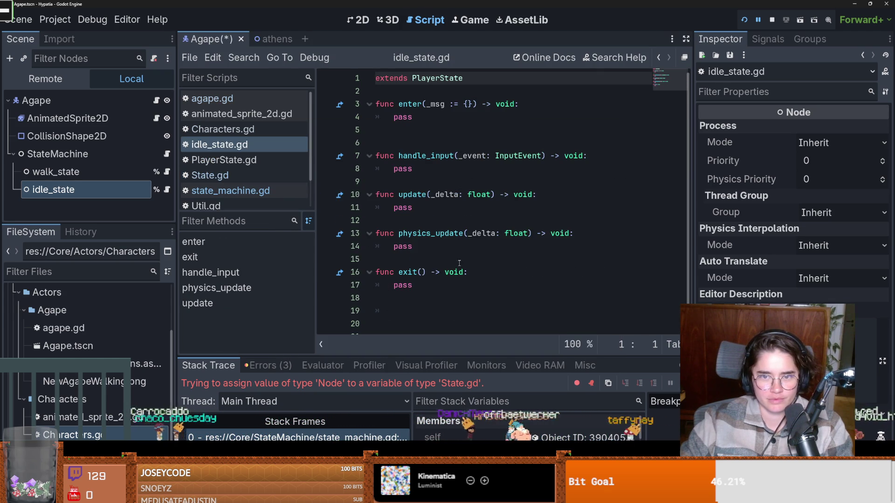
- Run the game, press Left, Down, Up and Down to print direction vectors, then stop it
left_click(745, 20)
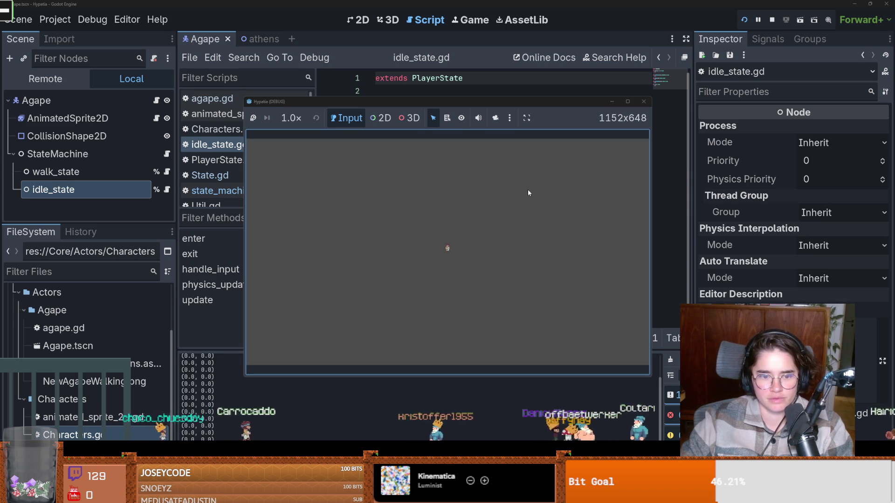
key("Left")
key("Down")
key("Up")
key("Down")
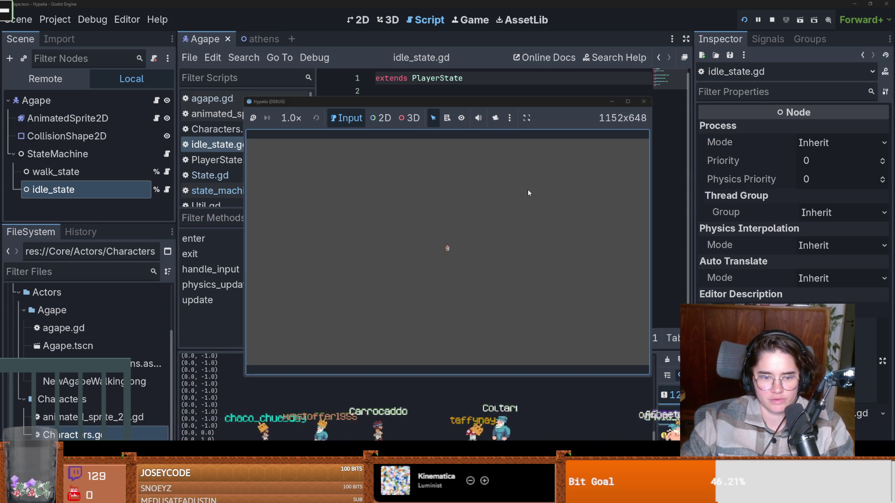
left_click(644, 101)
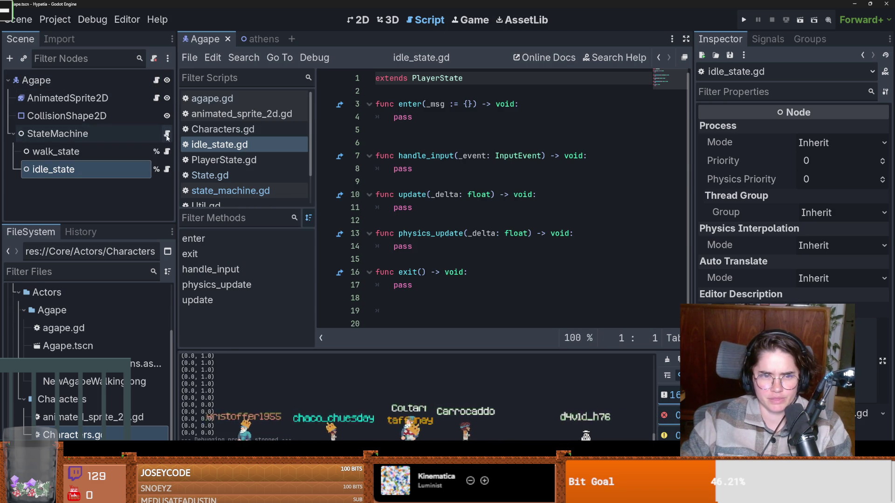
left_click(230, 190)
- Move "walk_up" after "walk_down" in agape.gd's get_vector call and save
left_click(158, 82)
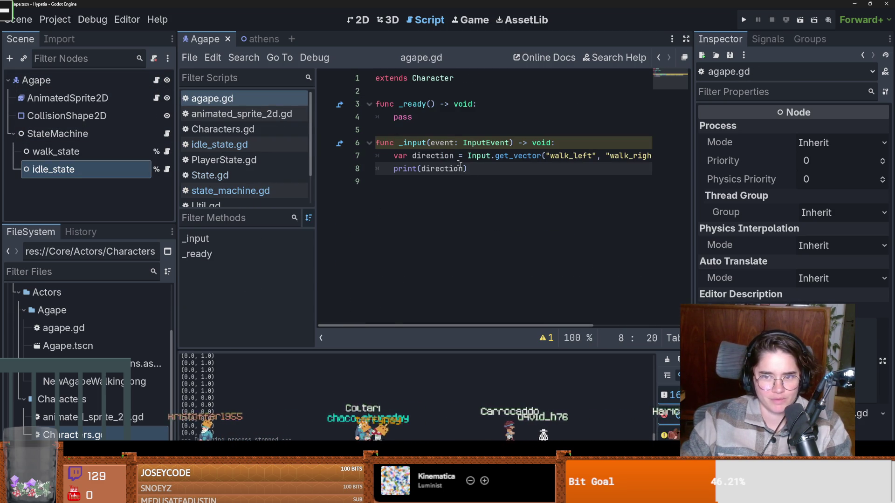
scroll(459, 164, "right", 5)
left_click_drag(592, 157, 547, 156)
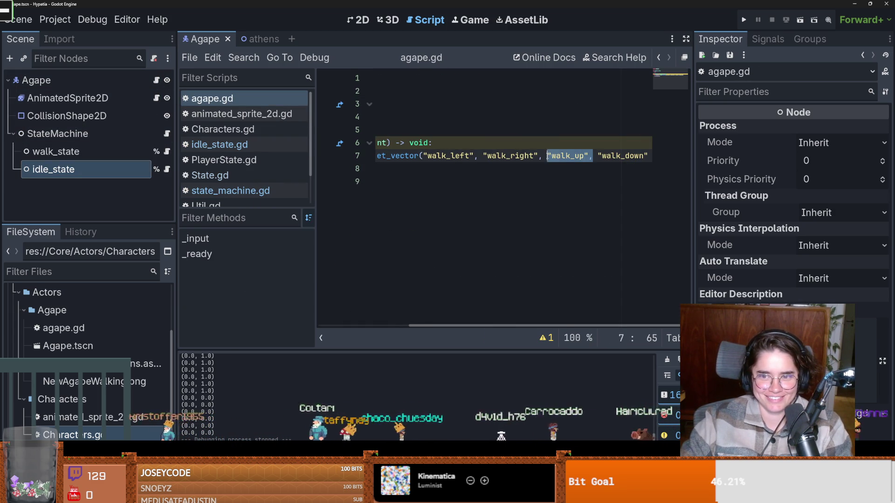
key("BackSpace")
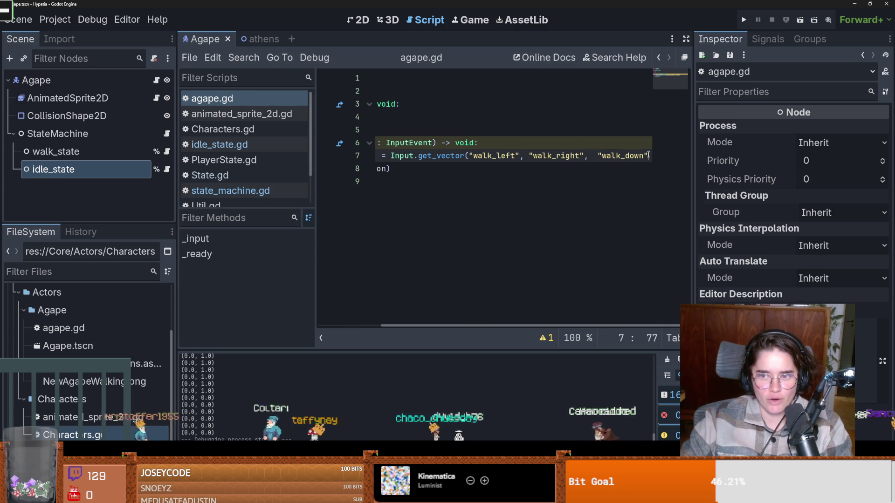
type(", \"walk_up\"")
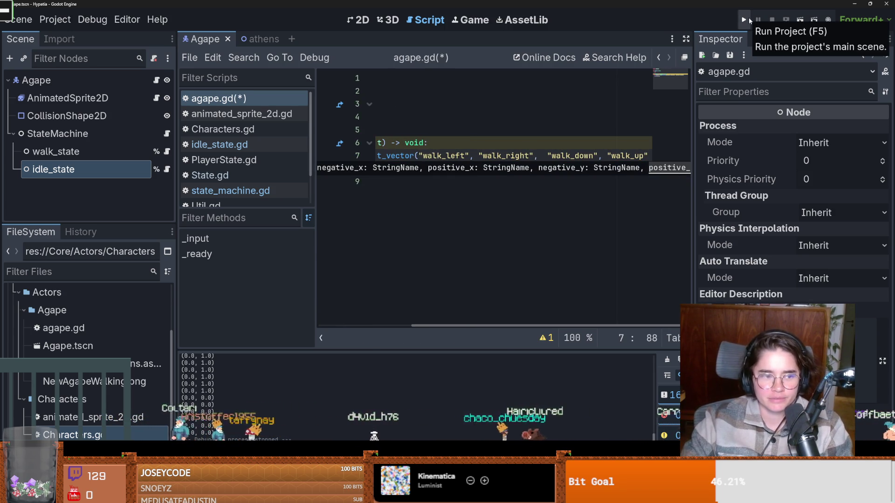
left_click(536, 174)
key("ctrl+s")
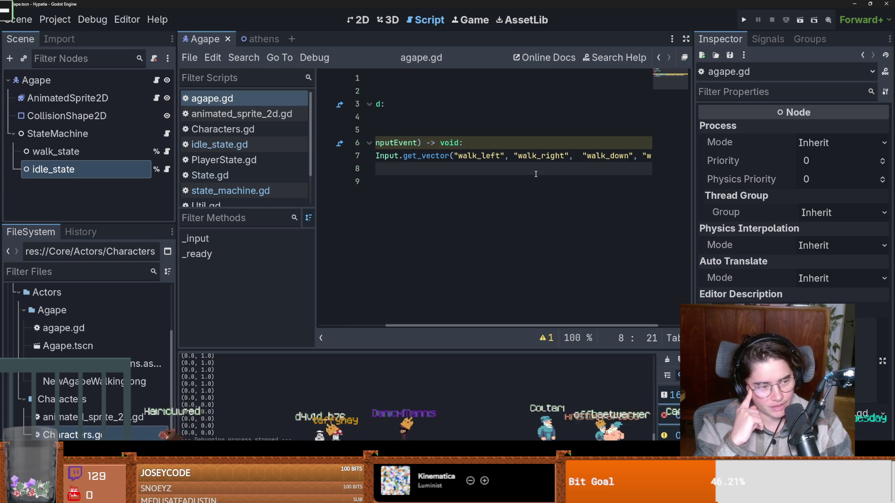
left_click(477, 211)
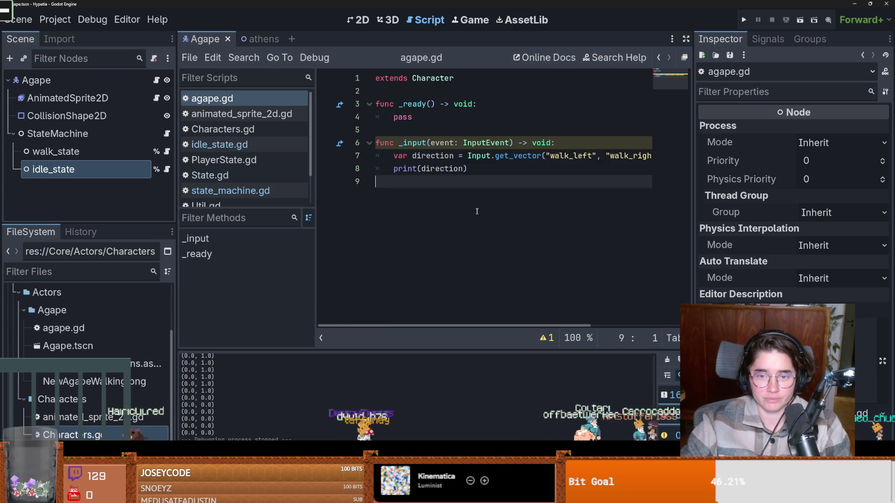
- Replace print(direction) with an 'if direction:' block in agape.gd and save
left_click_drag(468, 170, 392, 171)
type("if dir")
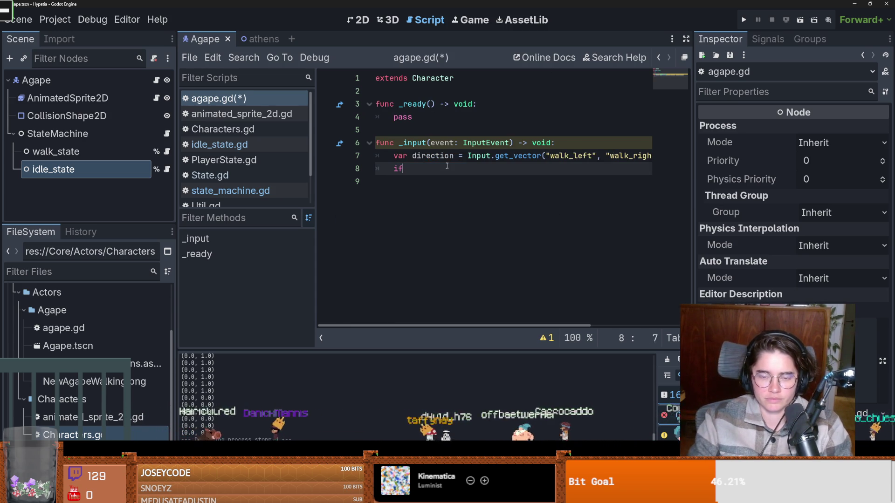
key("Return")
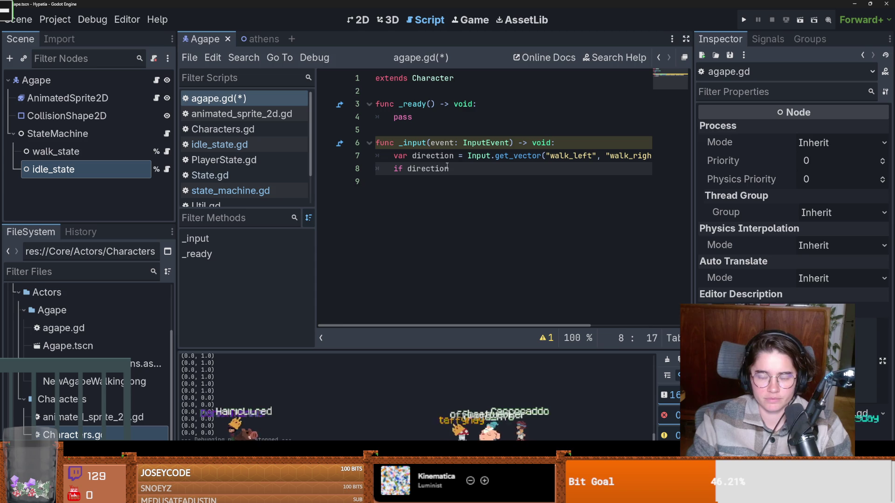
key("Return")
key("ctrl+s")
- Start a func state_transition(state : State): at the end of Characters.gd
left_click(433, 78, "ctrl")
key("Return")
type("func state_transition(s")
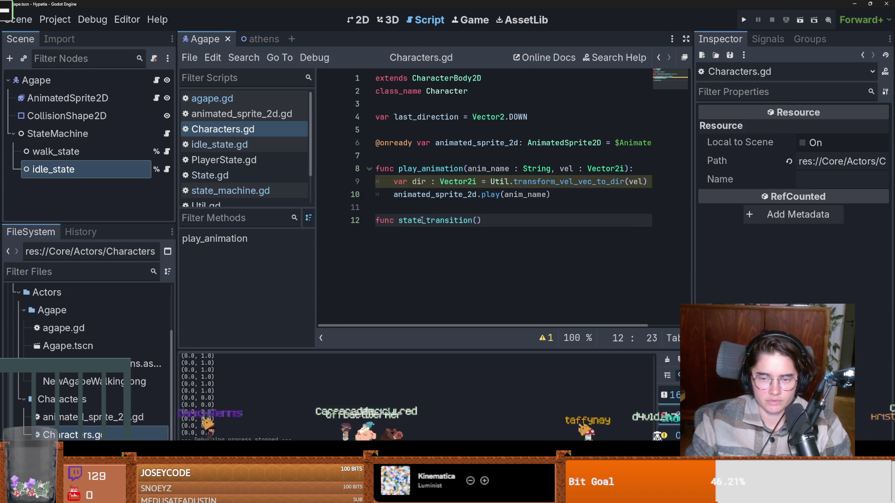
type("tate : S")
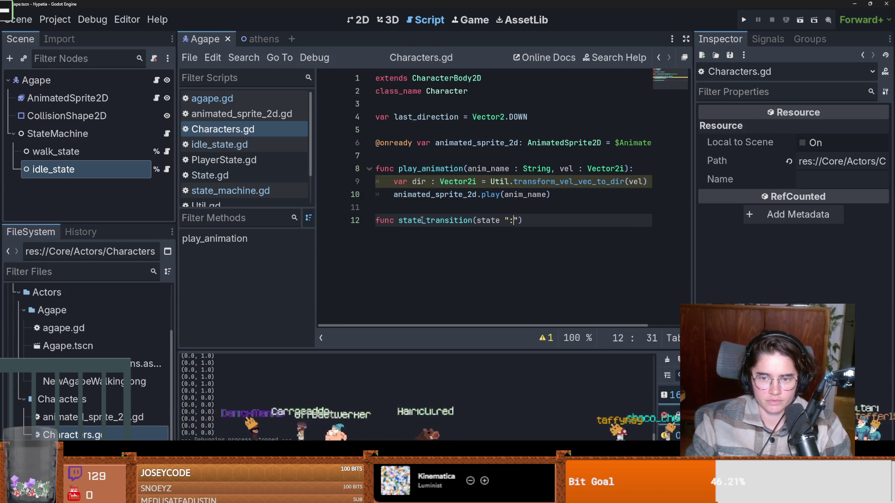
type("tate")
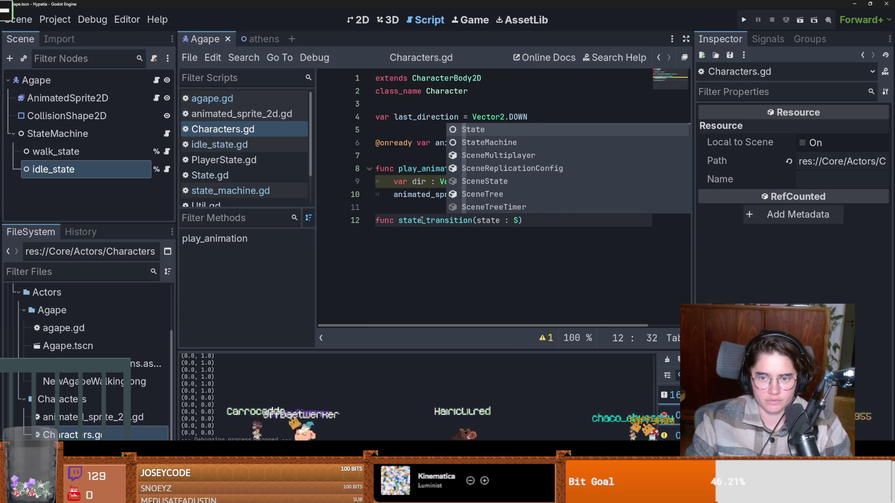
type(")")
type(":")
- Type the state_transition parameter as state : PlayerState in Characters.gd
key("Return")
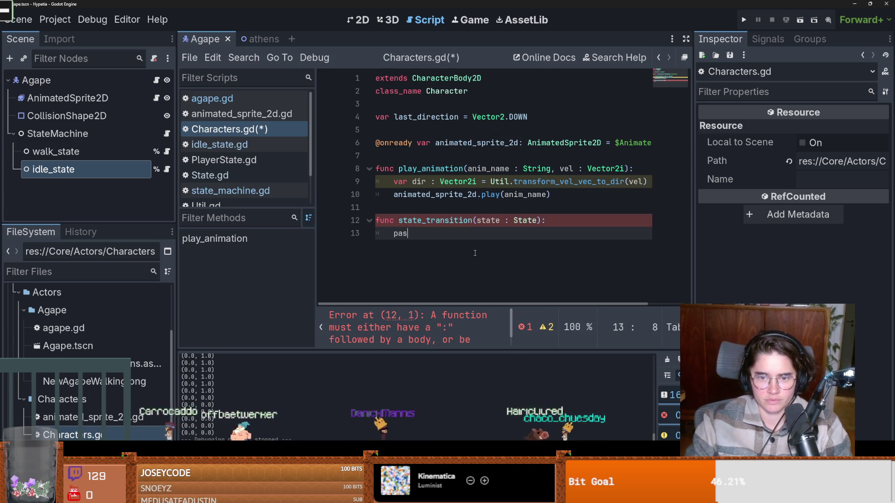
type("s")
double_click(516, 221)
type("Pla")
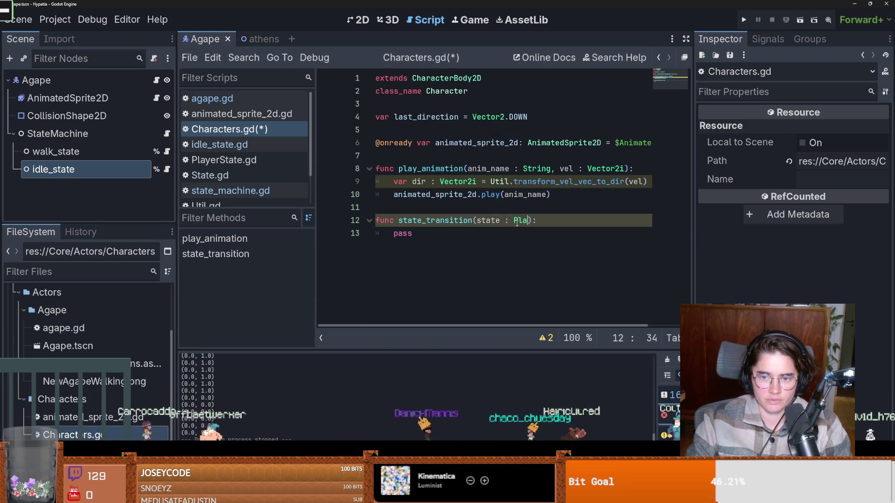
type("yer")
key("Return")
mouse_move(58, 134)
left_mouse_down()
mouse_move(401, 117)
mouse_move(456, 132)
left_mouse_up()
double_click(455, 132)
key("ctrl+c")
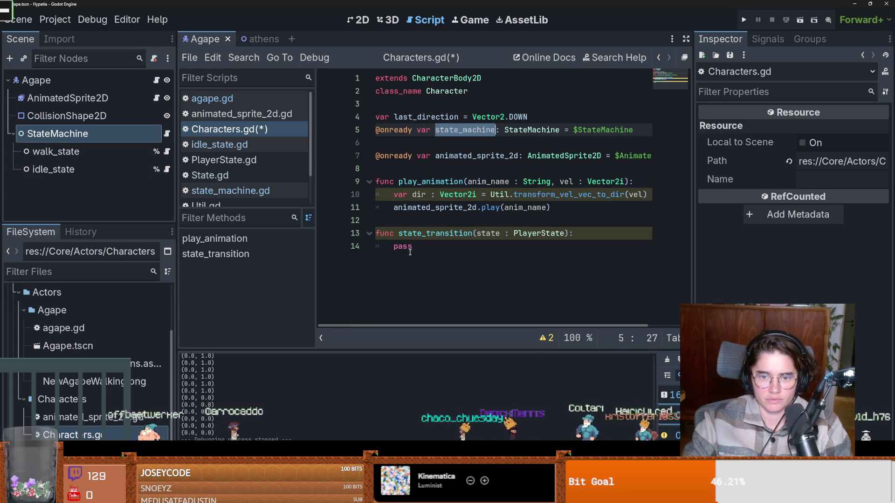
double_click(410, 252)
key("ctrl+v")
type(".tra")
key("Down")
key("Return")
type("tate.name")
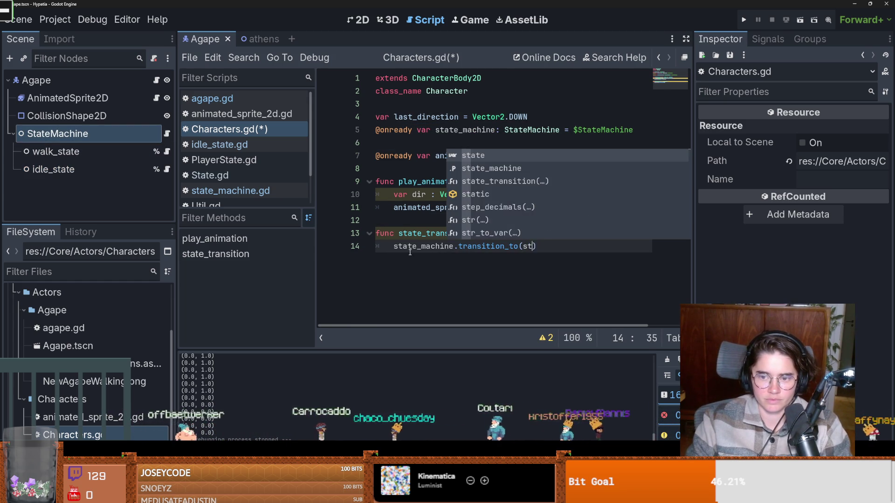
- Save Characters.gd and switch back to agape.gd
key("ctrl+s")
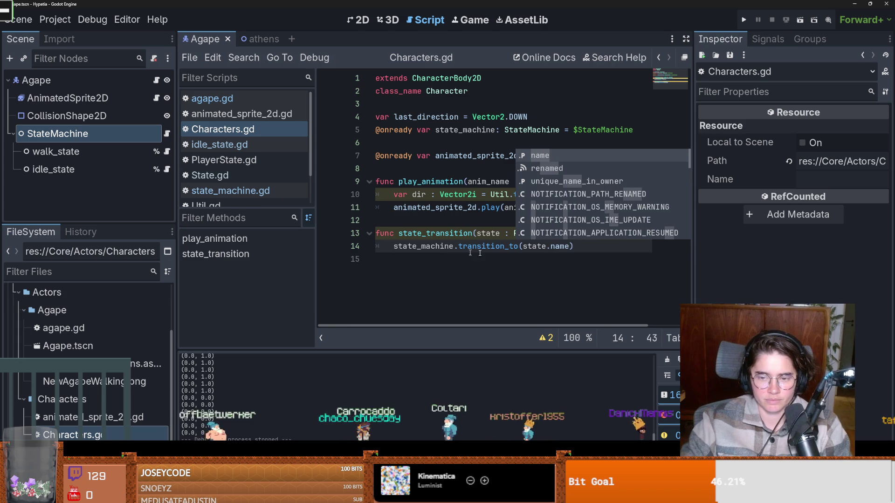
key("Escape")
key("Down")
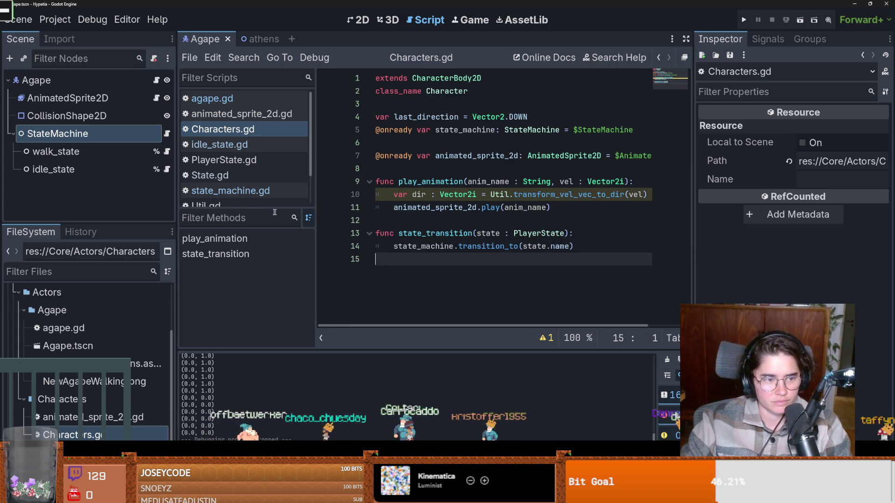
left_click(156, 81)
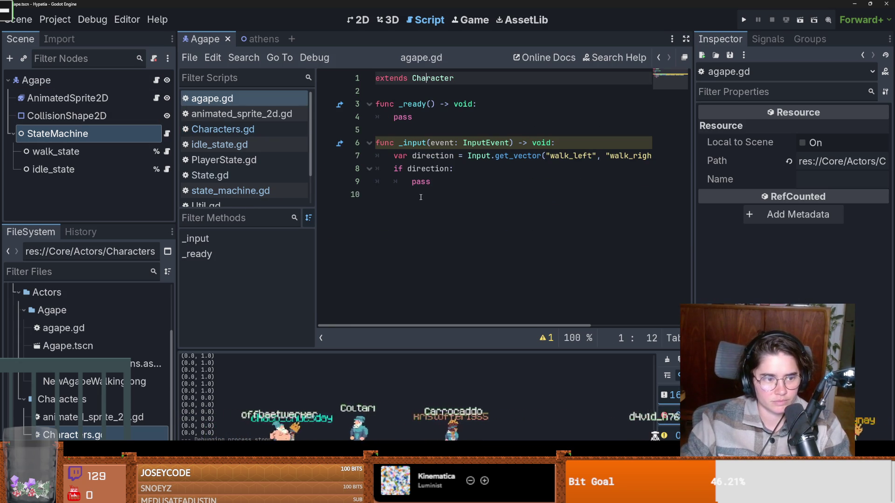
- Delete the pass placeholder on line 9 of agape.gd and start typing tr
double_click(428, 181)
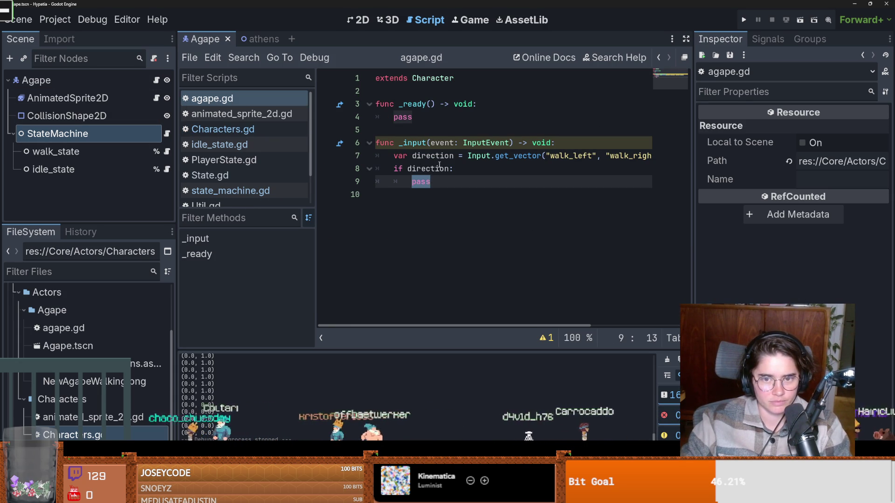
key("BackSpace")
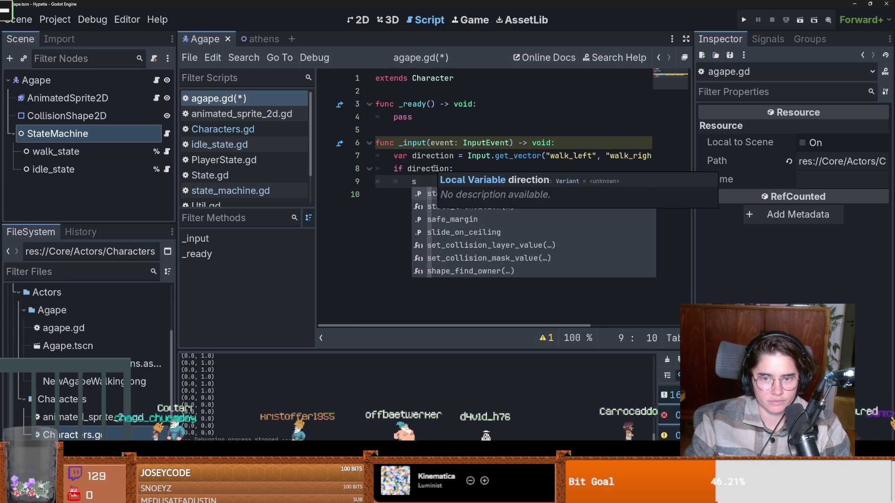
type("tr")
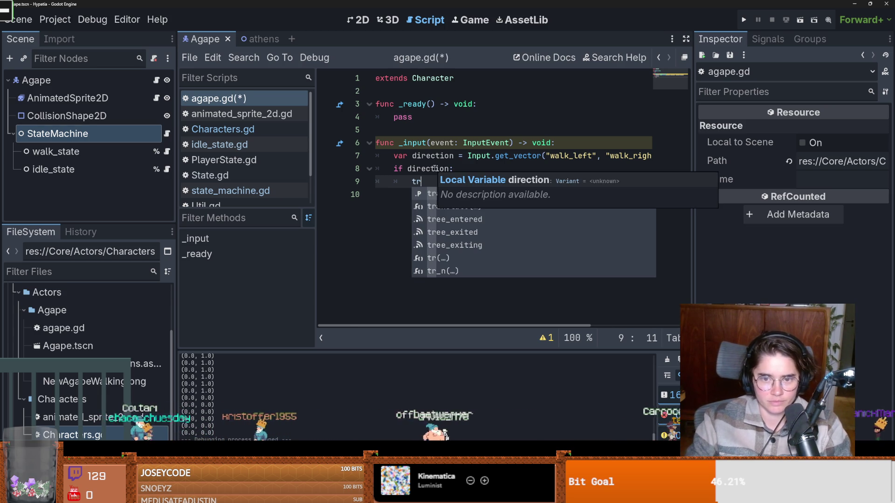
key("Down")
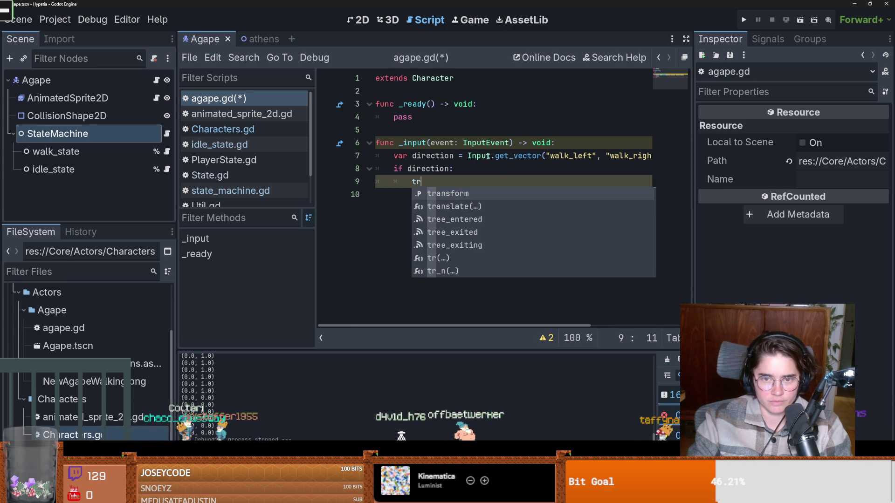
- Paste state_transition copied from Characters.gd onto line 9, adding an opening parenthesis
left_click(433, 78, "ctrl")
left_click_drag(426, 233, 425, 243)
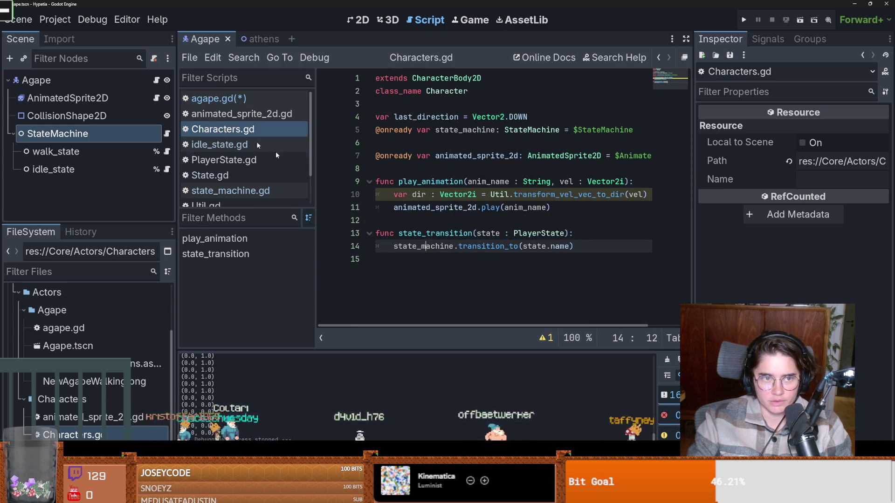
double_click(426, 233)
key("ctrl+c")
left_click(158, 81)
left_click(425, 183)
key("ctrl+v")
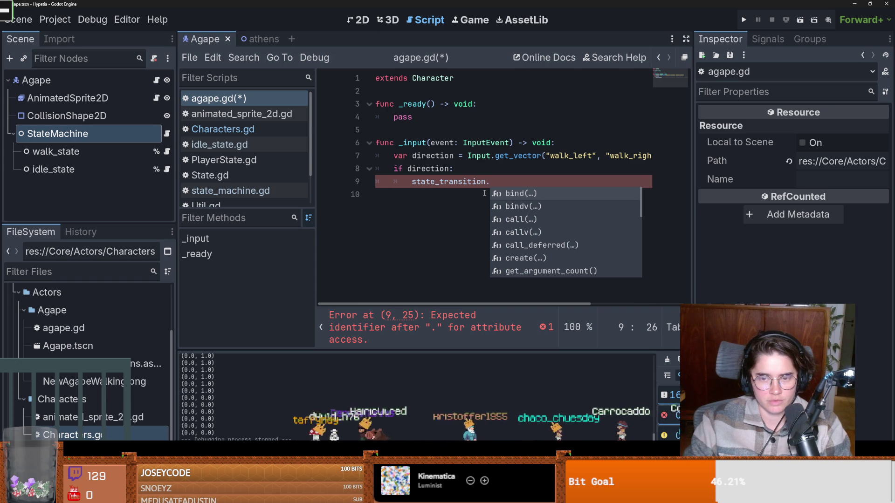
key("BackSpace")
type("(di")
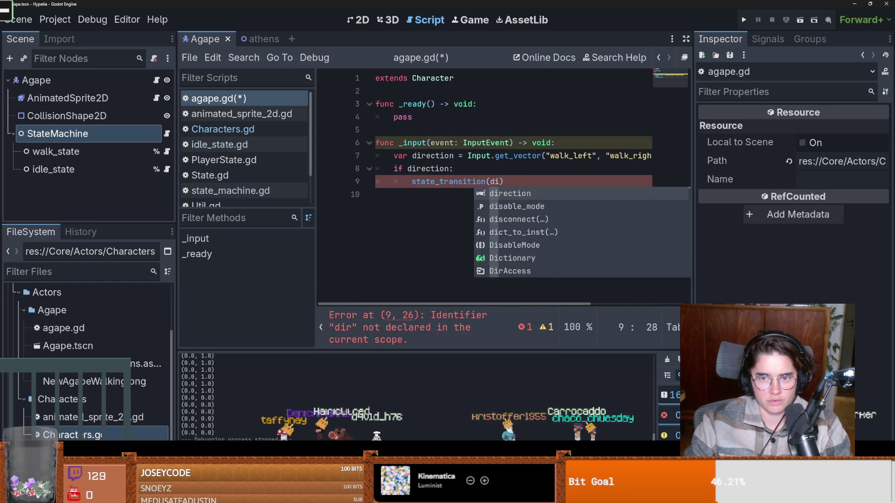